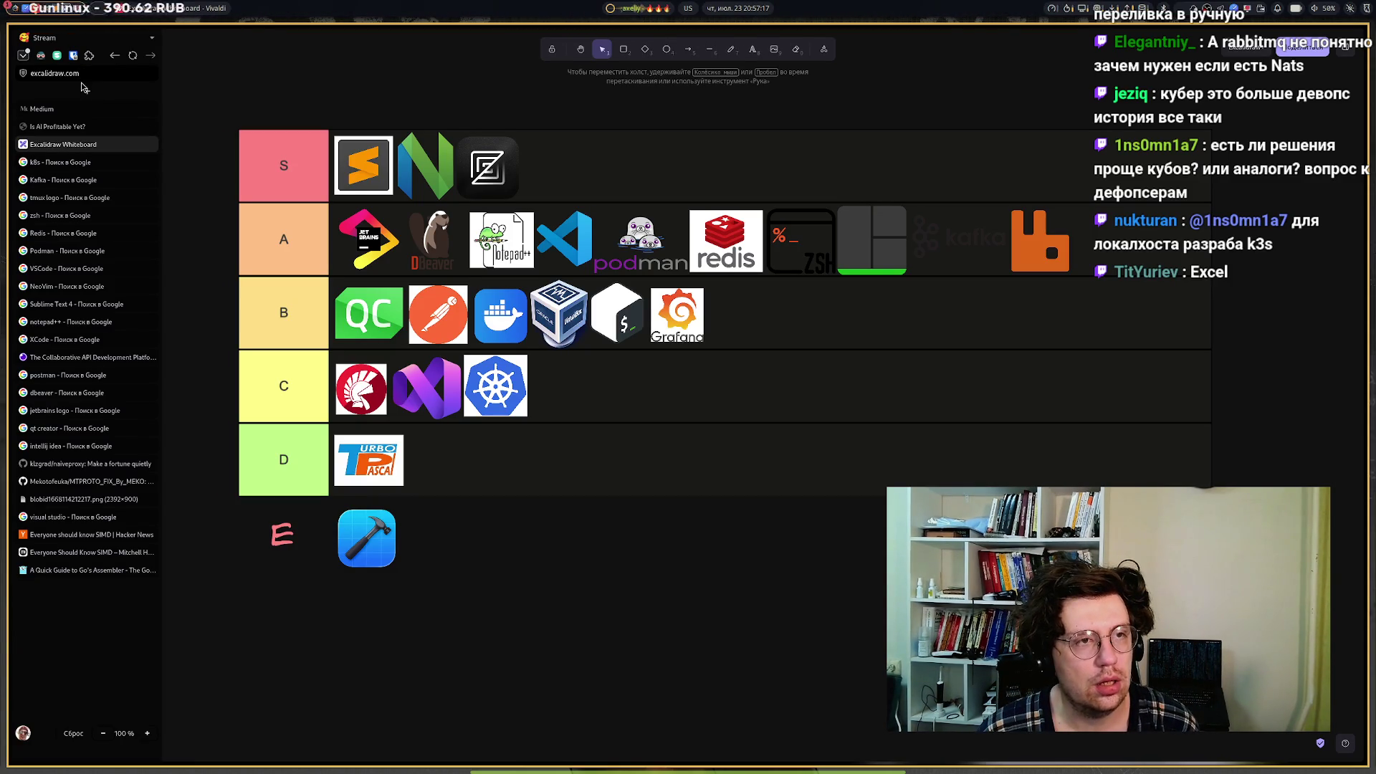
Close the three leftover logo-search tabs, including notepad++ and XCode, and open a blank tab.
middle_click(41, 163)
middle_click(40, 164)
middle_click(41, 164)
middle_click(40, 163)
middle_click(41, 163)
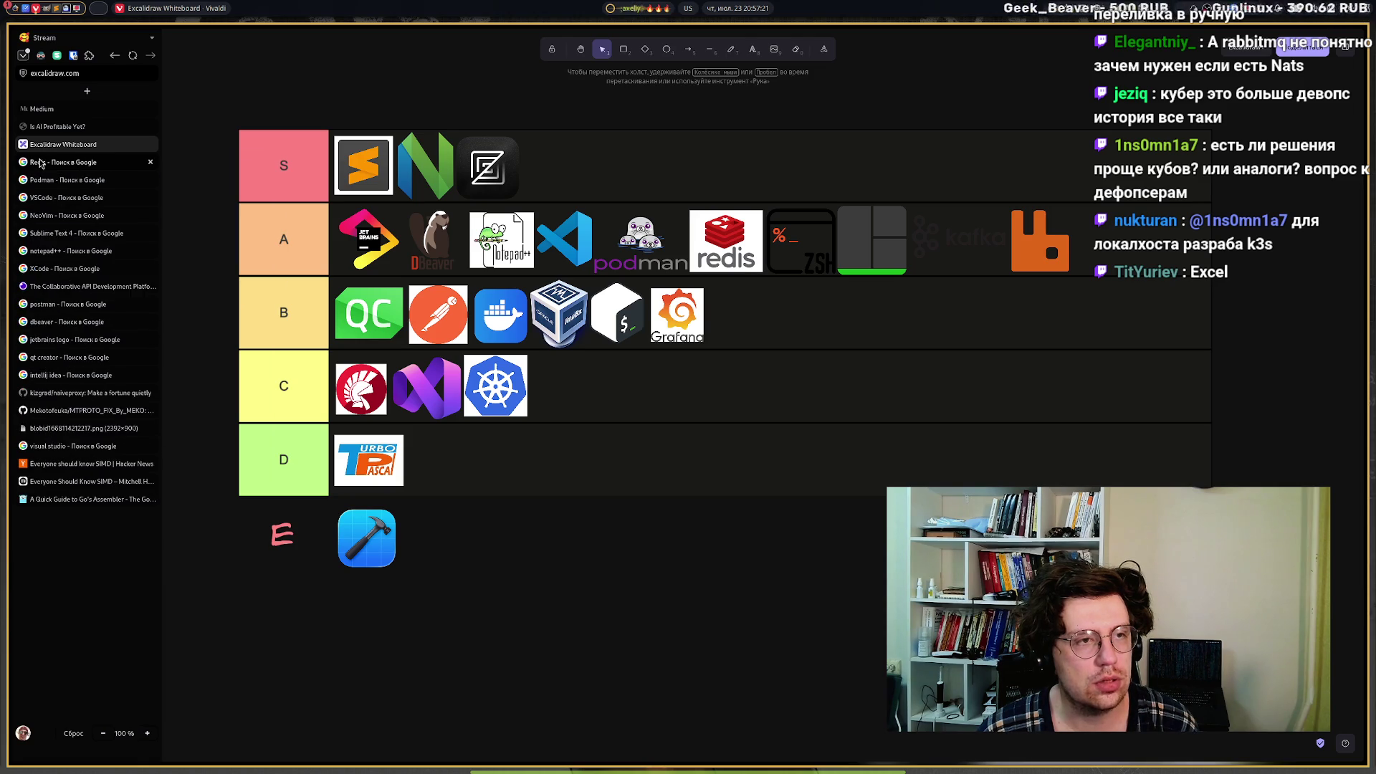
middle_click(41, 164)
middle_click(41, 163)
middle_click(41, 163)
middle_click(41, 163)
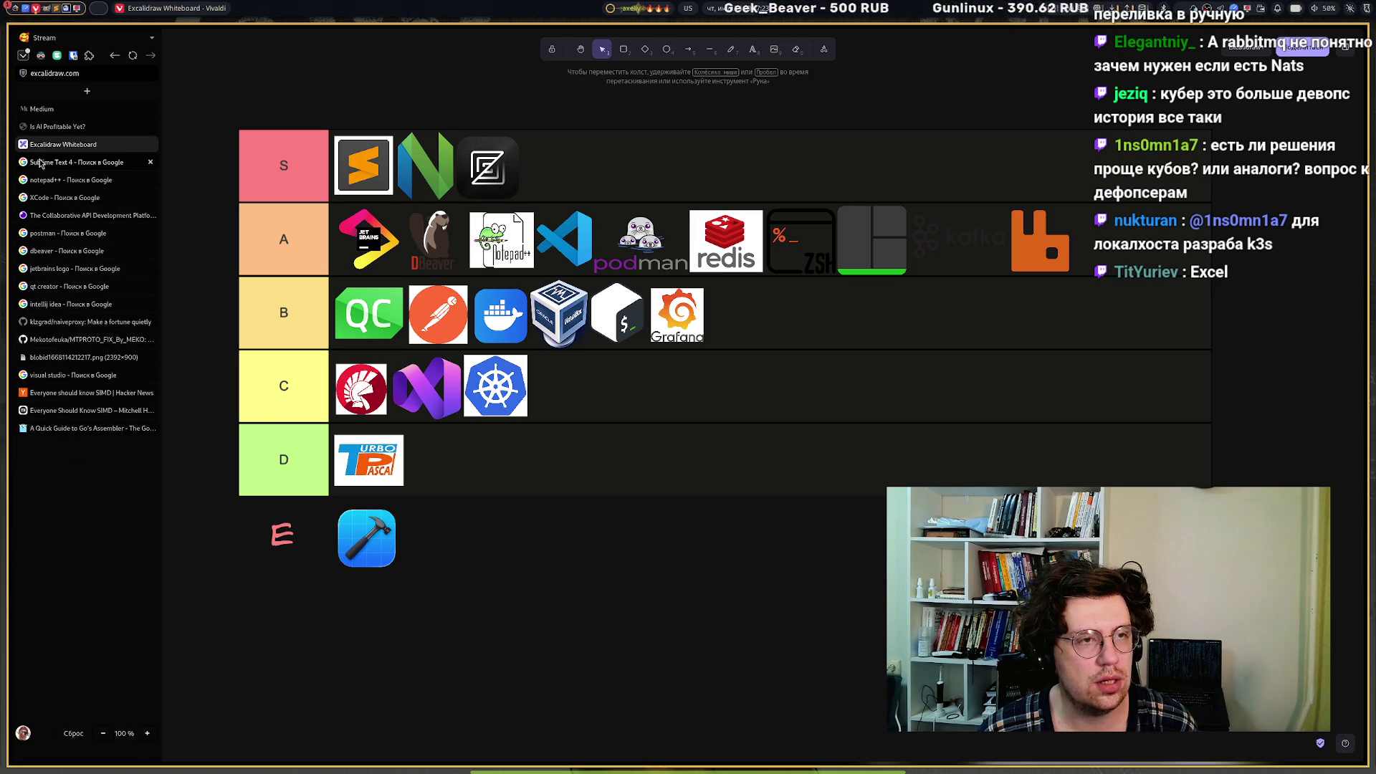
middle_click(41, 164)
middle_click(40, 163)
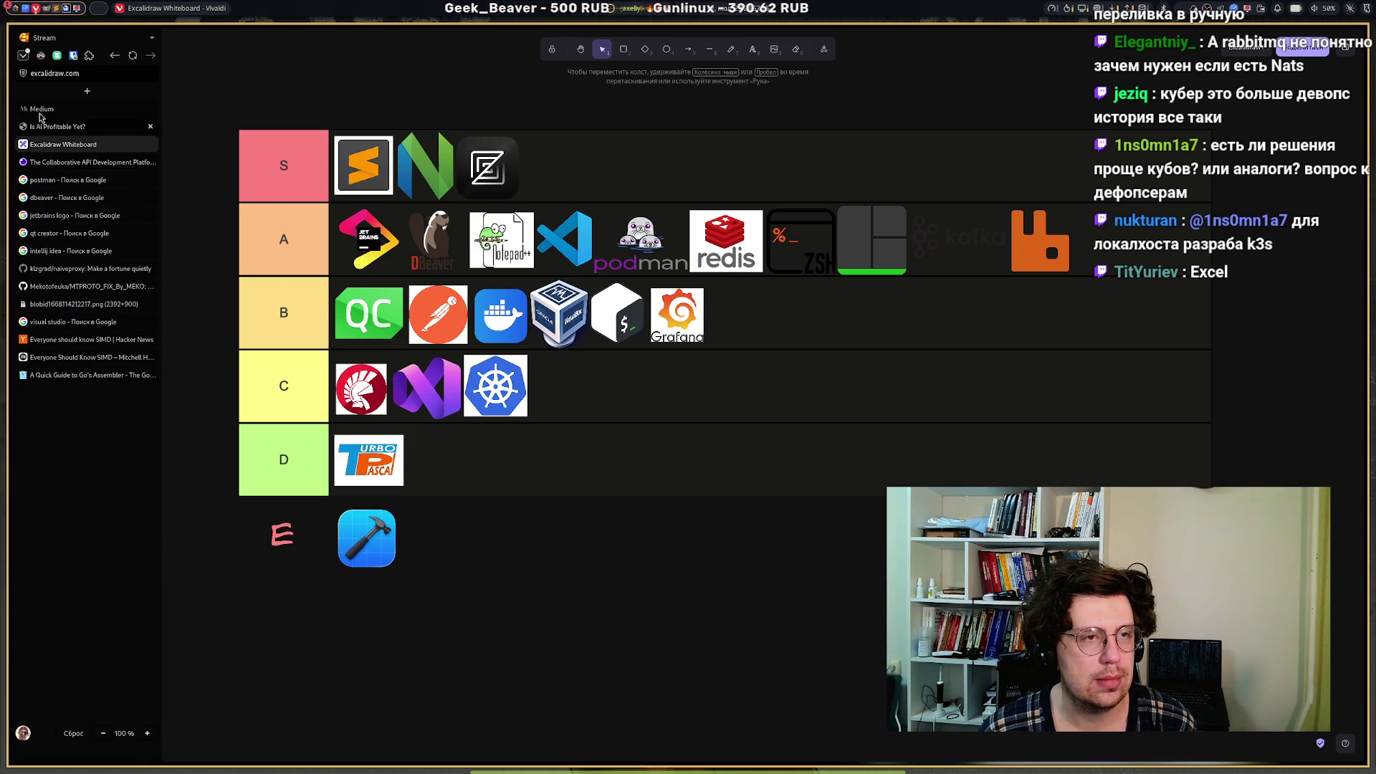
left_click(89, 93)
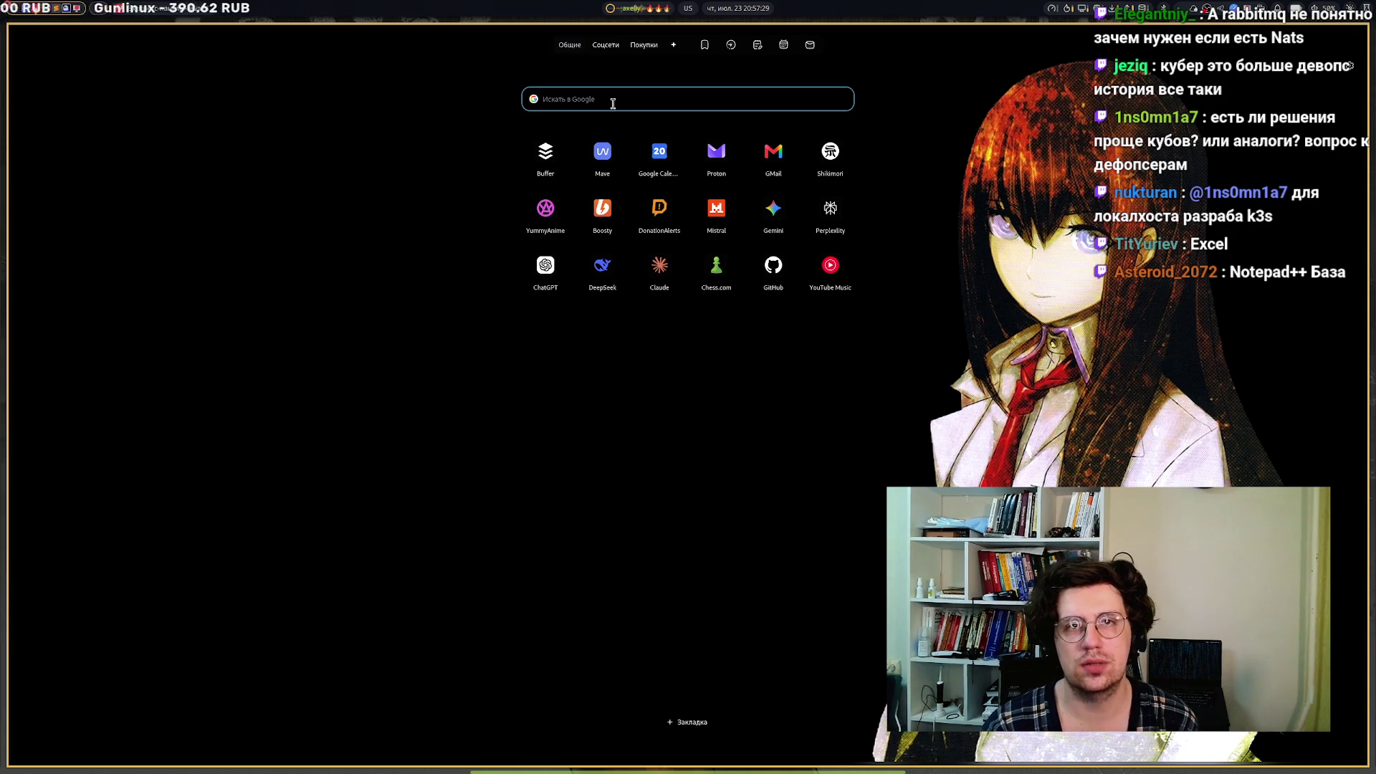
Search Google Images for nginx and copy the green NGINX logo image.
type("nginx")
key("Return")
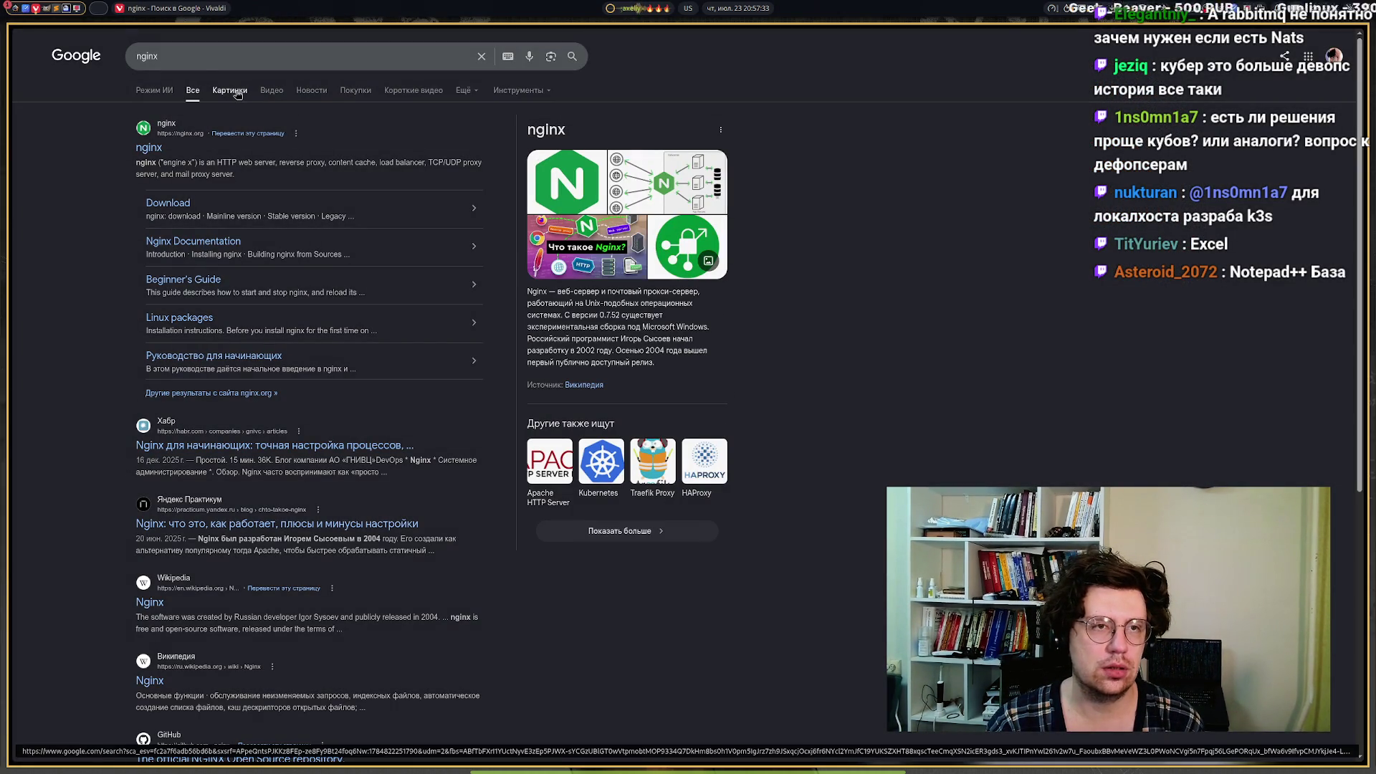
left_click(216, 91)
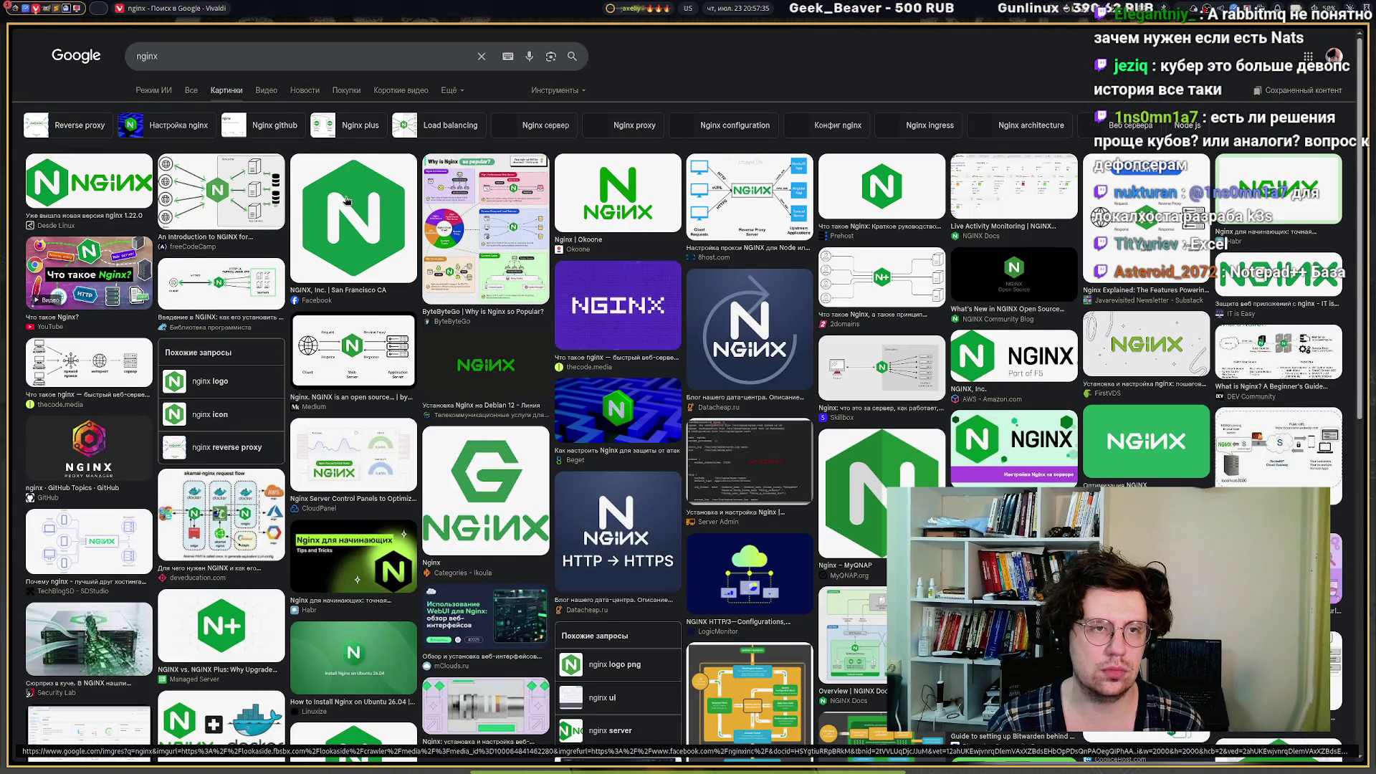
left_click(347, 200)
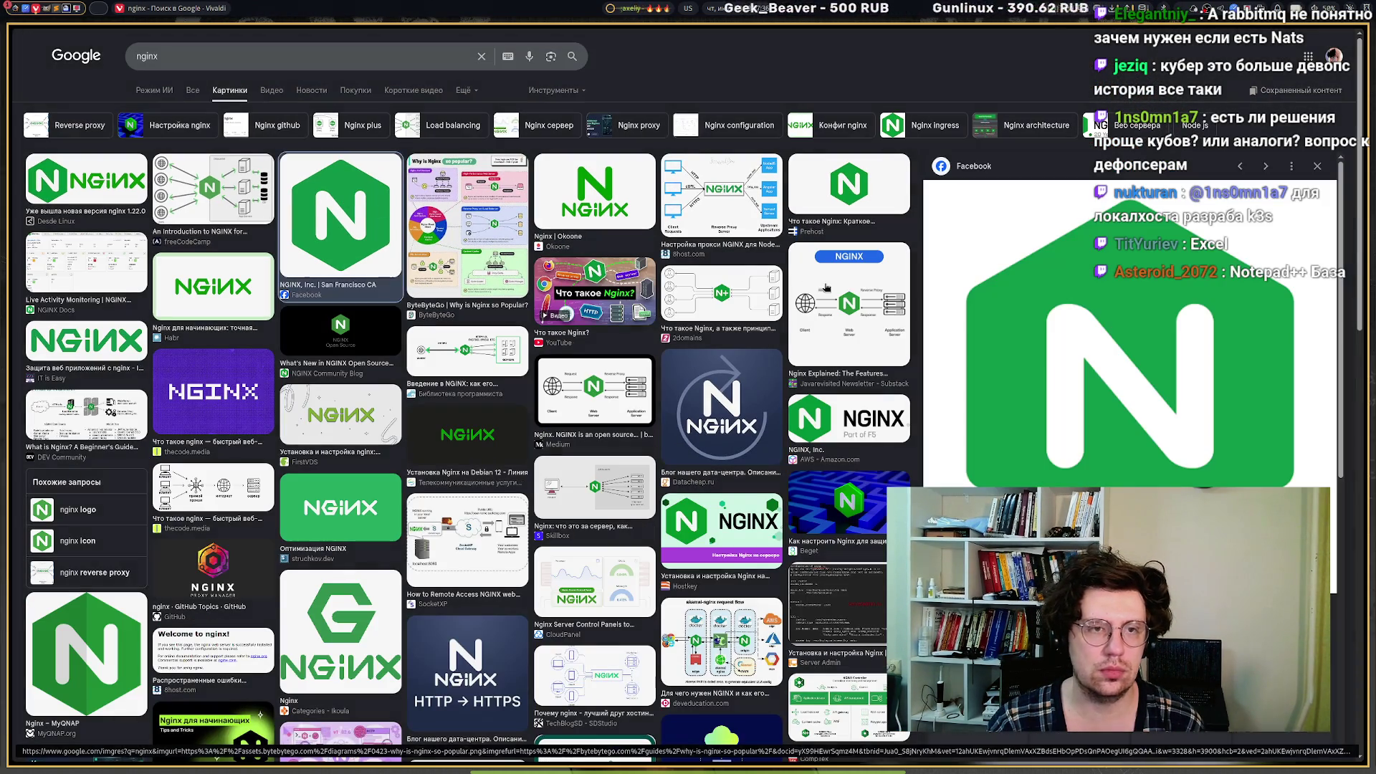
right_click(1026, 272)
mouse_move(1061, 425)
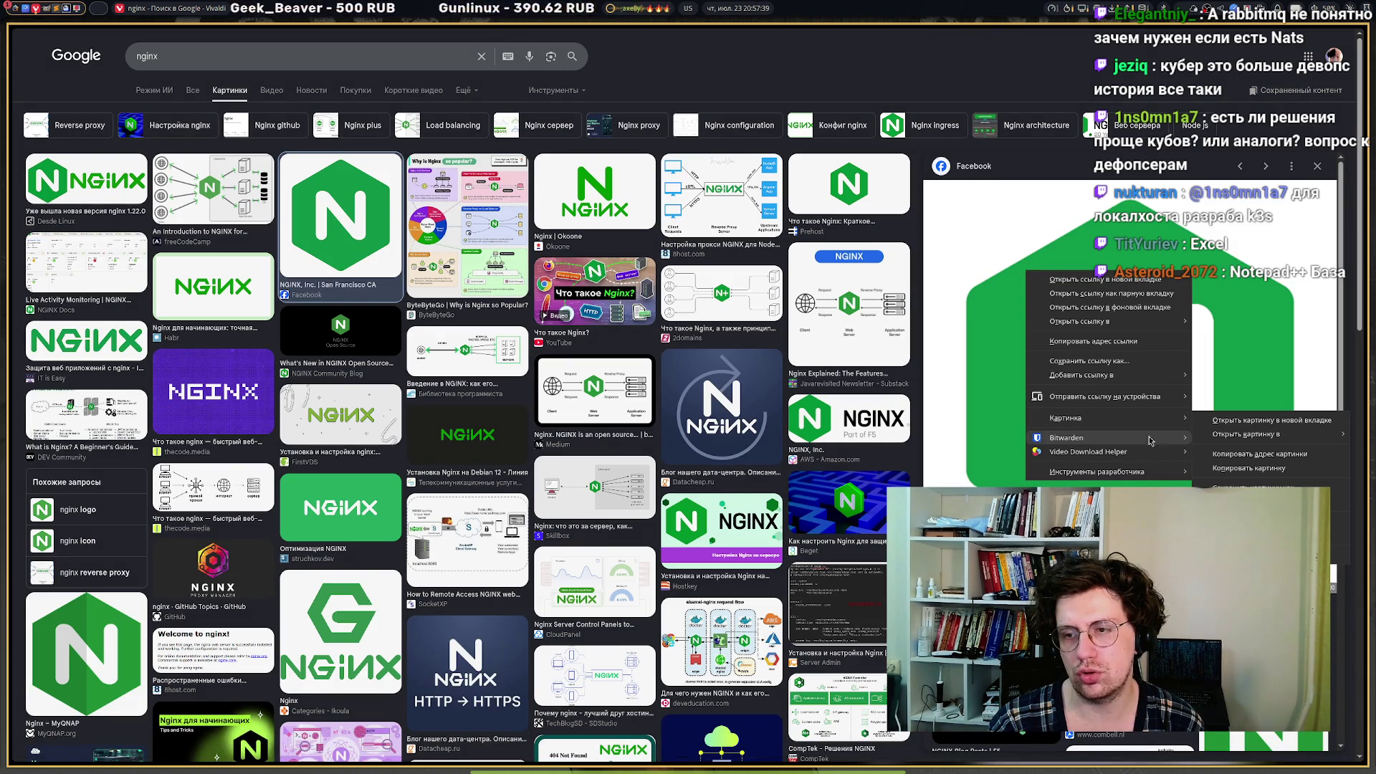
left_click(1248, 467)
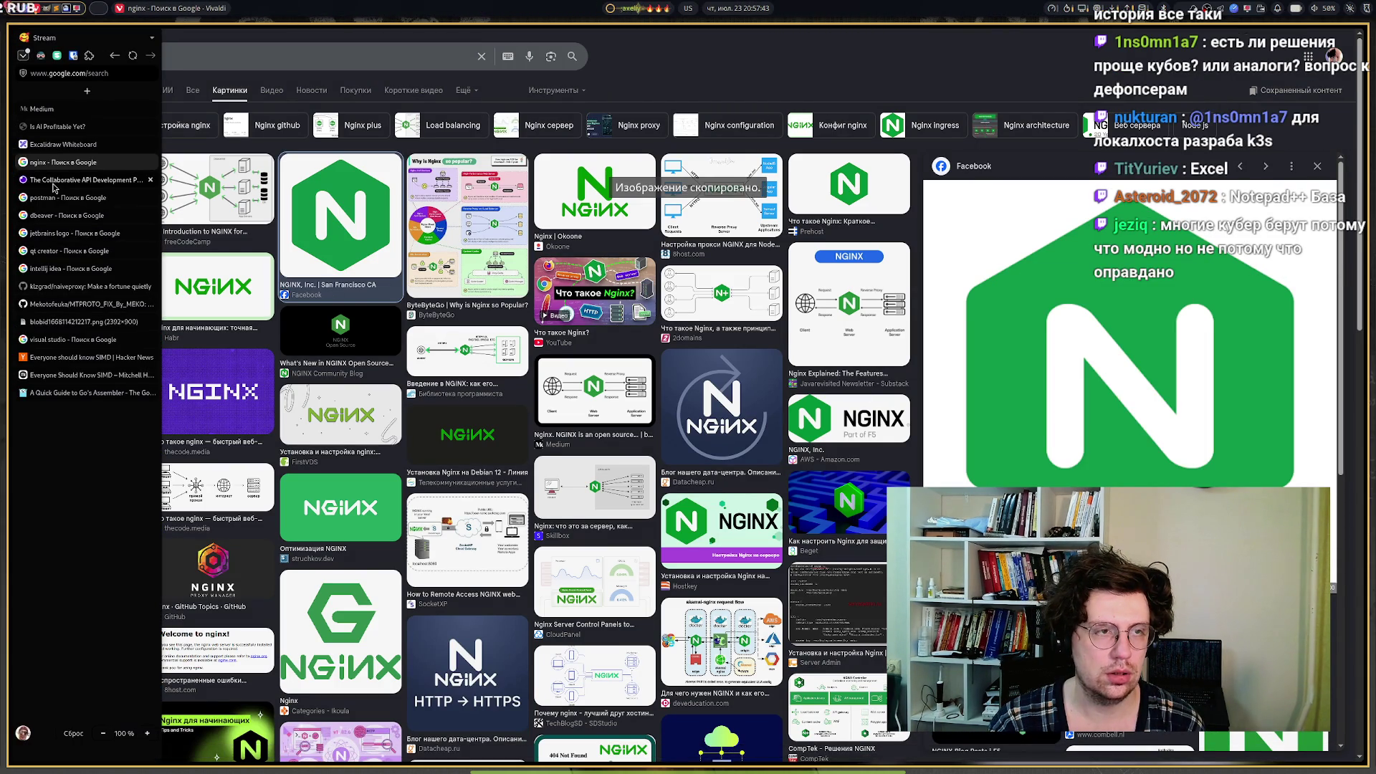
Paste the NGINX logo into Excalidraw and shrink it to icon size at the end of the A tier.
left_click(50, 145)
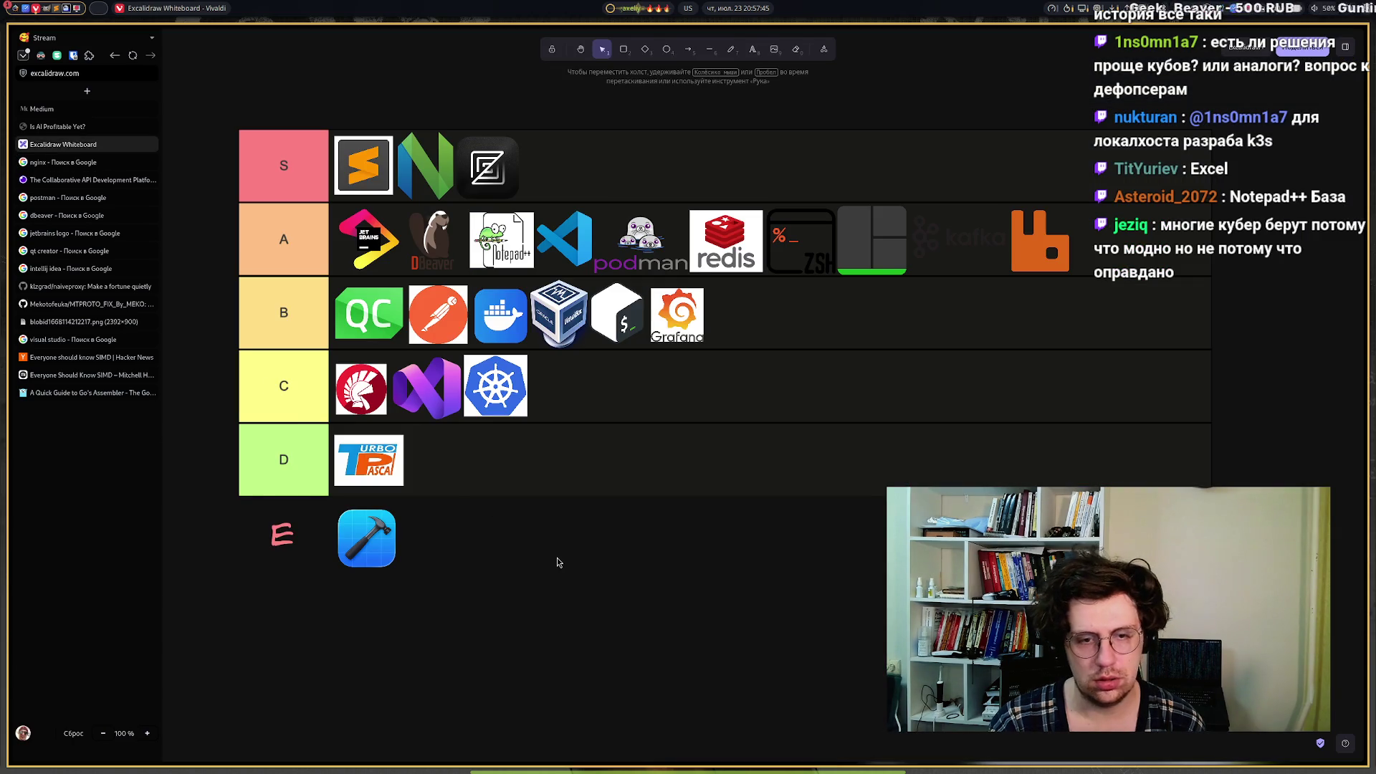
key("ctrl+v")
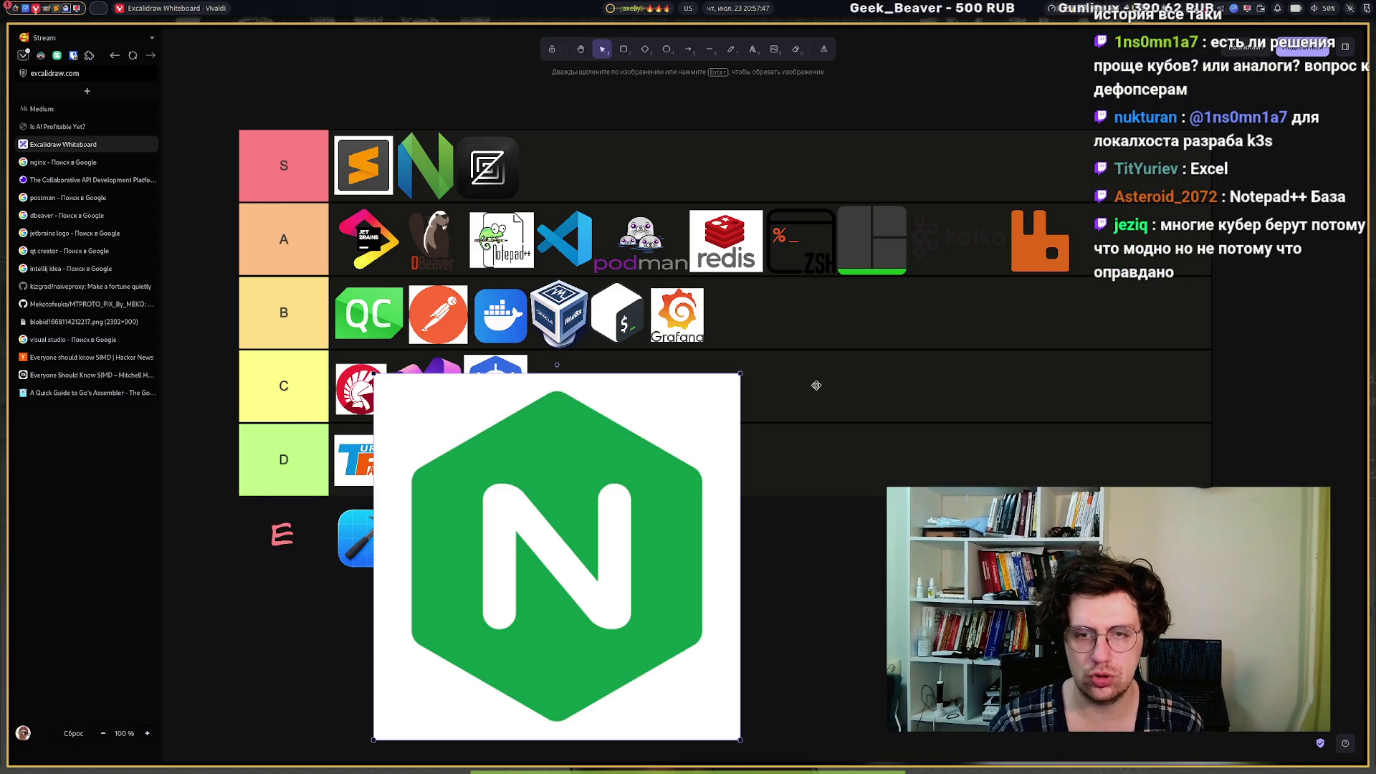
mouse_move(729, 391)
left_mouse_down()
mouse_move(458, 659)
mouse_move(442, 737)
mouse_move(726, 396)
mouse_move(1097, 228)
mouse_move(1108, 244)
left_mouse_up()
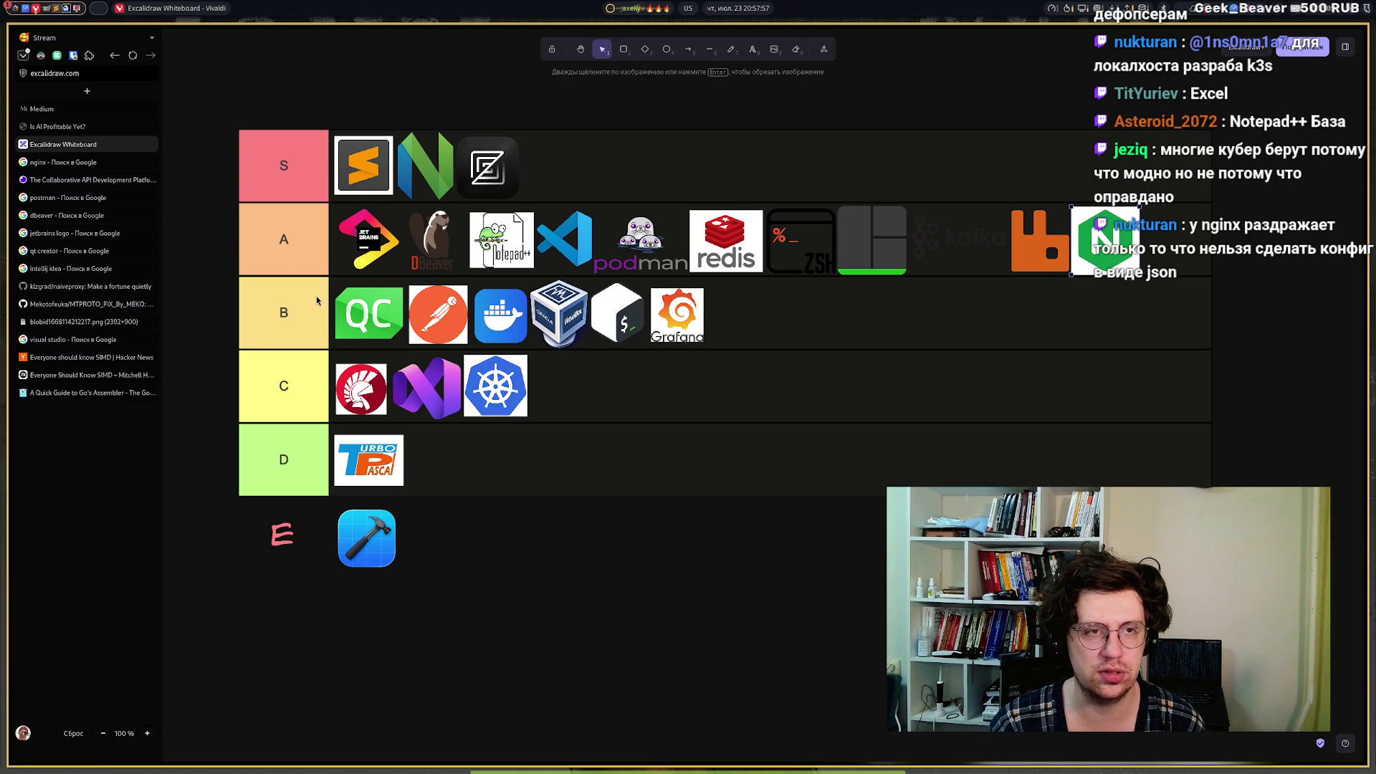
scroll(317, 301, "down", 3)
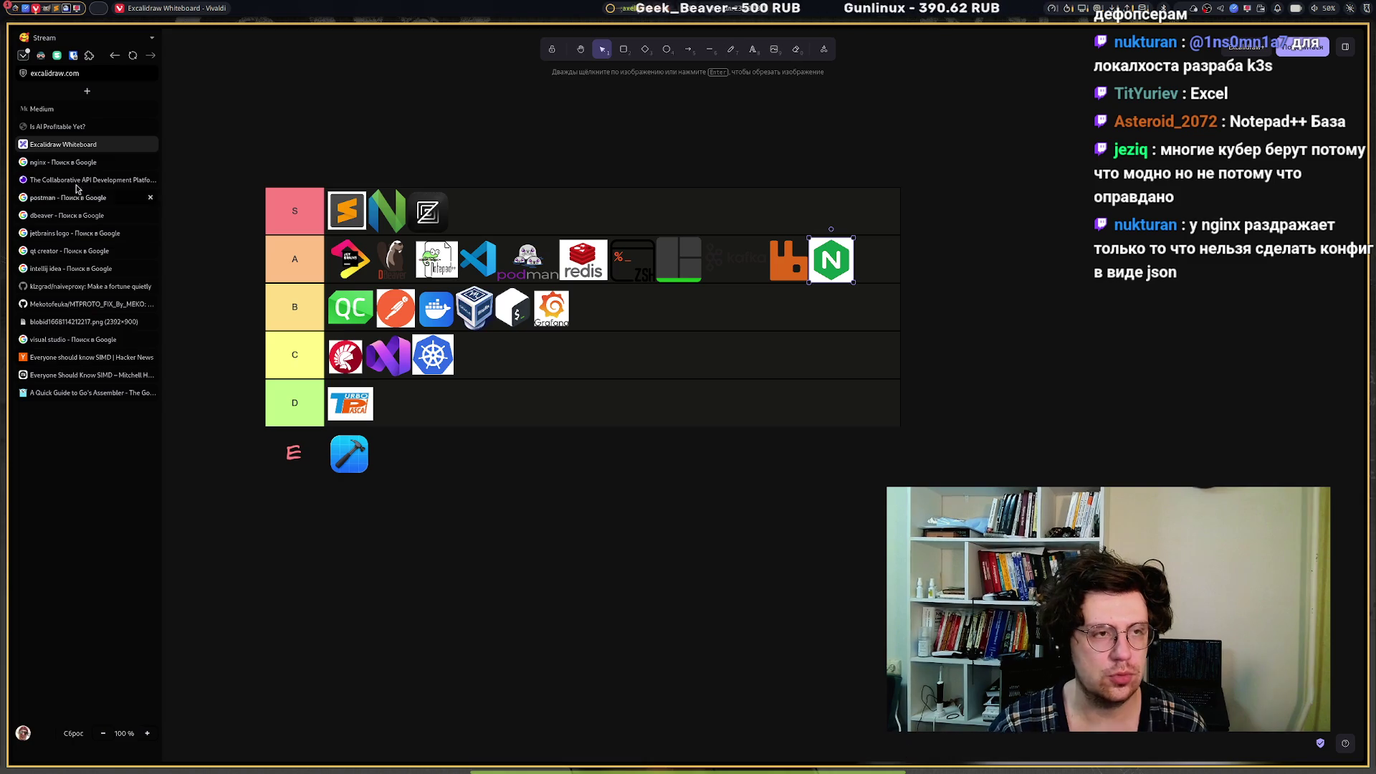
left_click(89, 92)
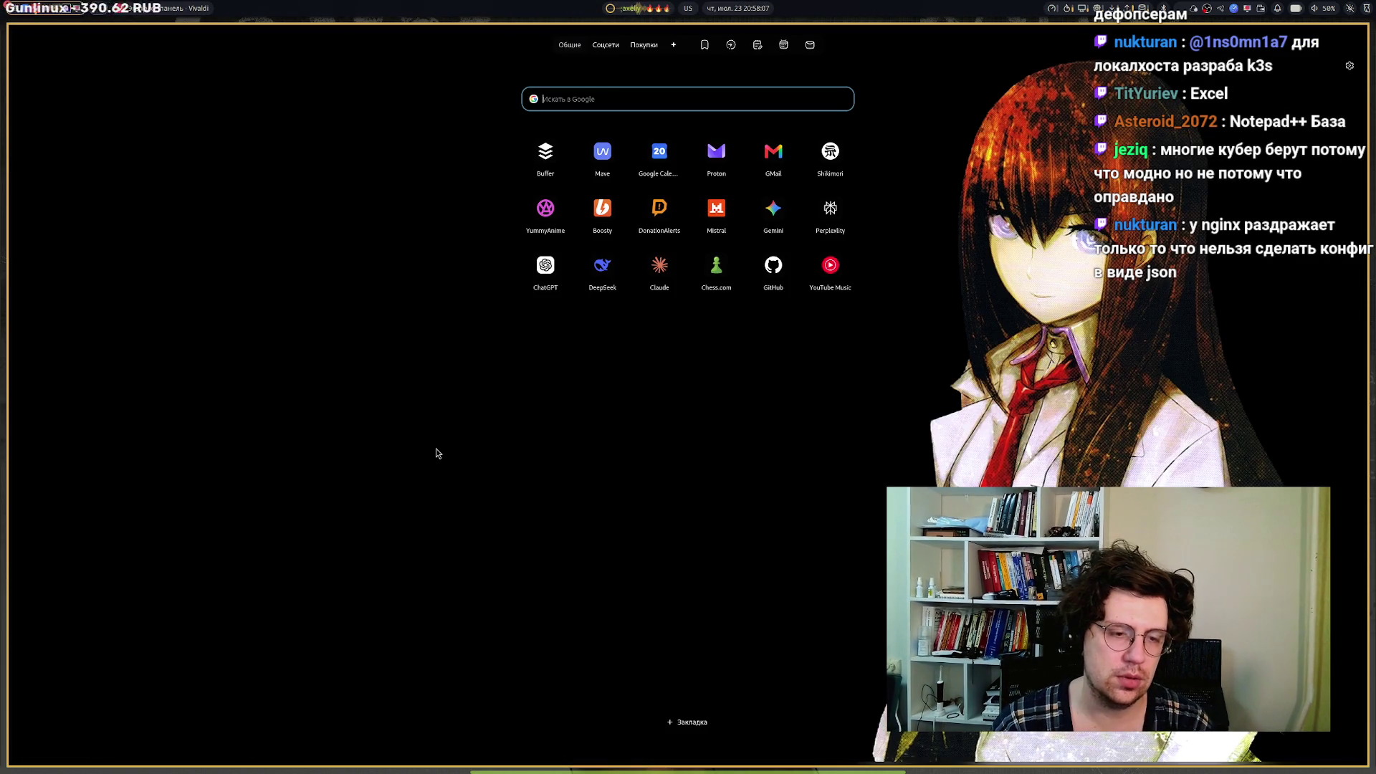
Search Google Images for 'caddy server logo', refining the query from just caddy.
type("ca")
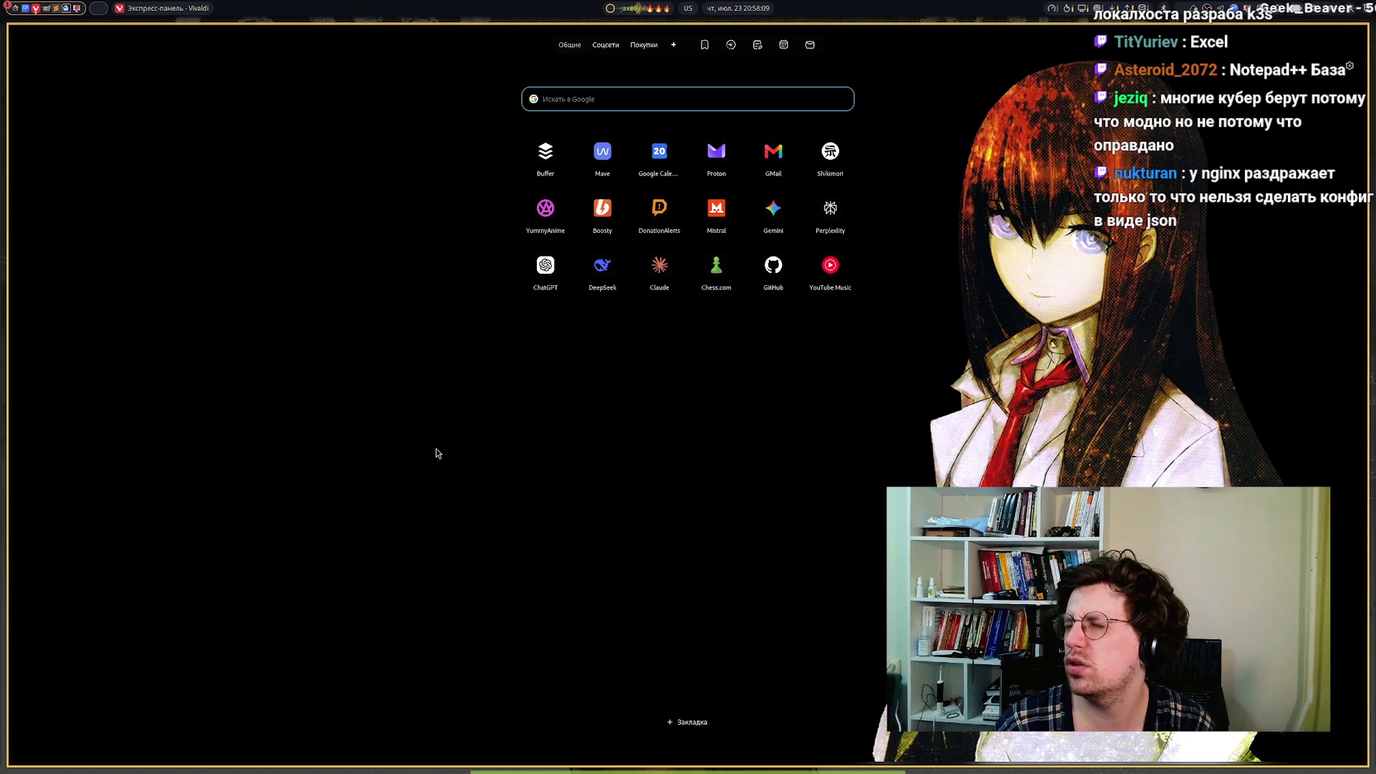
type("ddy")
key("Return")
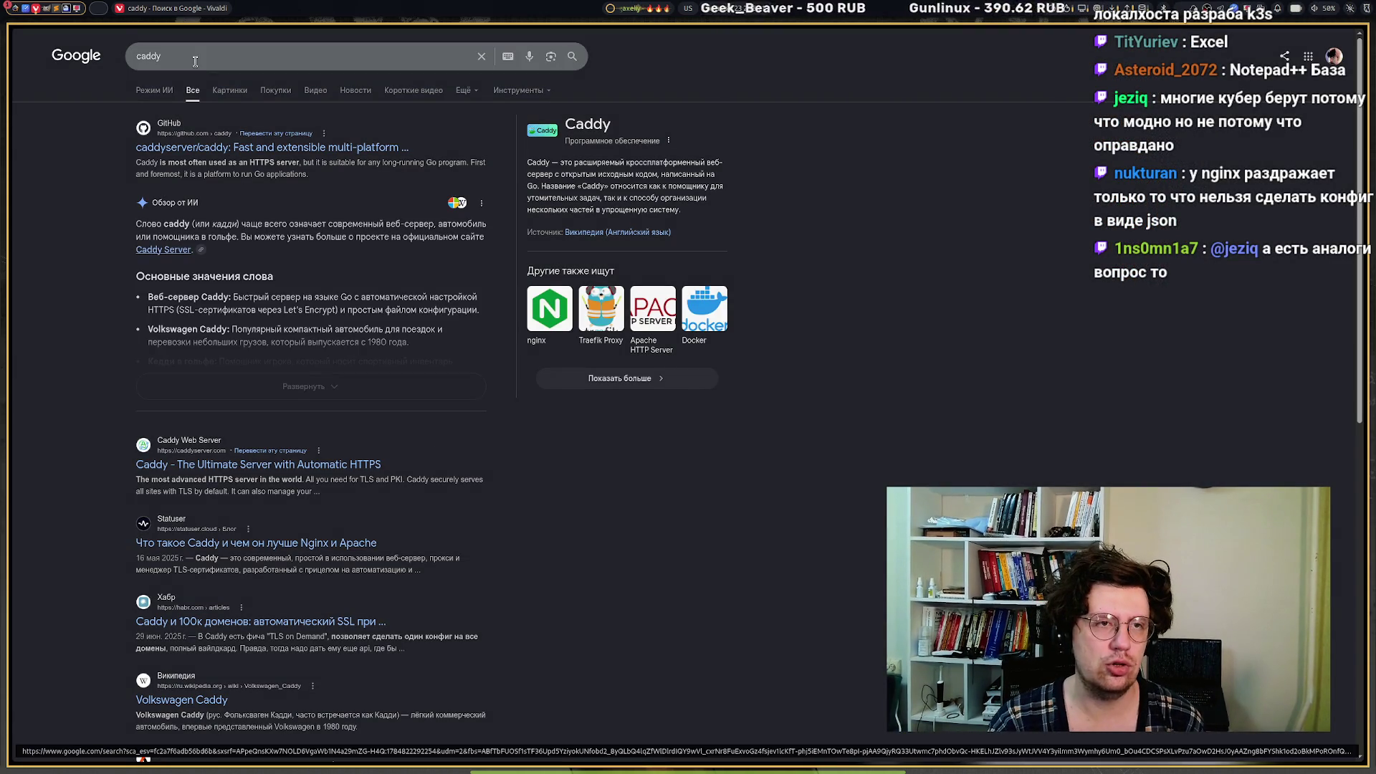
left_click(213, 91)
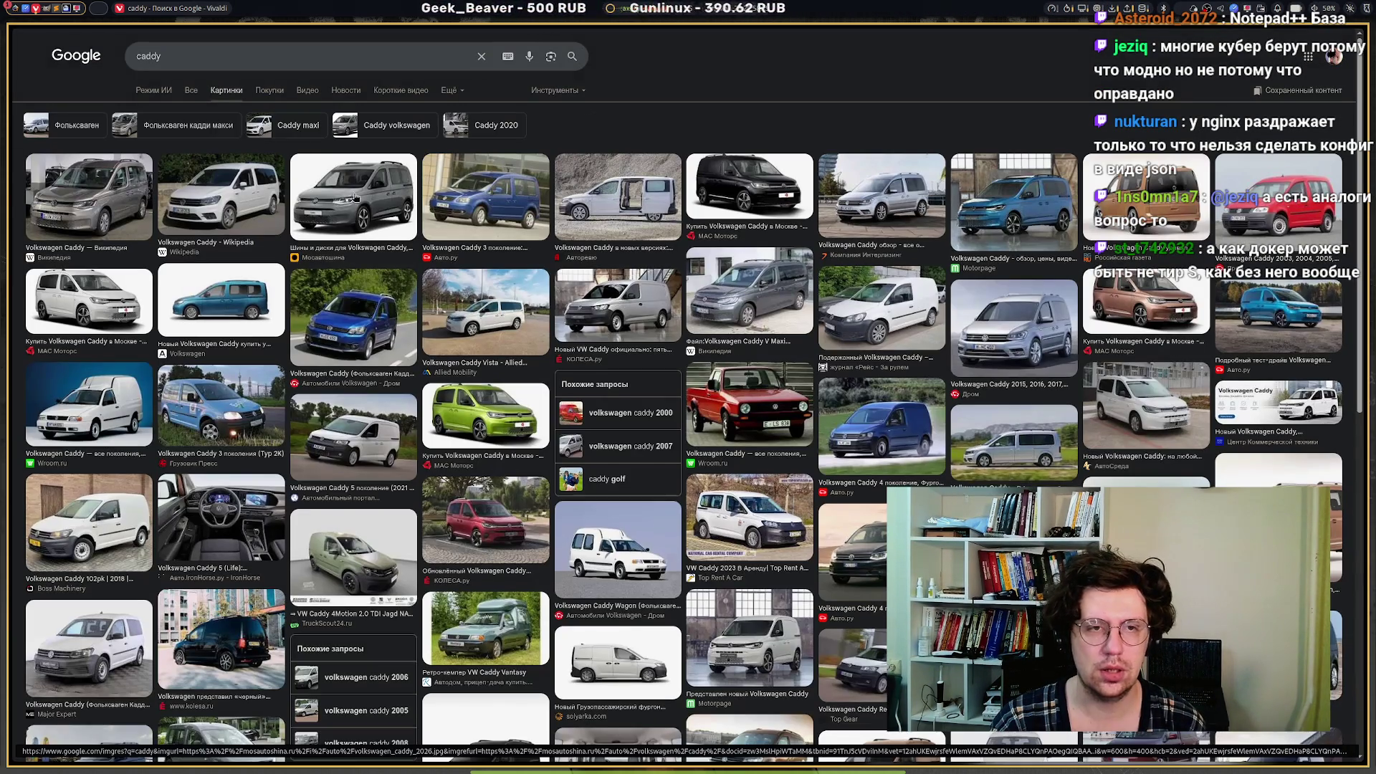
left_click(222, 57)
type("server")
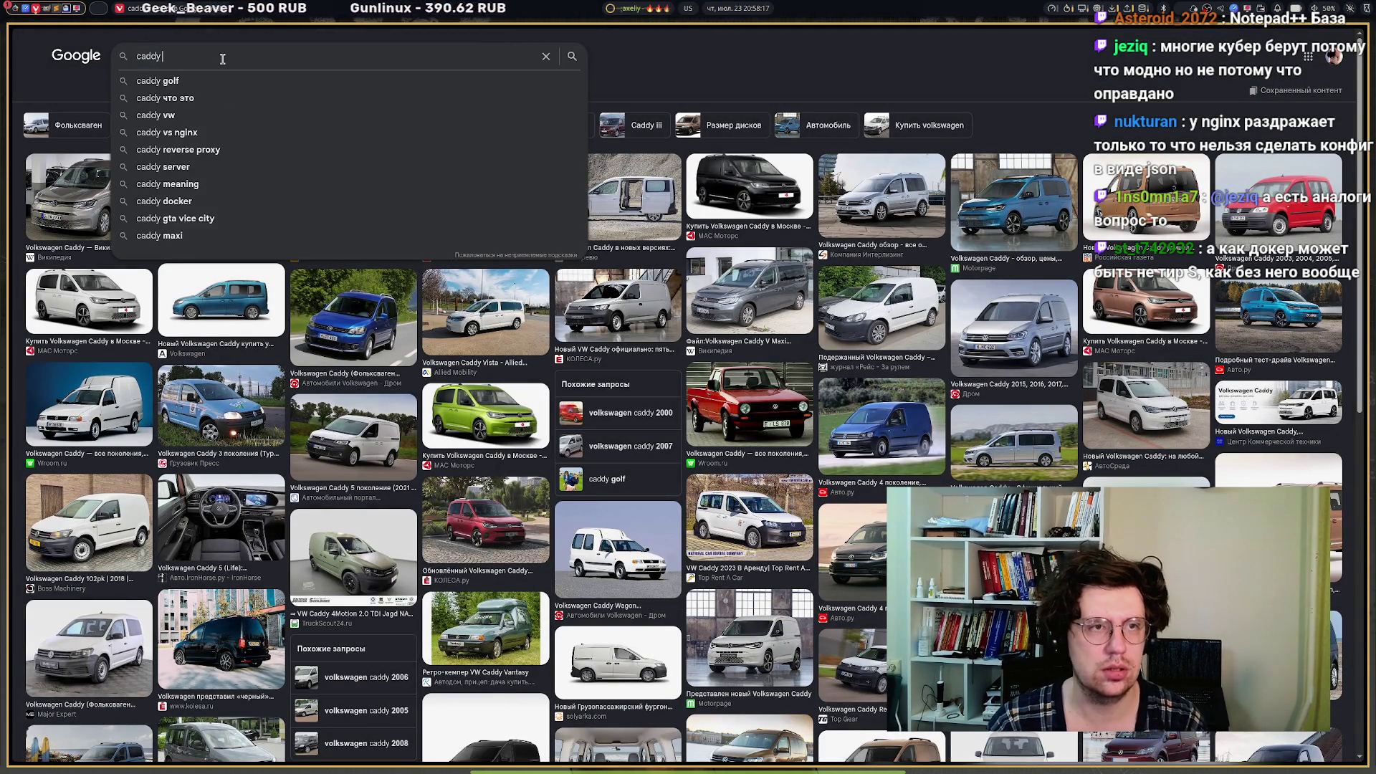
key("Return")
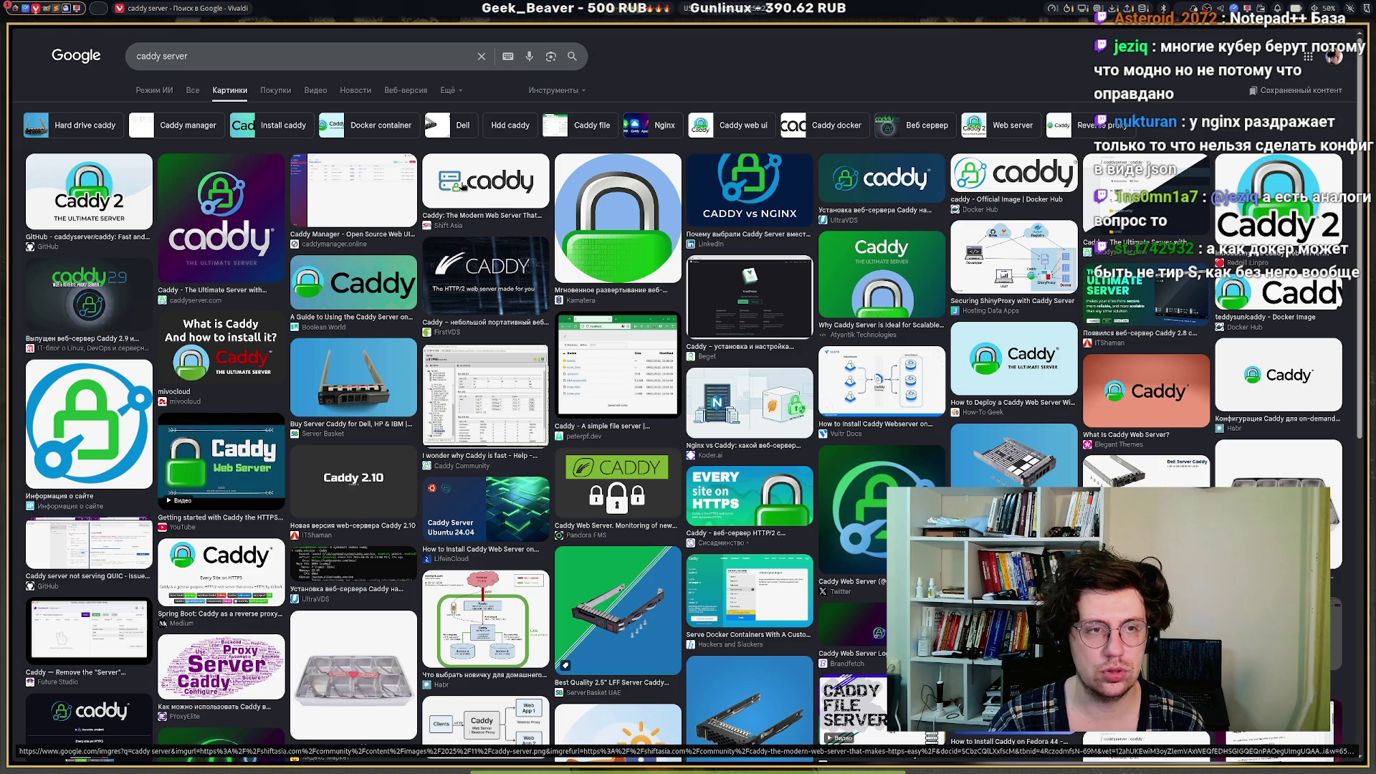
left_click(272, 54)
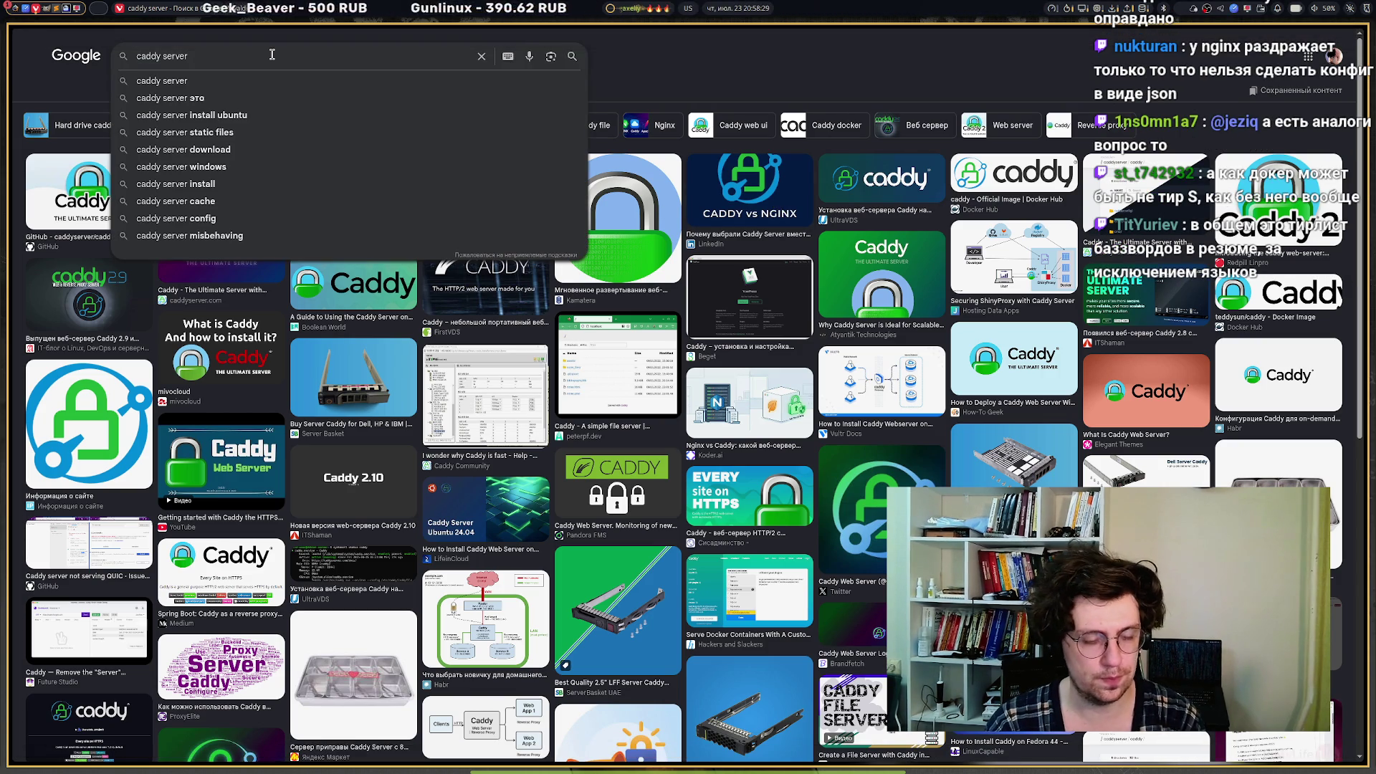
type(" logo")
key("Return")
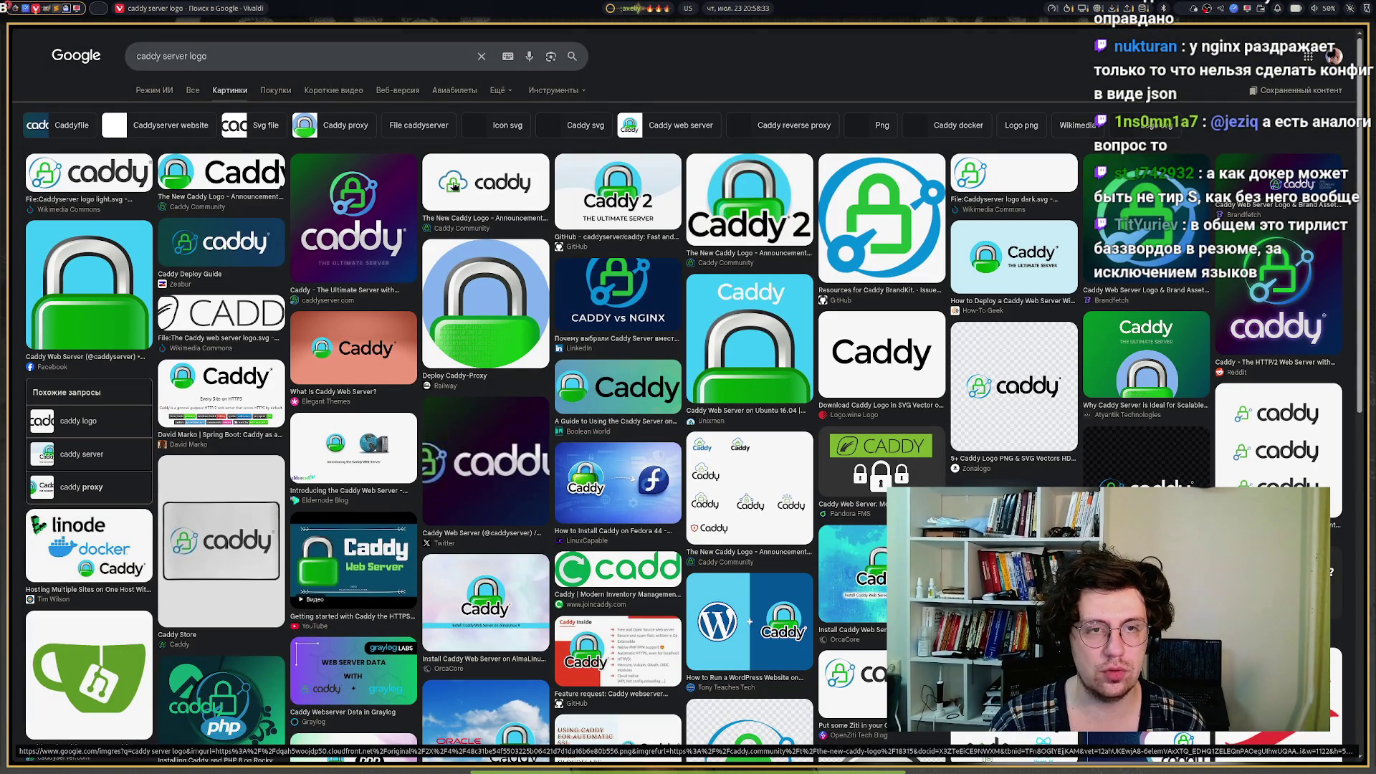
Copy The New Caddy Logo image and return to the Excalidraw tier list.
left_click(453, 186)
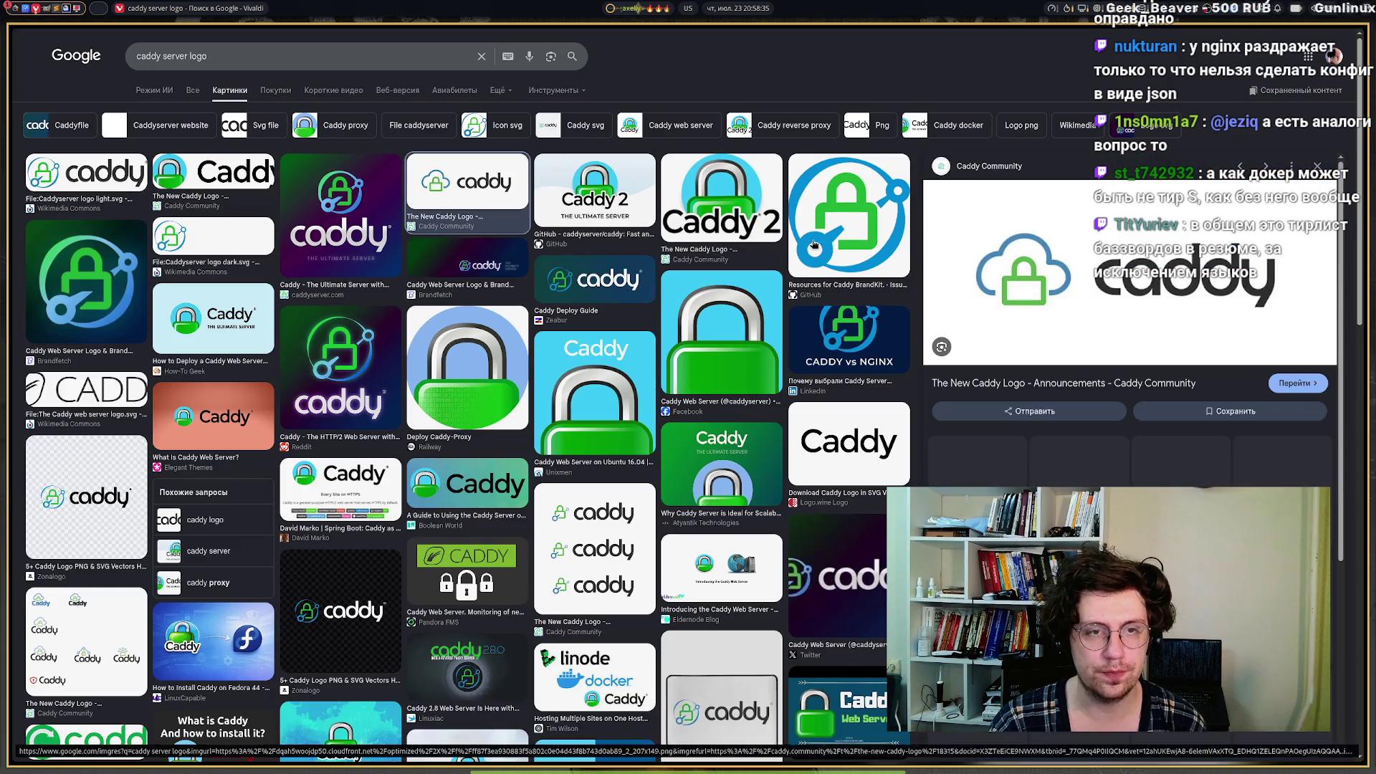
right_click(1010, 247)
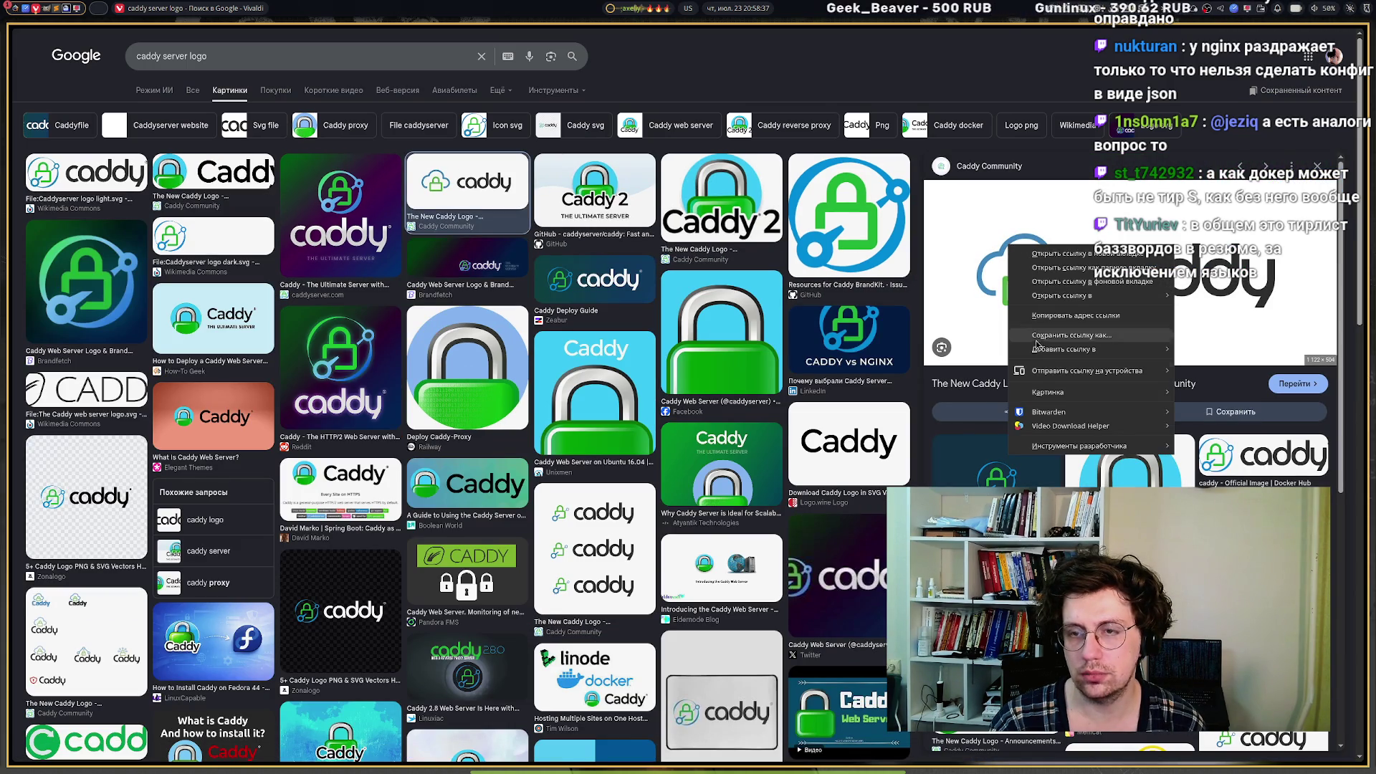
left_click(1228, 447)
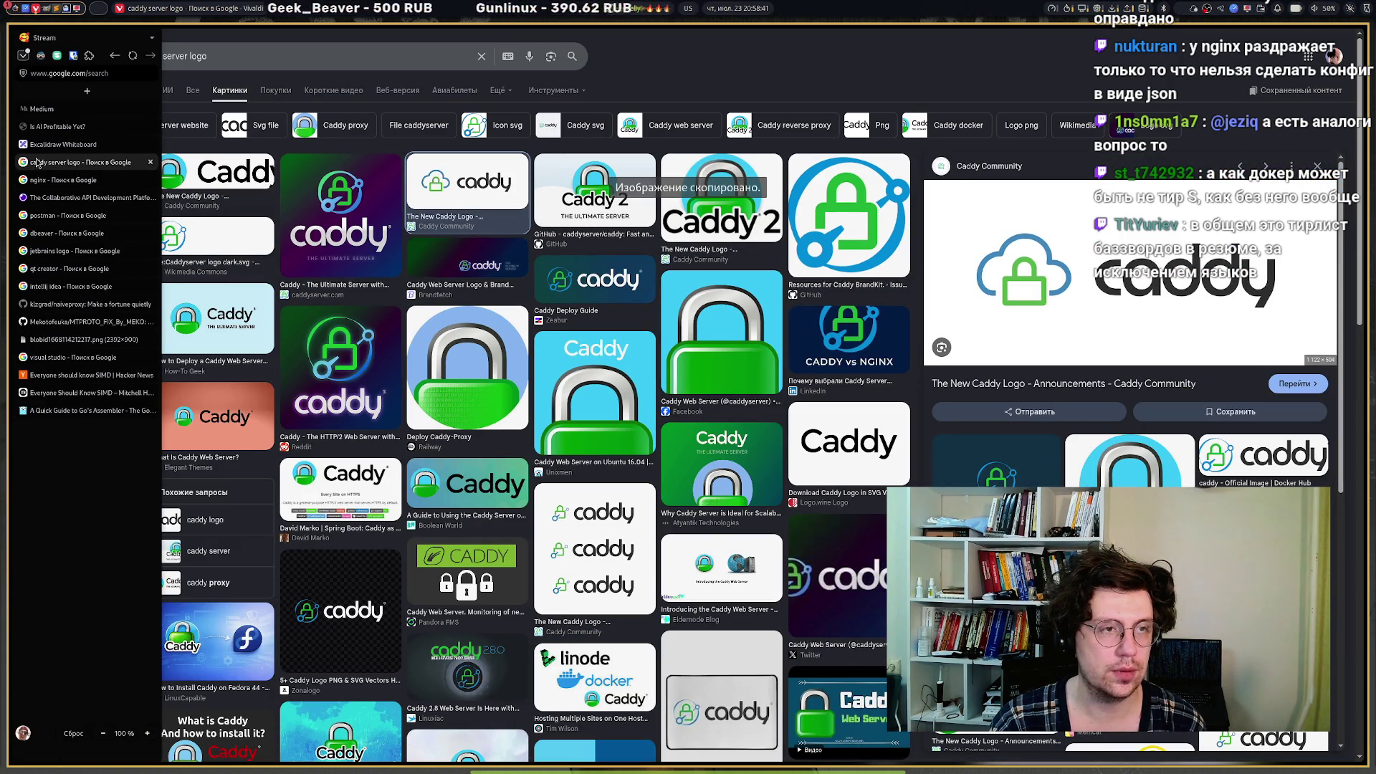
left_click(43, 145)
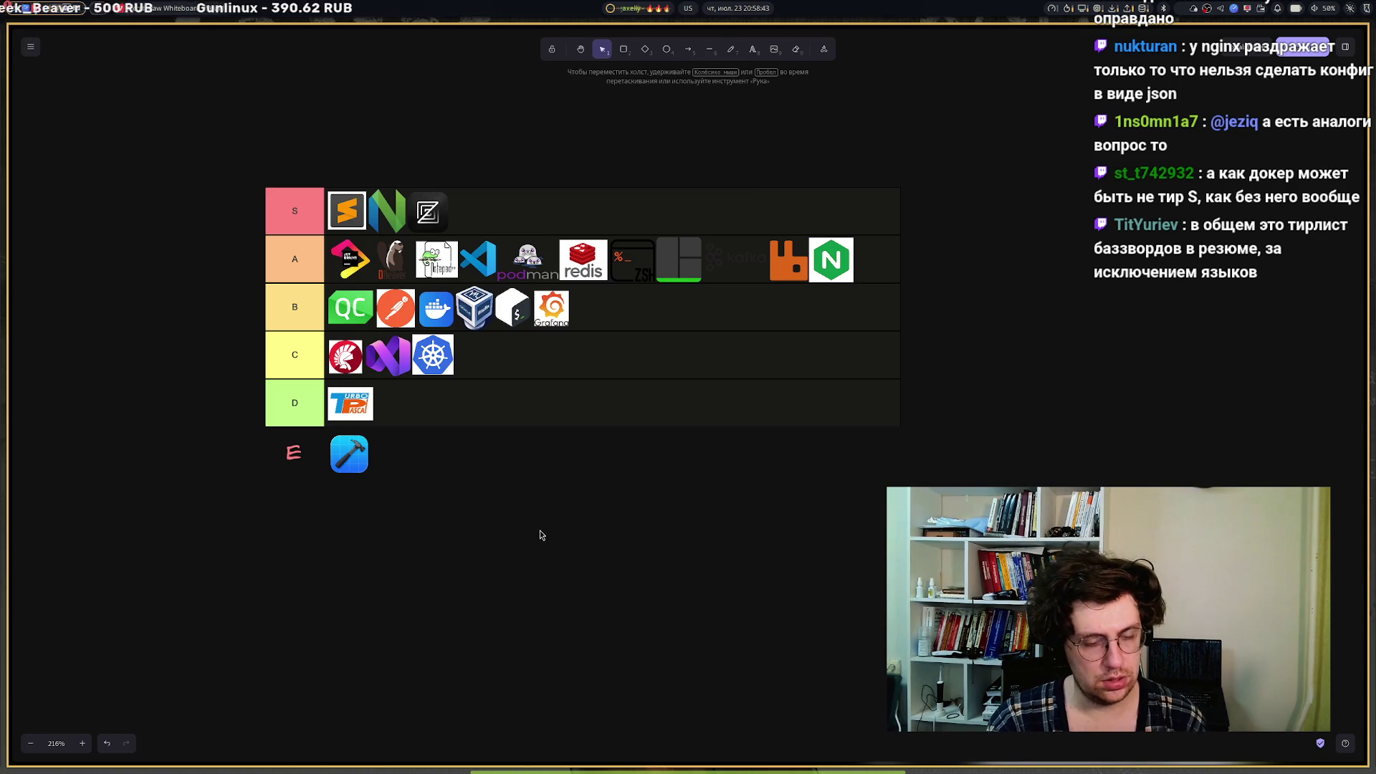
Paste the Caddy logo and shrink it to icon size in the S tier.
key("ctrl+v")
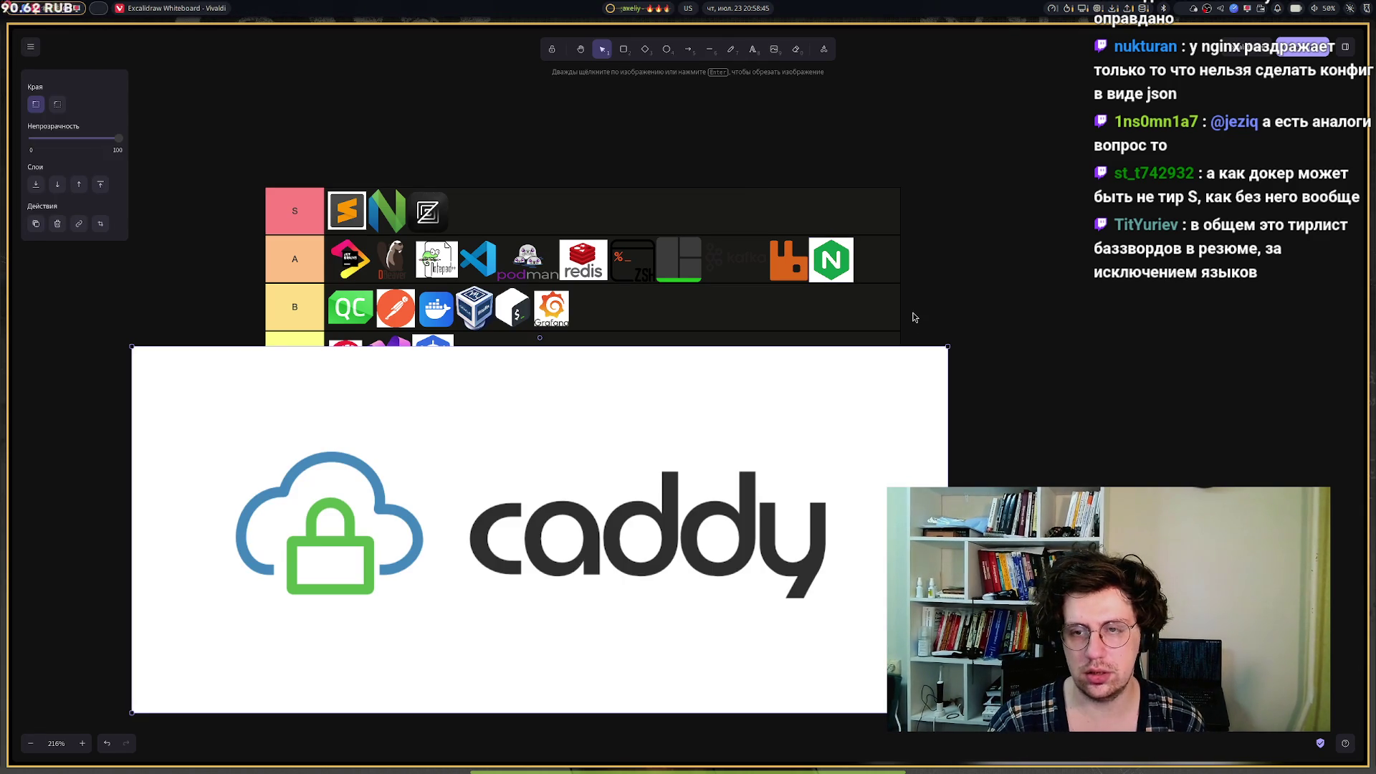
mouse_move(948, 347)
left_mouse_down()
mouse_move(400, 592)
mouse_move(10, 638)
mouse_move(147, 679)
mouse_move(312, 395)
mouse_move(480, 213)
left_mouse_up()
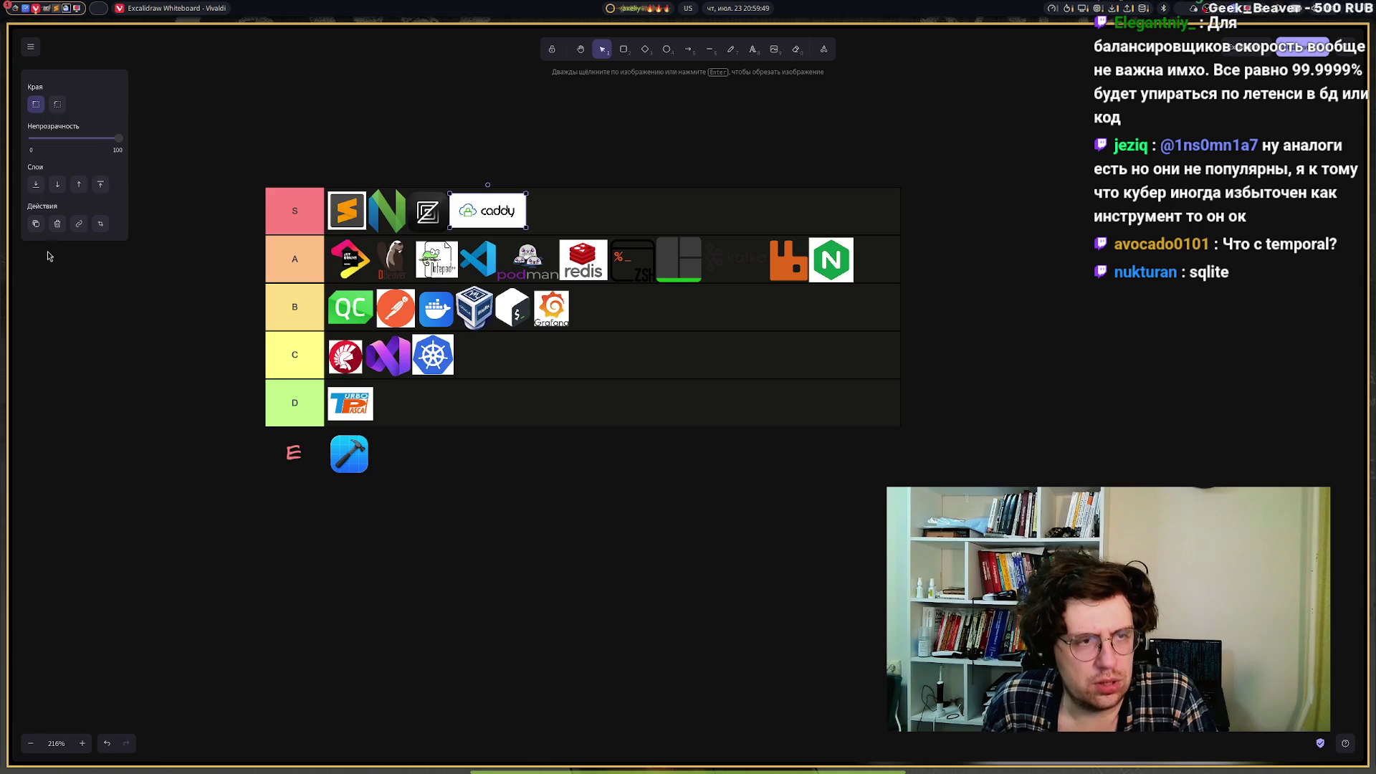
mouse_move(42, 249)
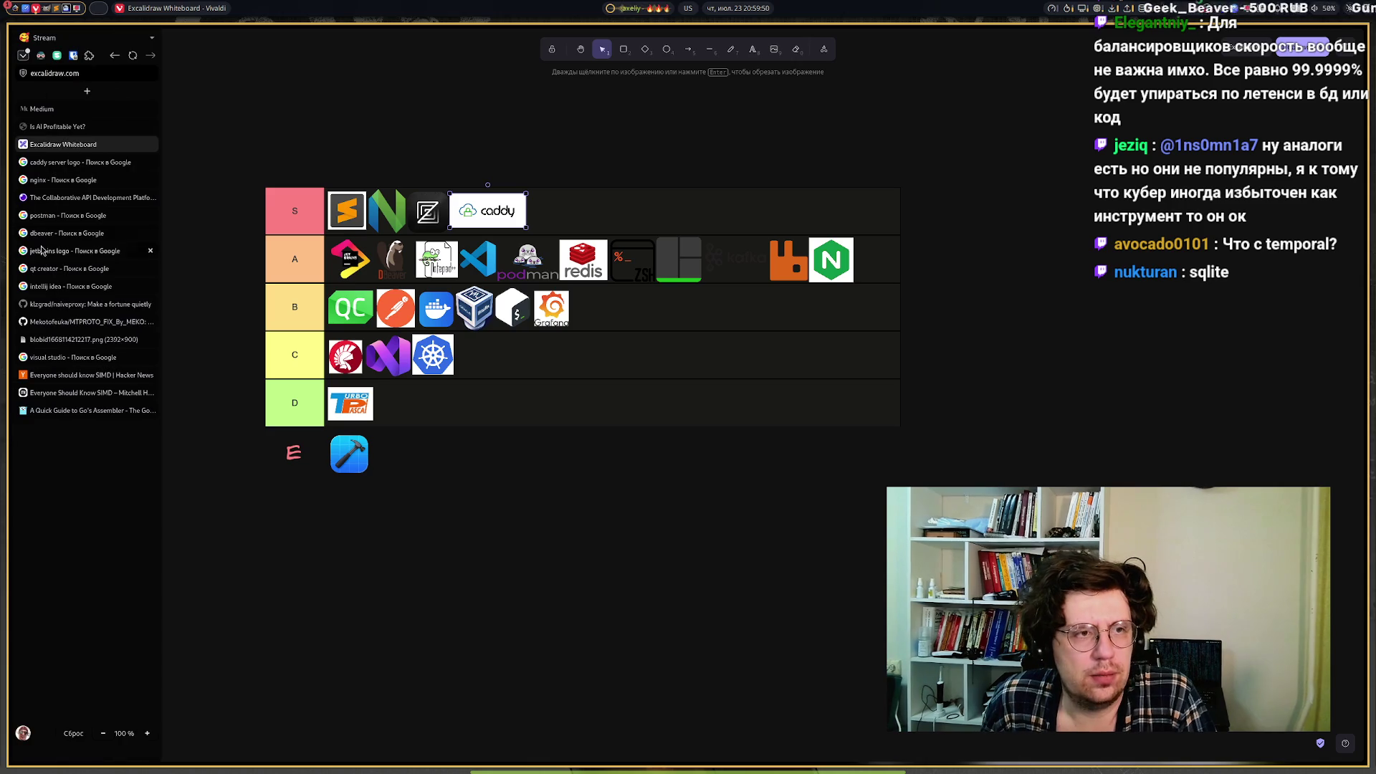
In a new tab, search Google Images for 'Temporal logo'.
left_click(85, 93)
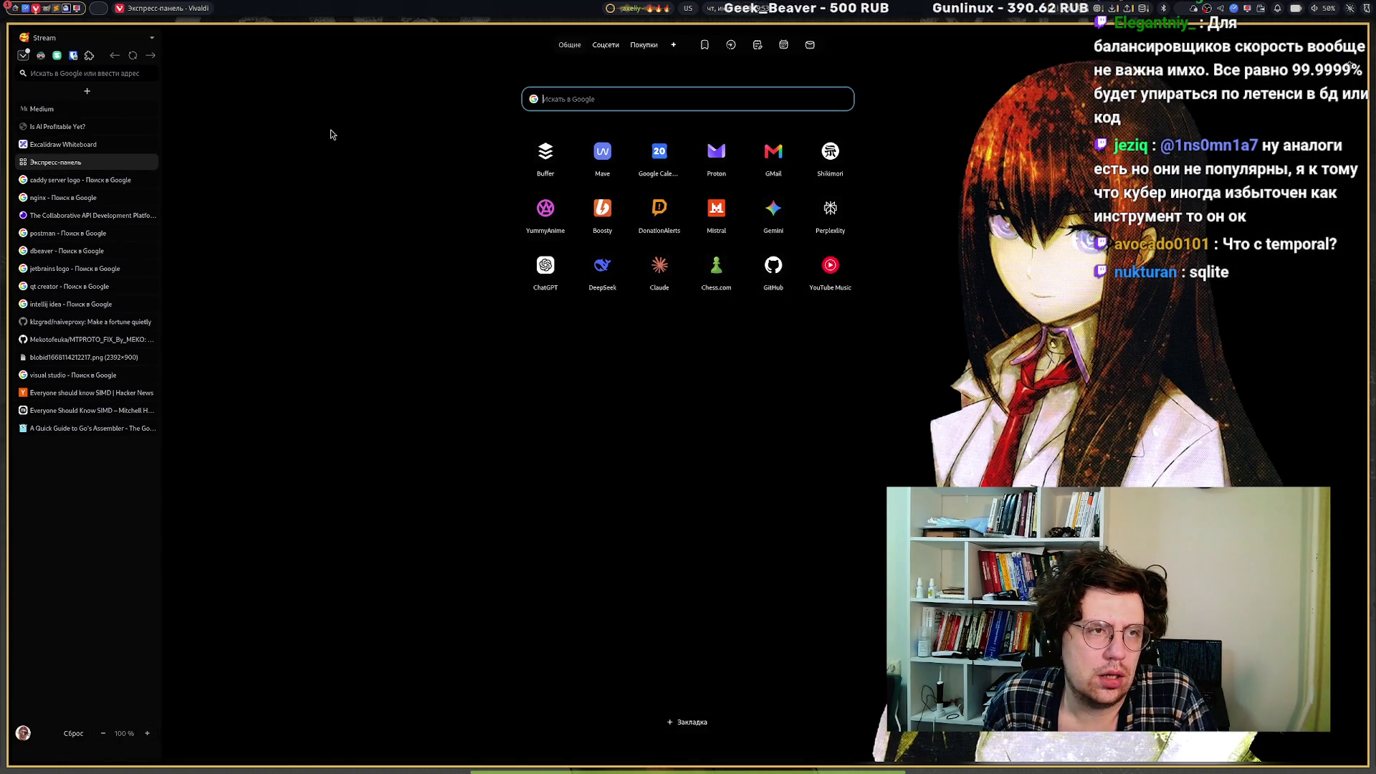
left_click(647, 96)
type("Te")
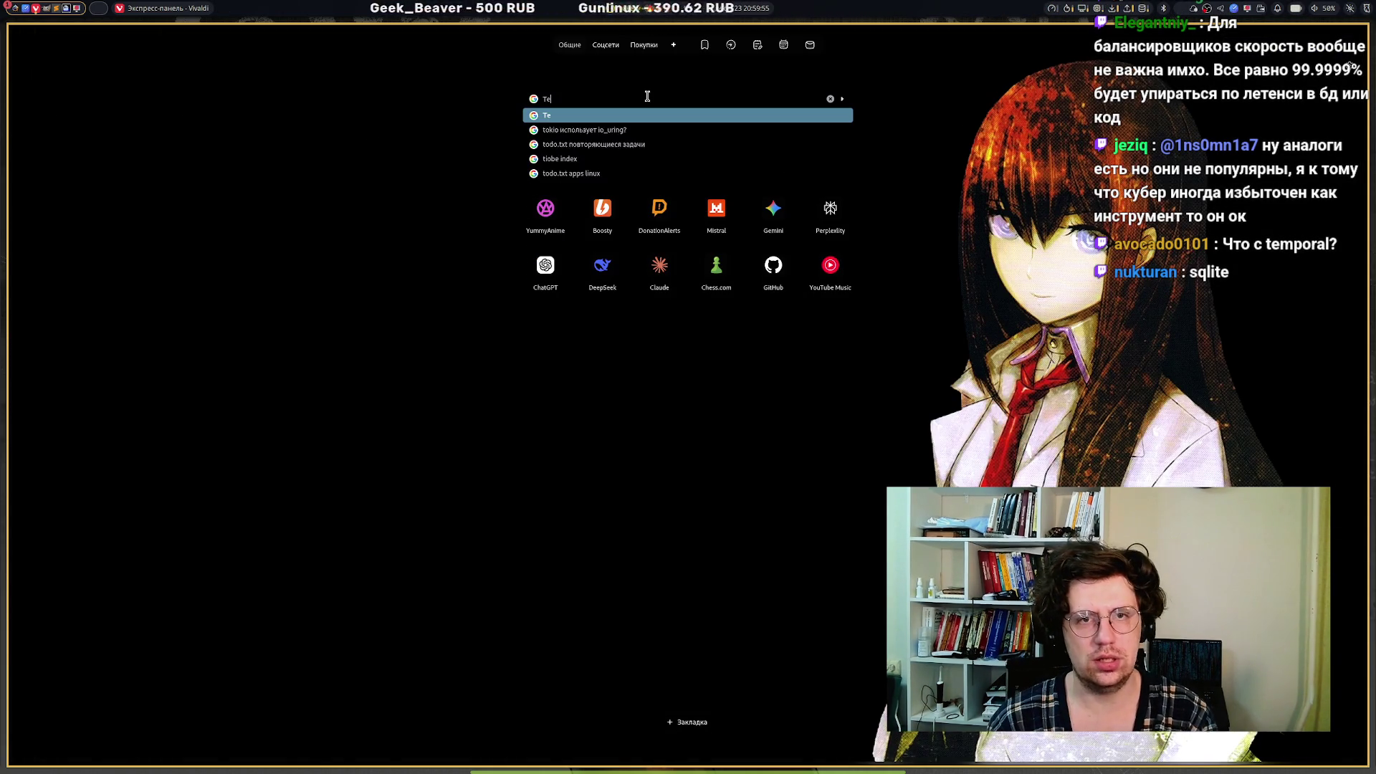
type("mpora")
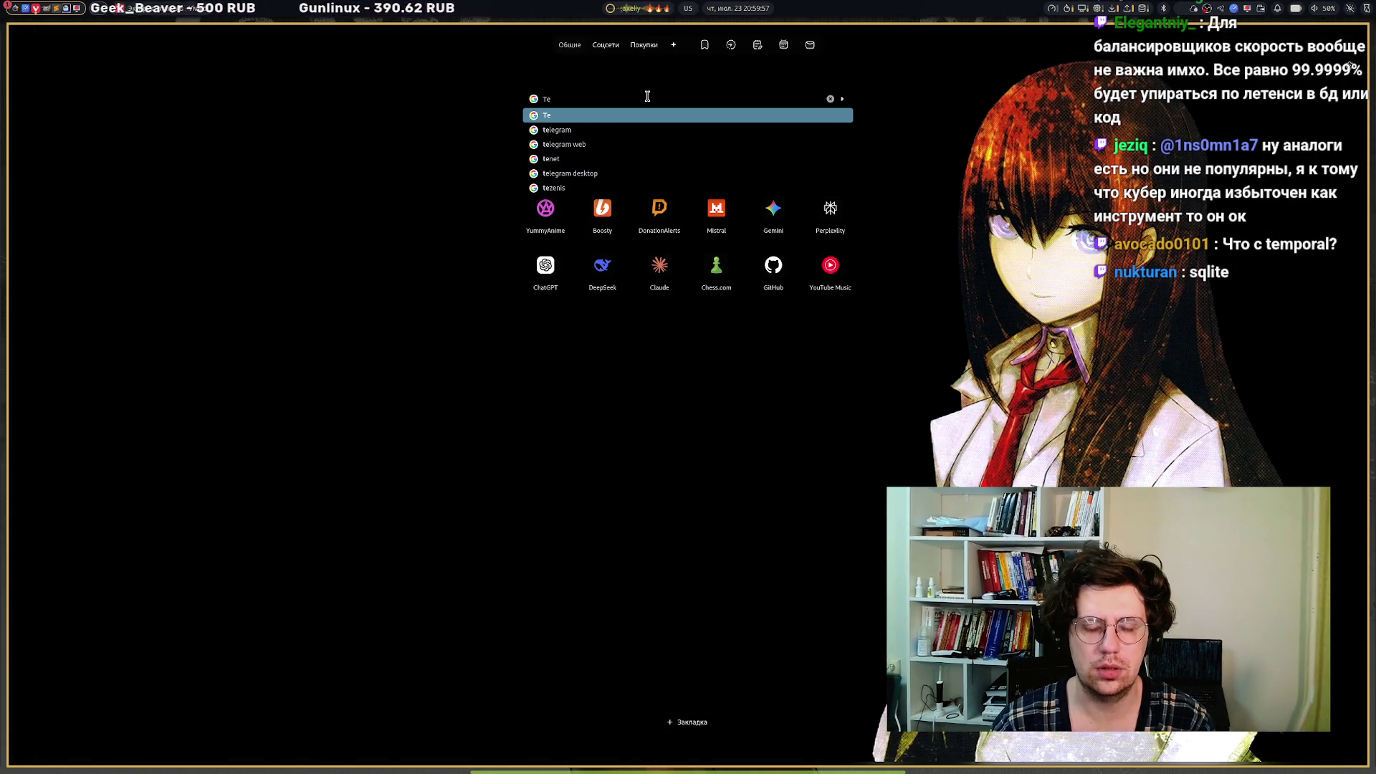
type("l")
key("Return")
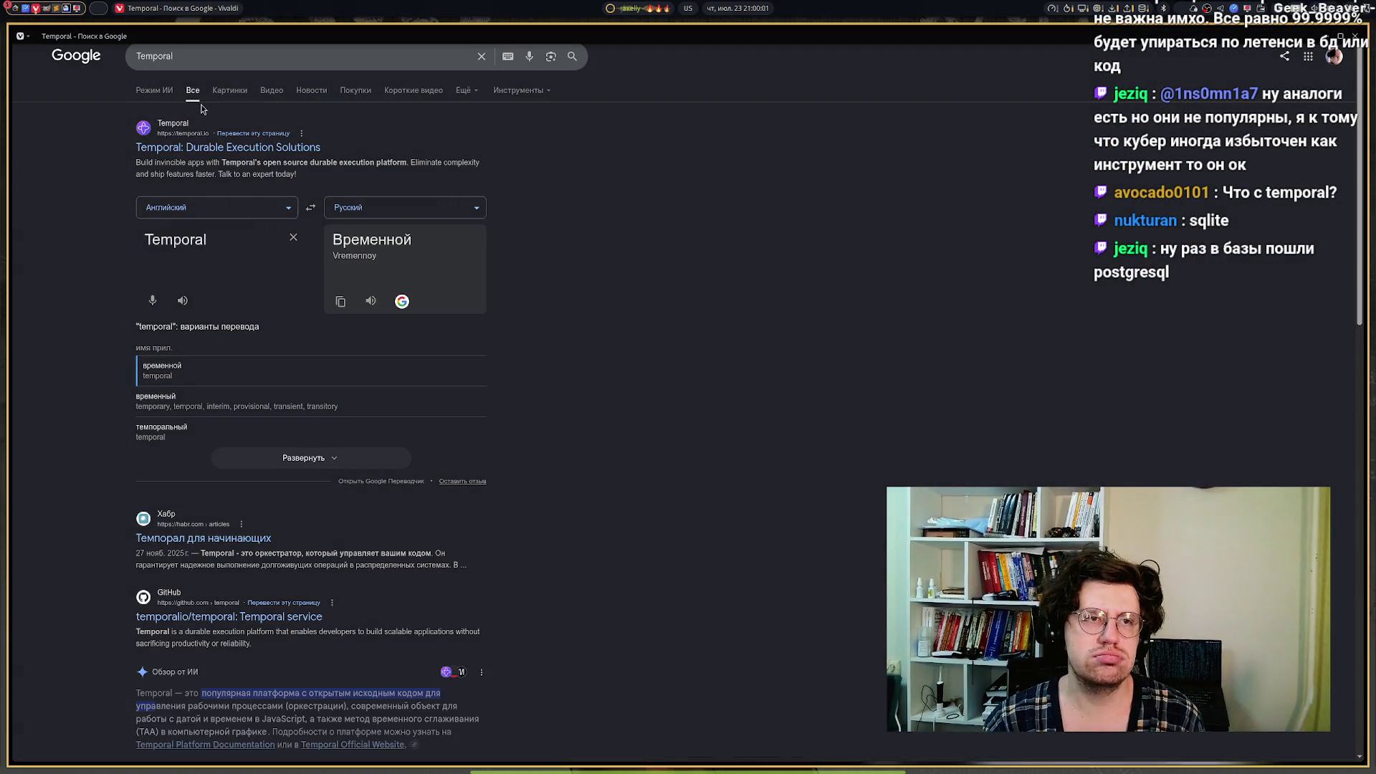
left_click(229, 90)
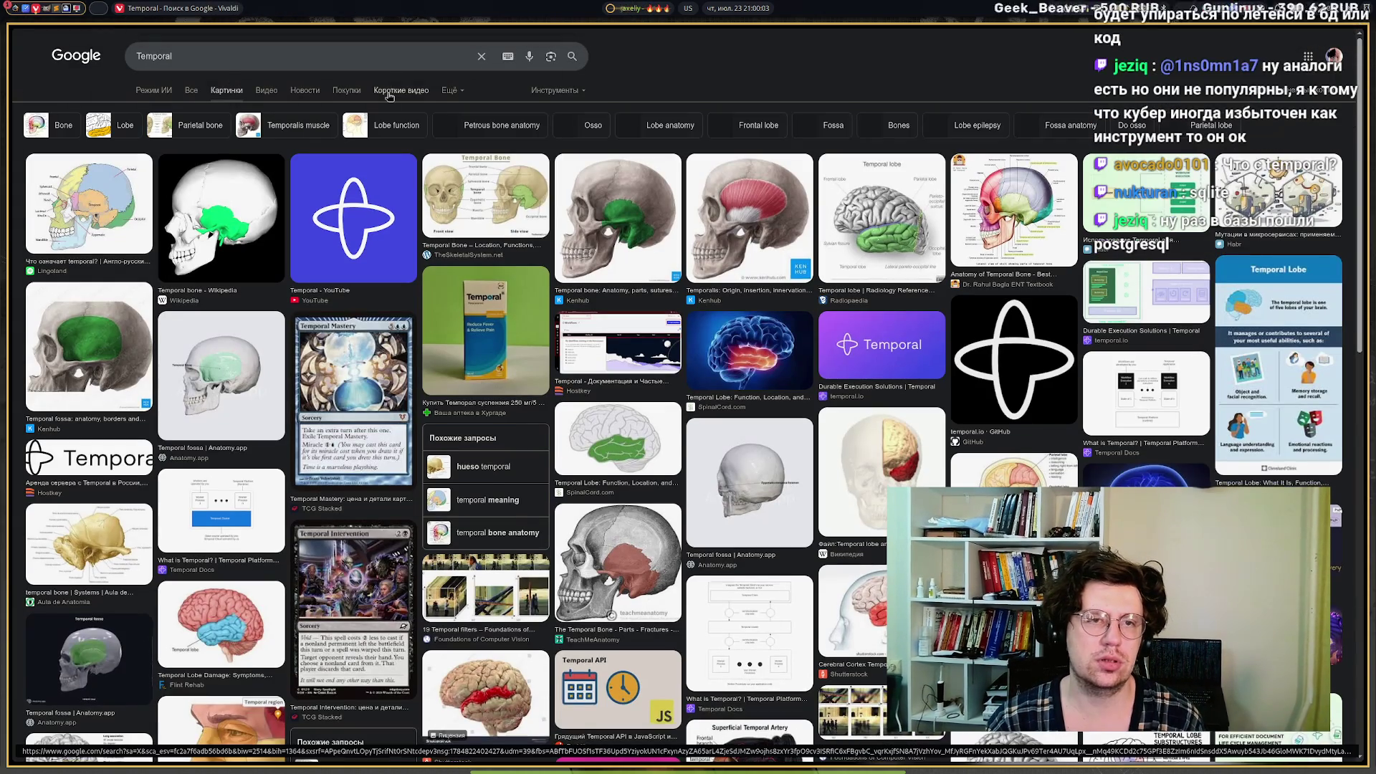
left_click(382, 63)
type("logo")
key("Return")
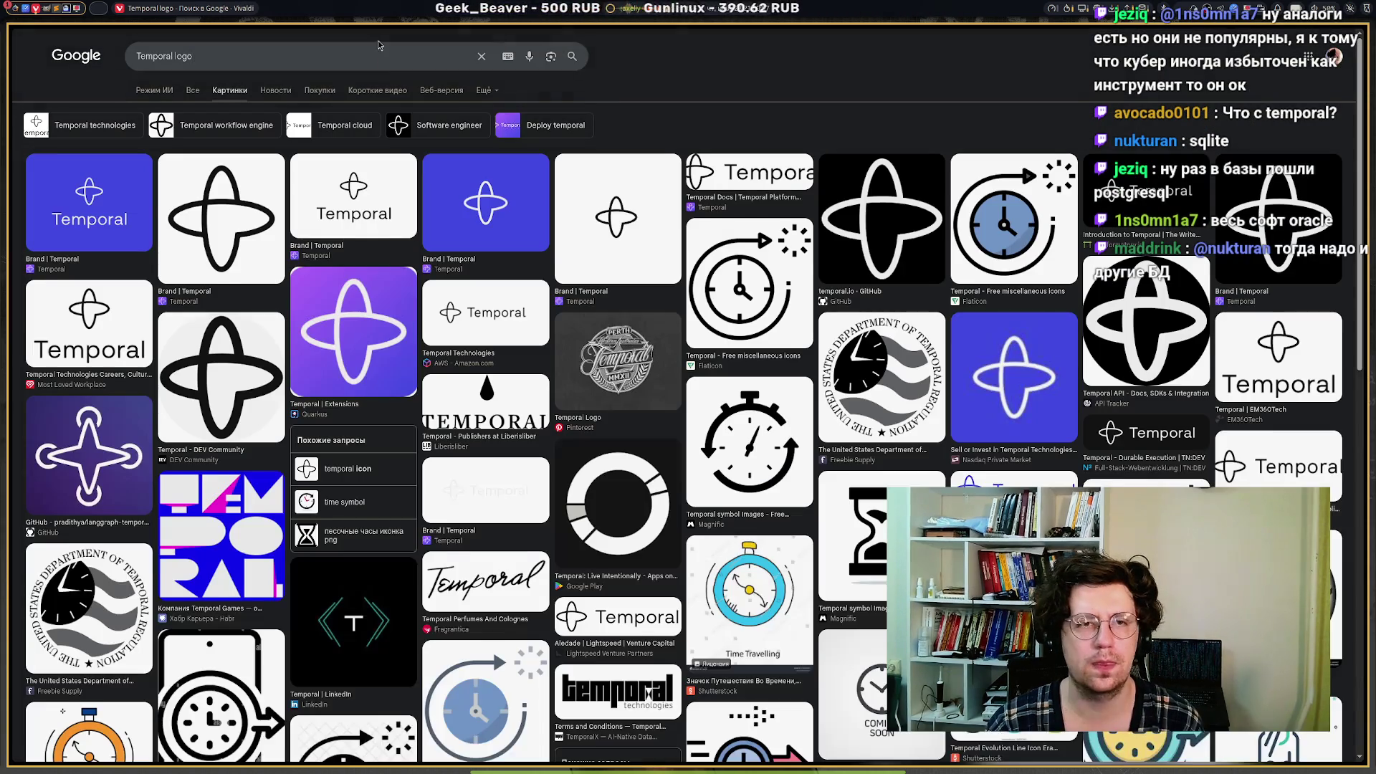
Copy the first Temporal logo image and return to the Excalidraw tier list.
left_click(71, 191)
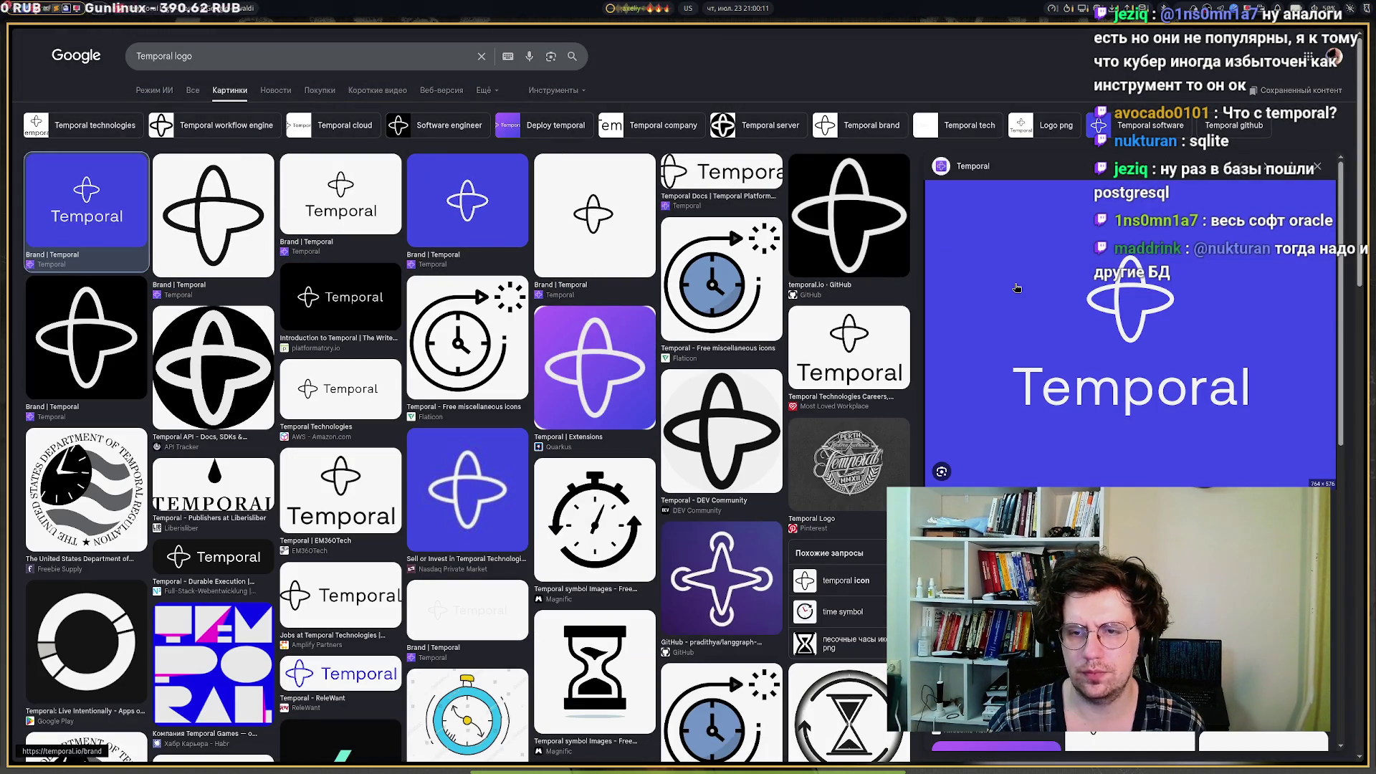
right_click(1033, 286)
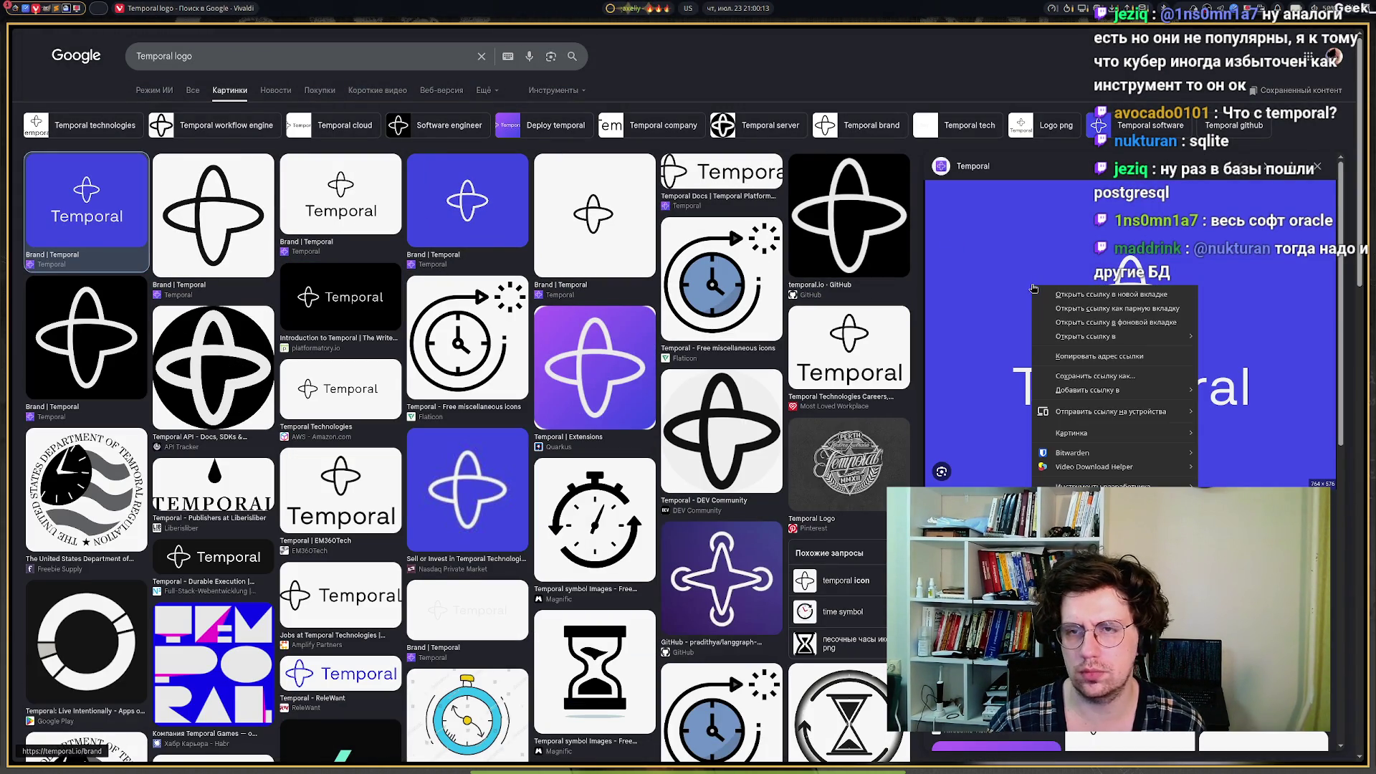
mouse_move(1090, 445)
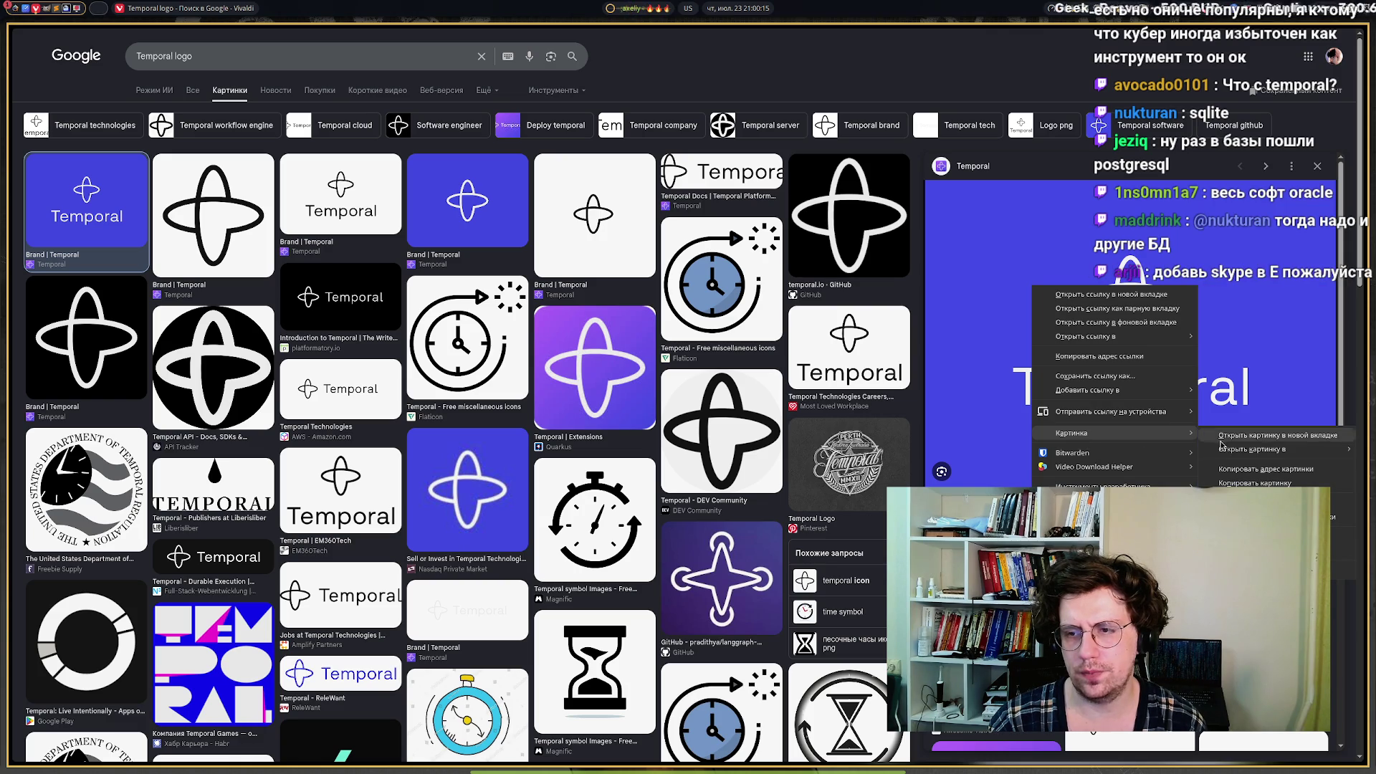
left_click(1261, 483)
mouse_move(56, 159)
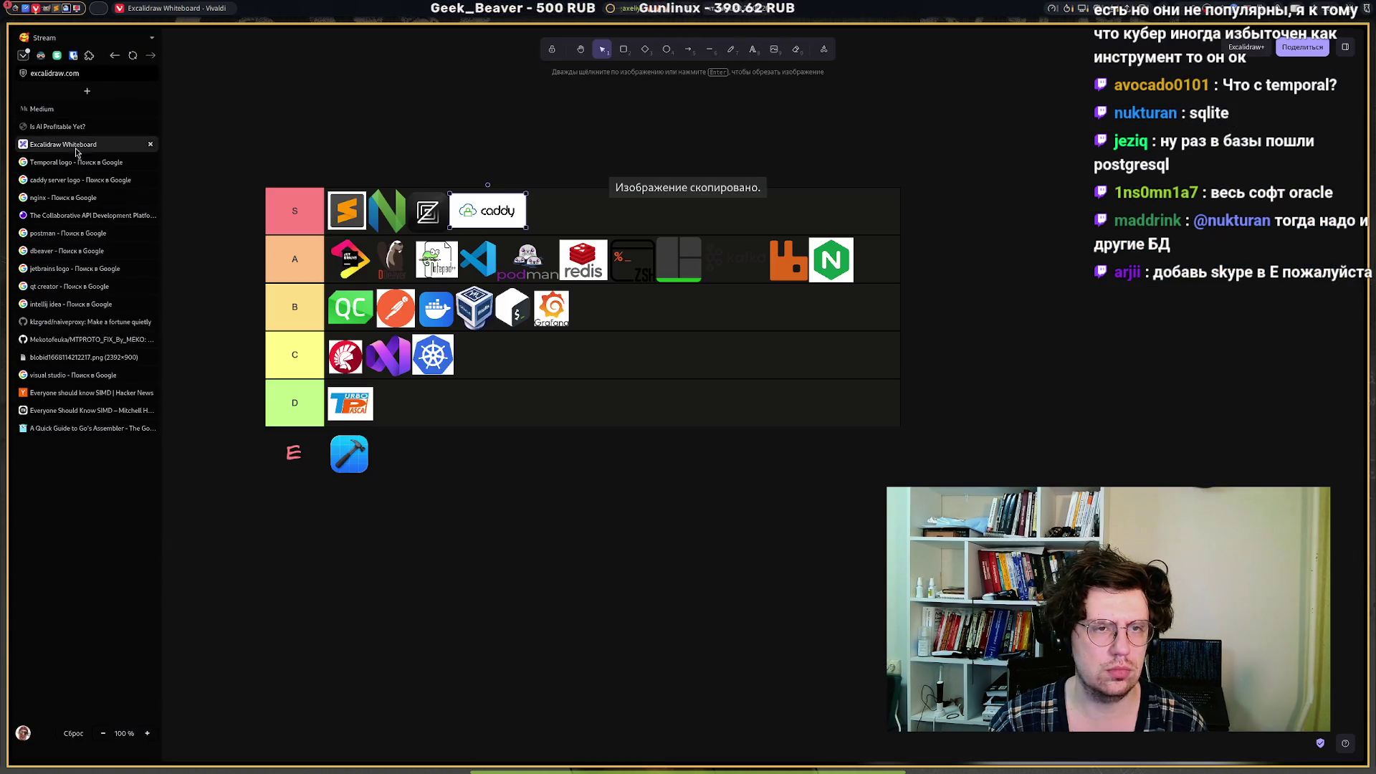
left_click(58, 144)
Paste the Temporal logo and shrink it to a small tile at the end of the B tier.
key("ctrl+v")
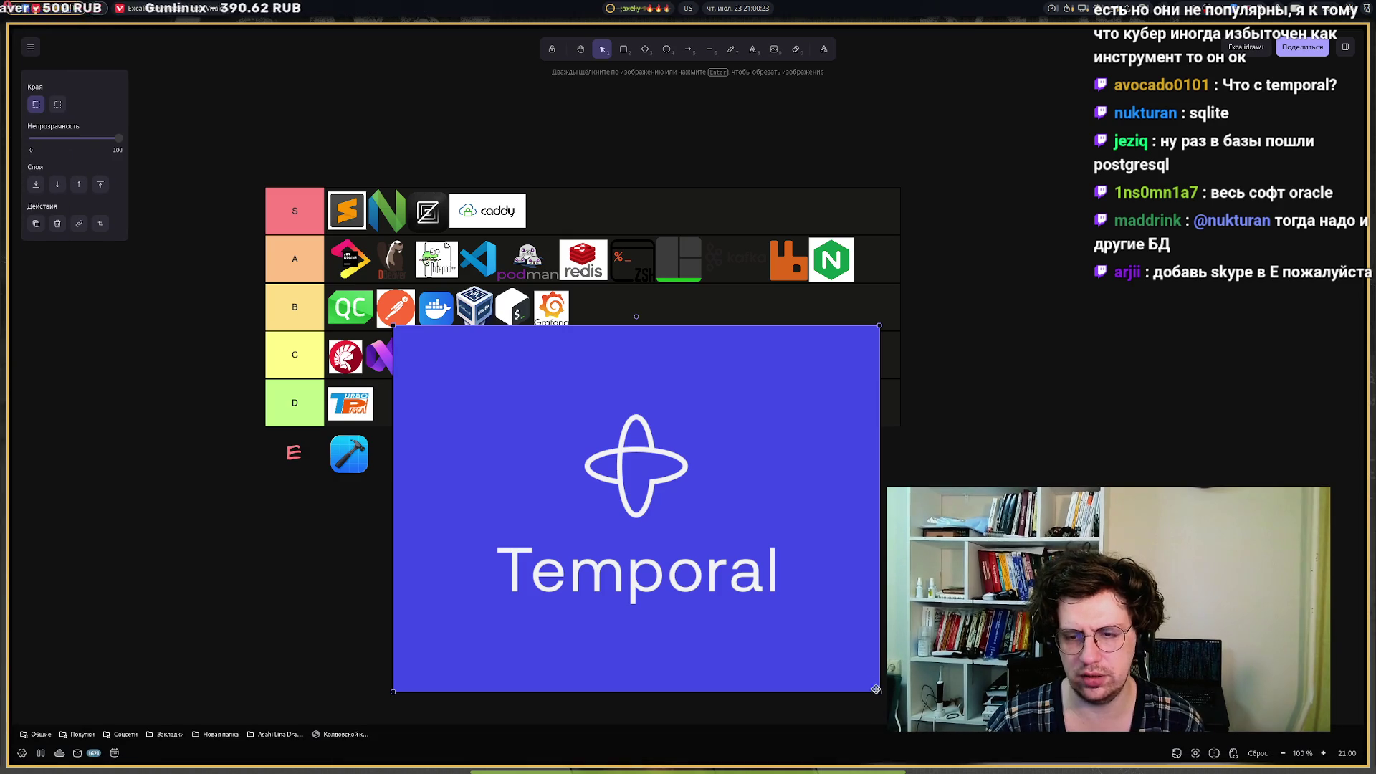
mouse_move(879, 692)
left_mouse_down()
mouse_move(450, 371)
mouse_move(639, 302)
mouse_move(605, 304)
left_mouse_up()
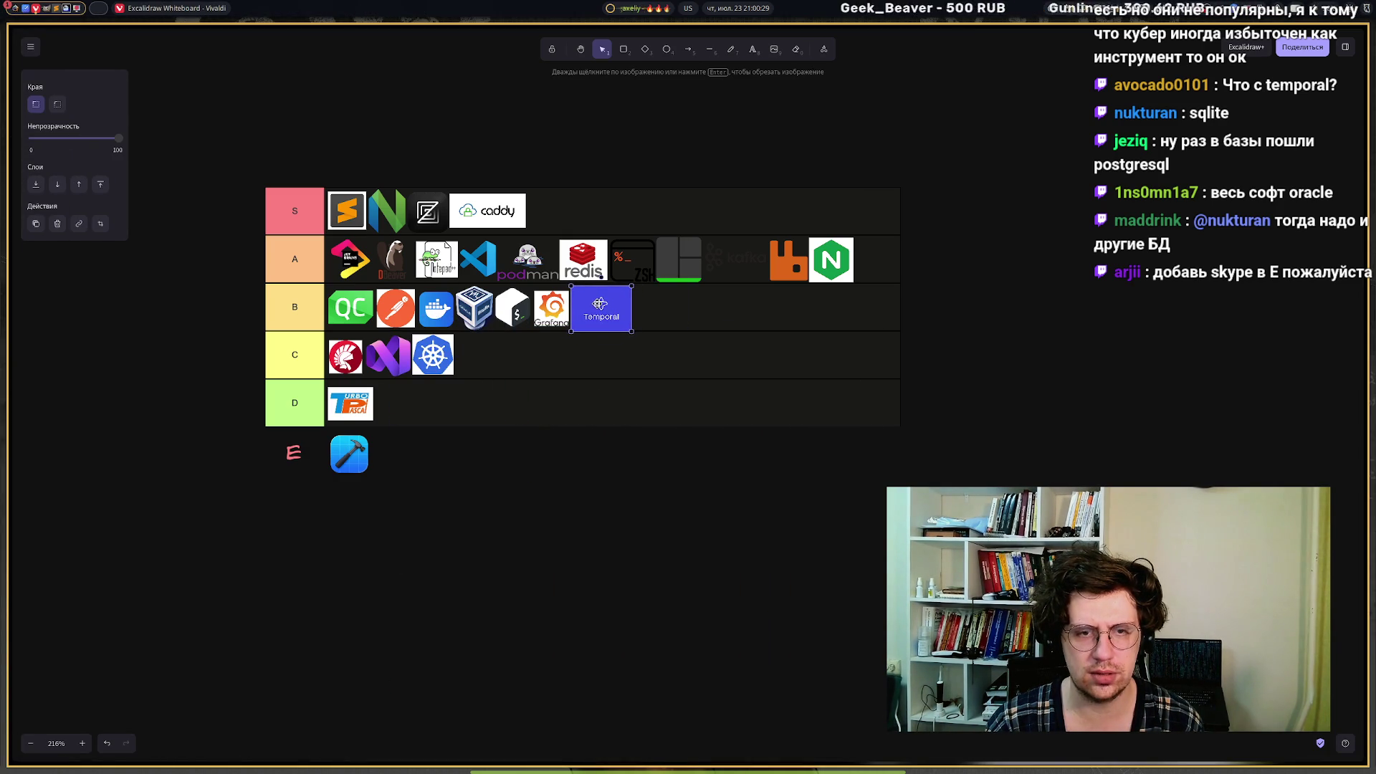
left_click_drag(631, 331, 620, 324)
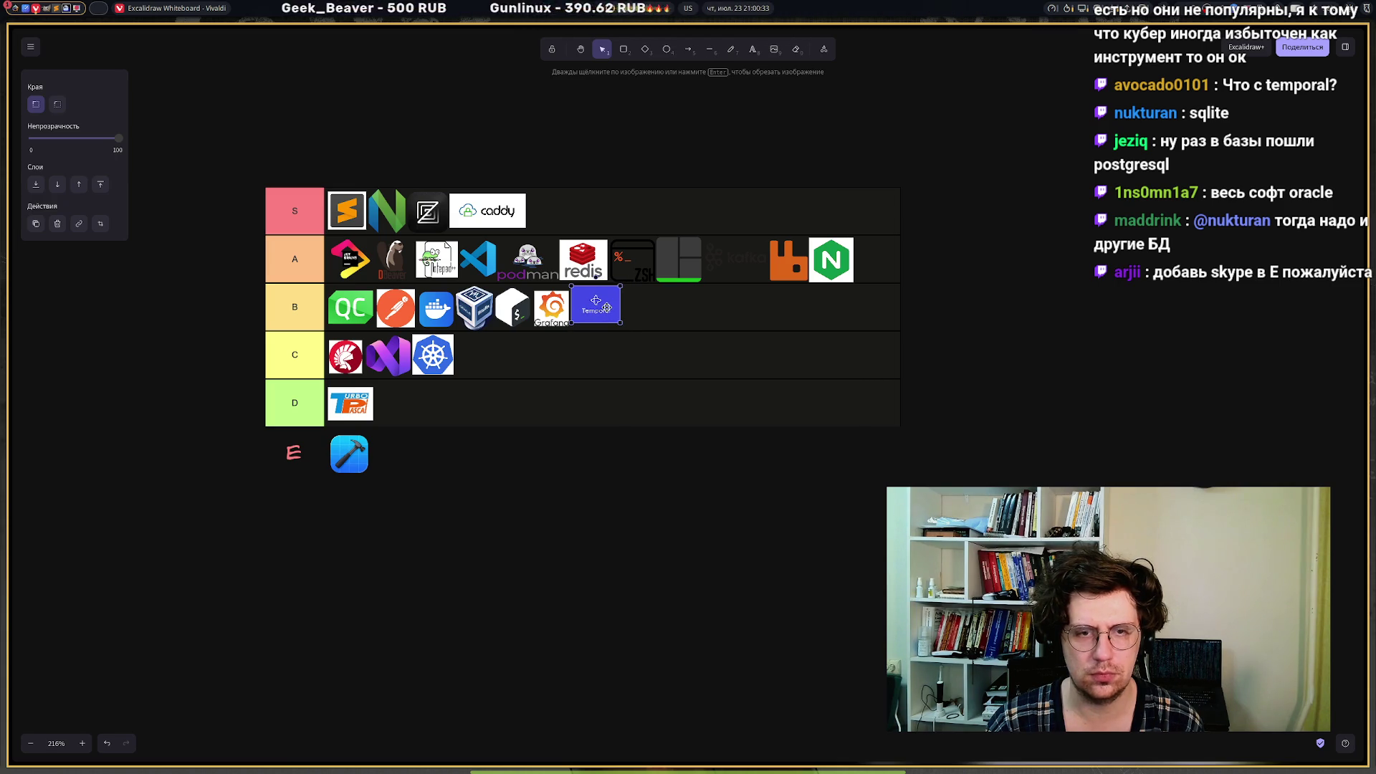
left_click(551, 554)
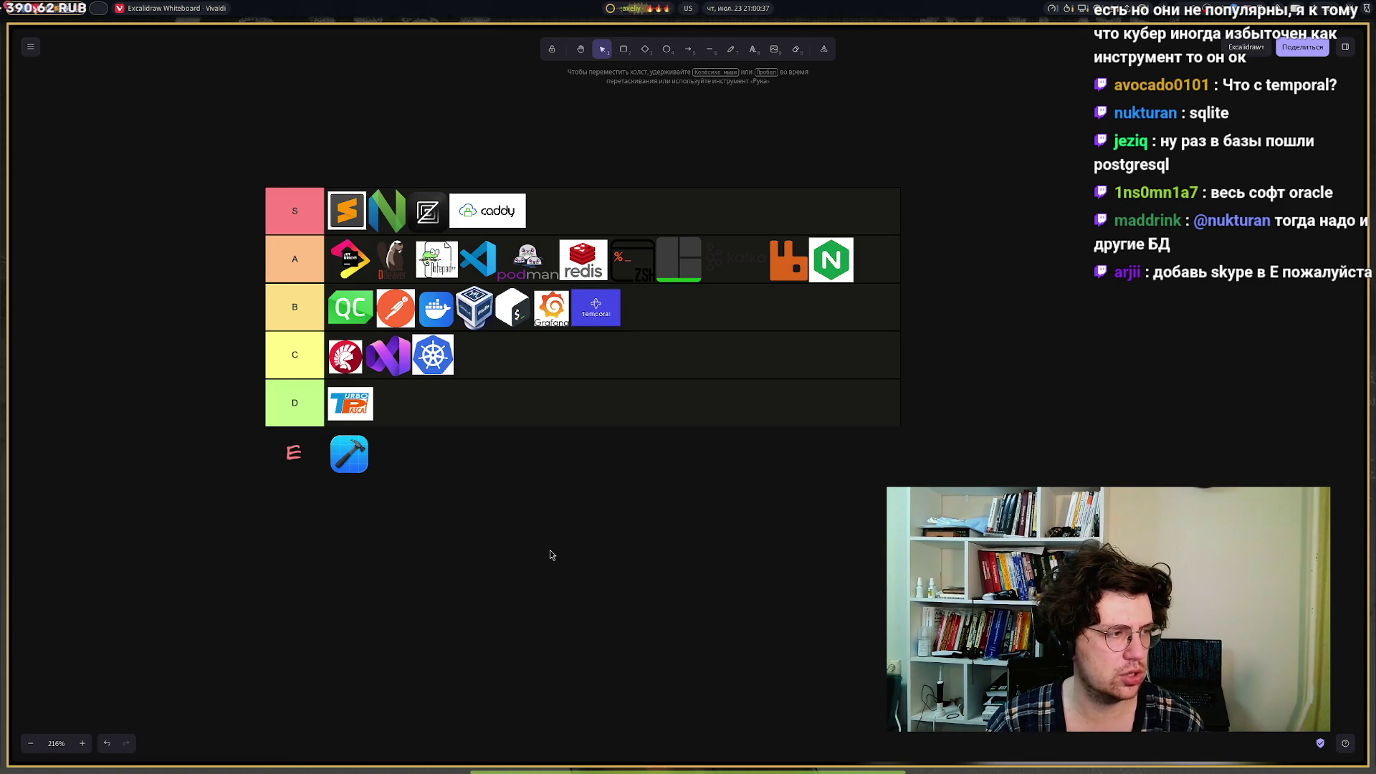
mouse_move(10, 345)
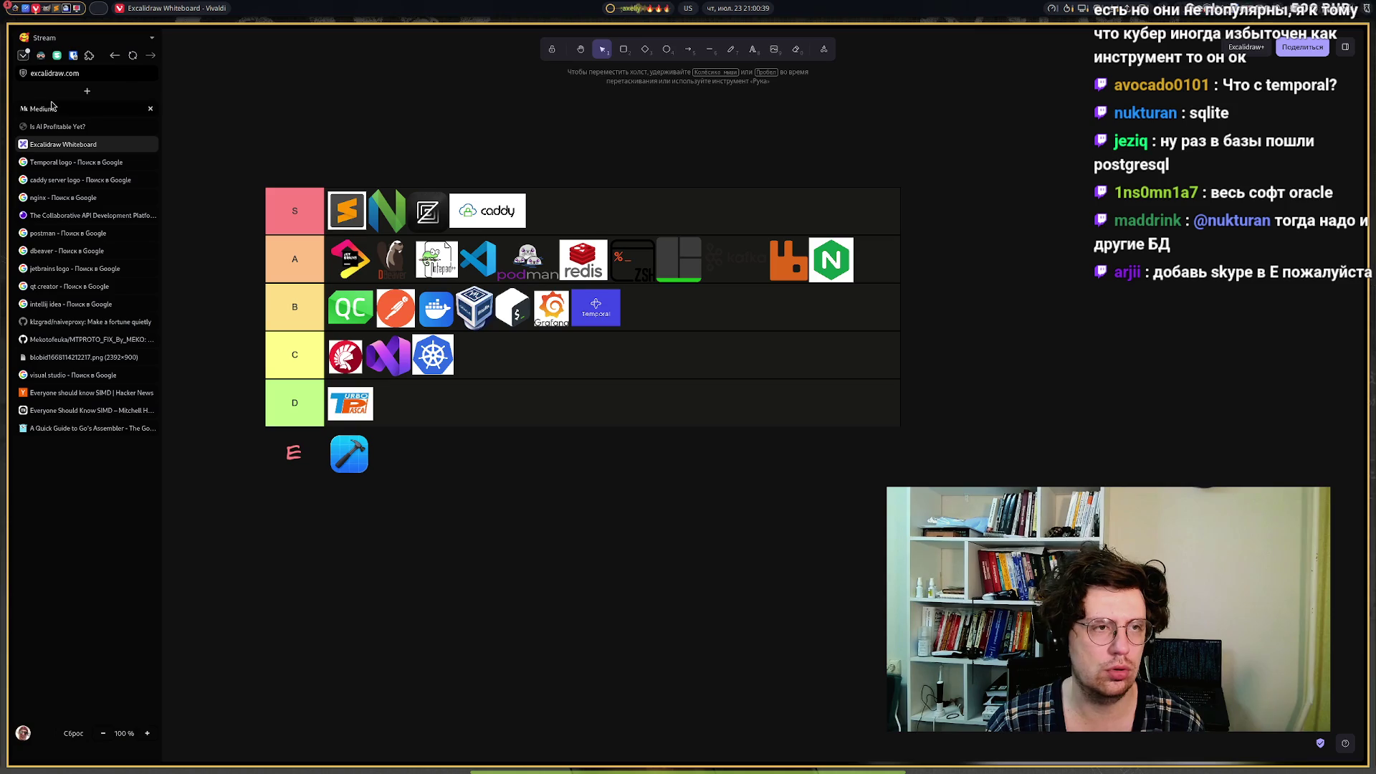
left_click(86, 91)
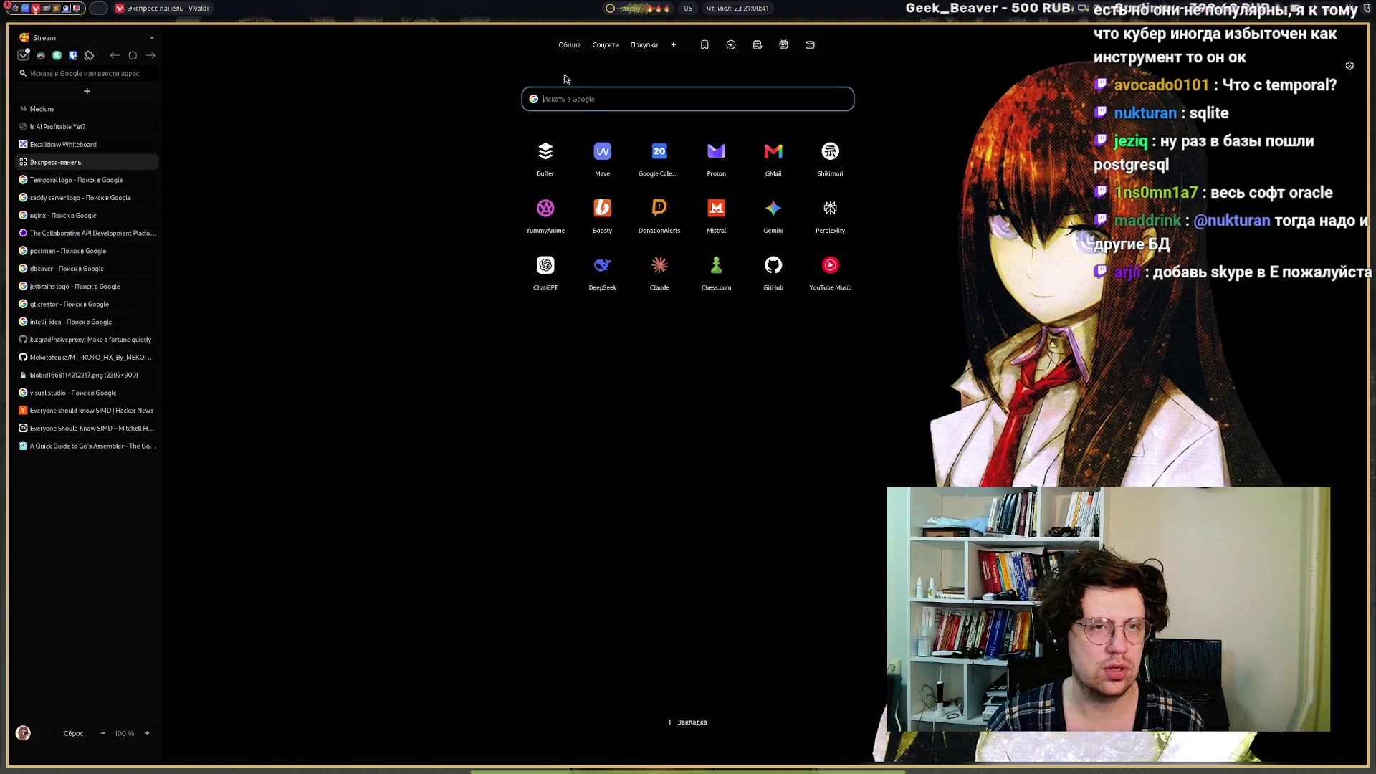
Search Google Images for sqlite.
type("d")
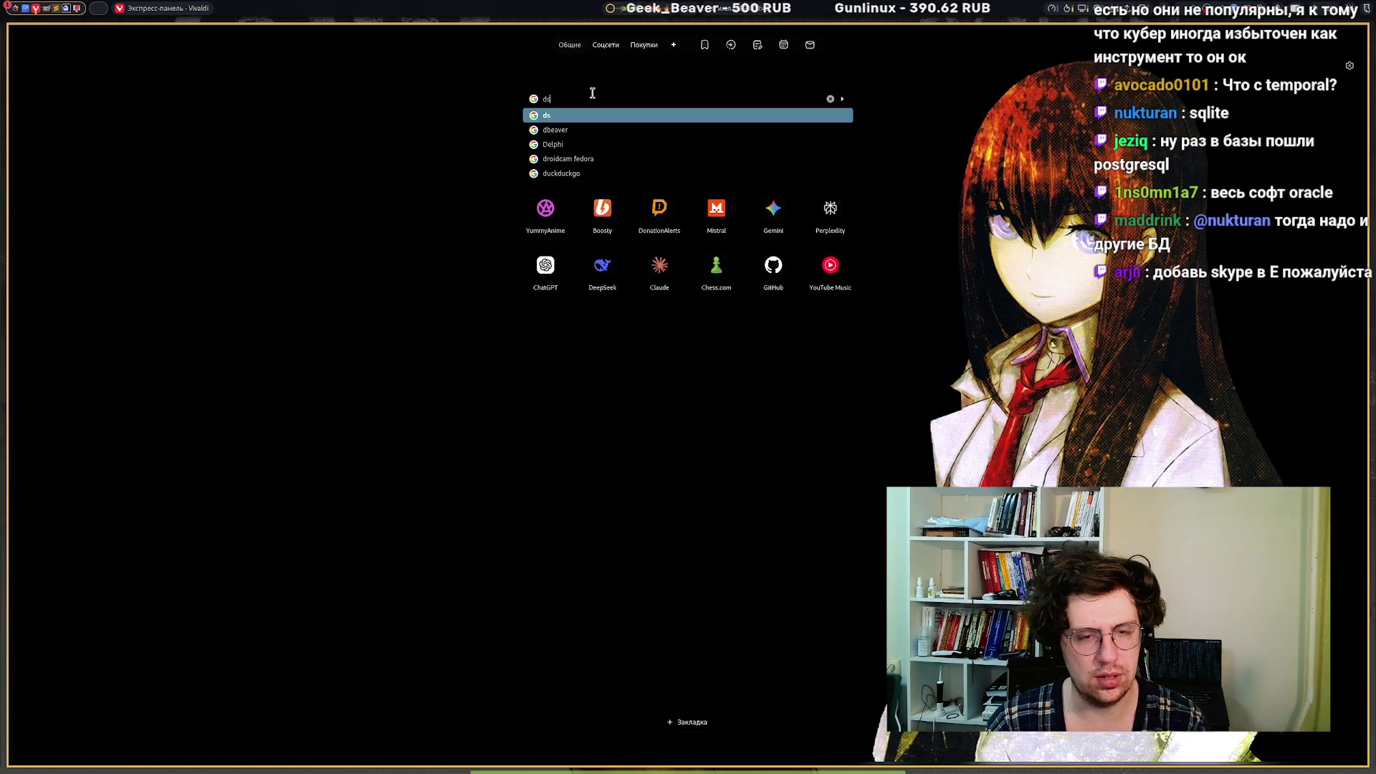
key("BackSpace")
type("sql")
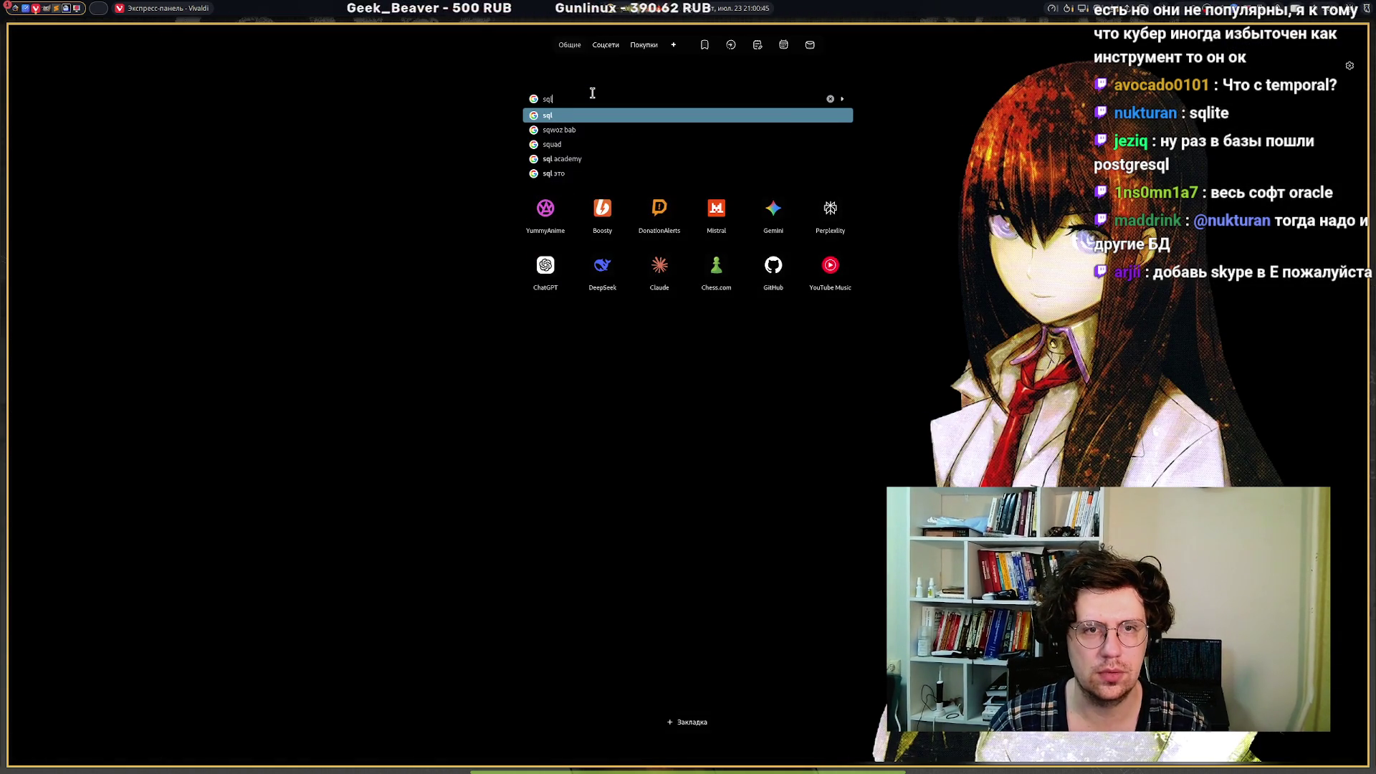
type("ite")
key("Return")
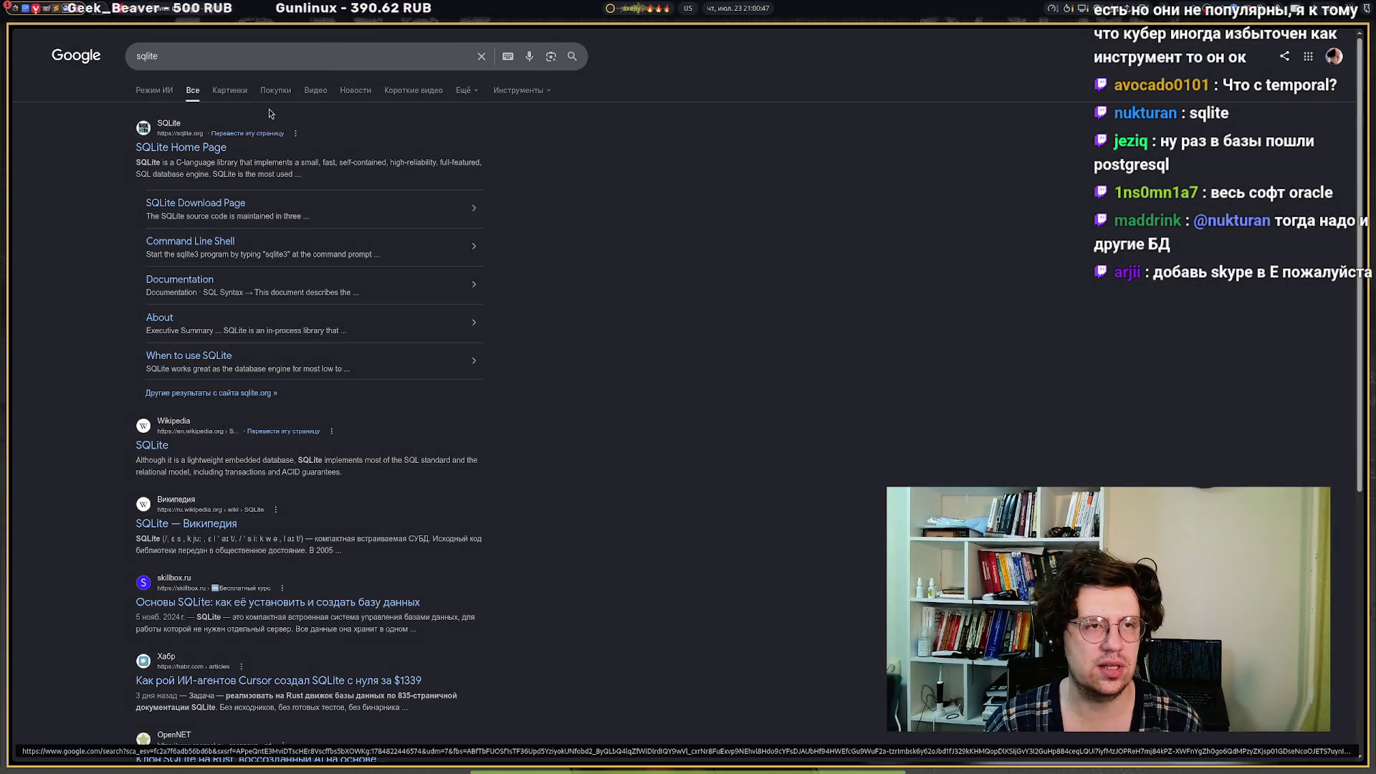
left_click(219, 89)
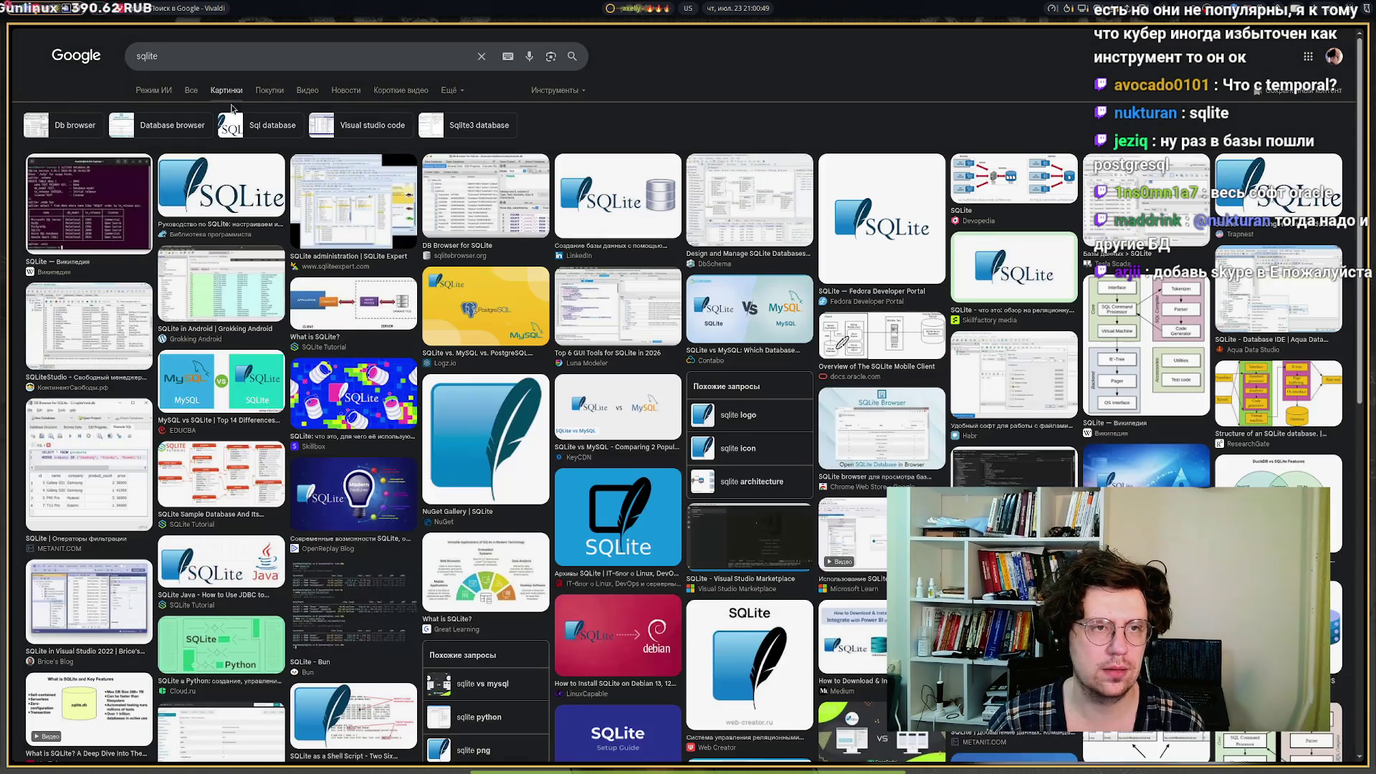
Copy the SQLite logo image and return to the Excalidraw tier list.
left_click(216, 183)
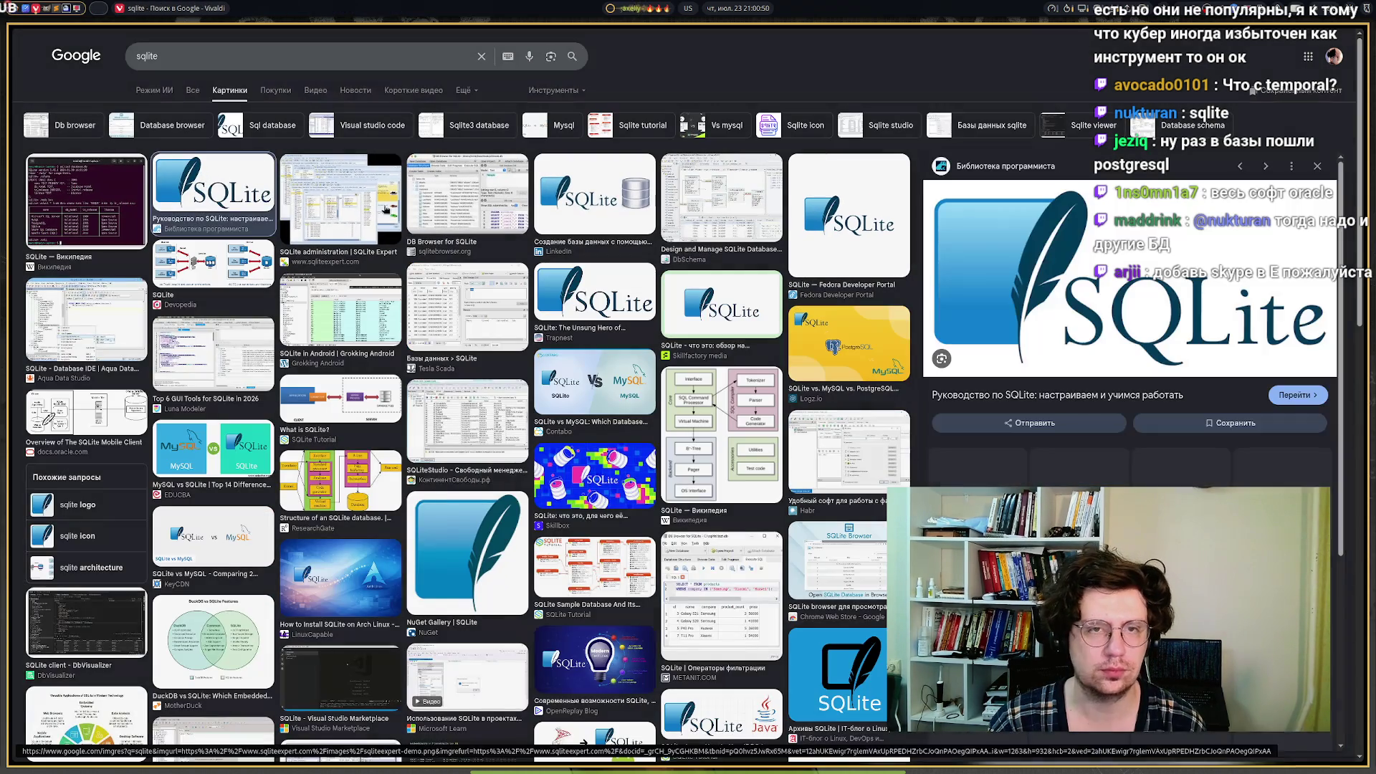
right_click(1031, 252)
mouse_move(1117, 399)
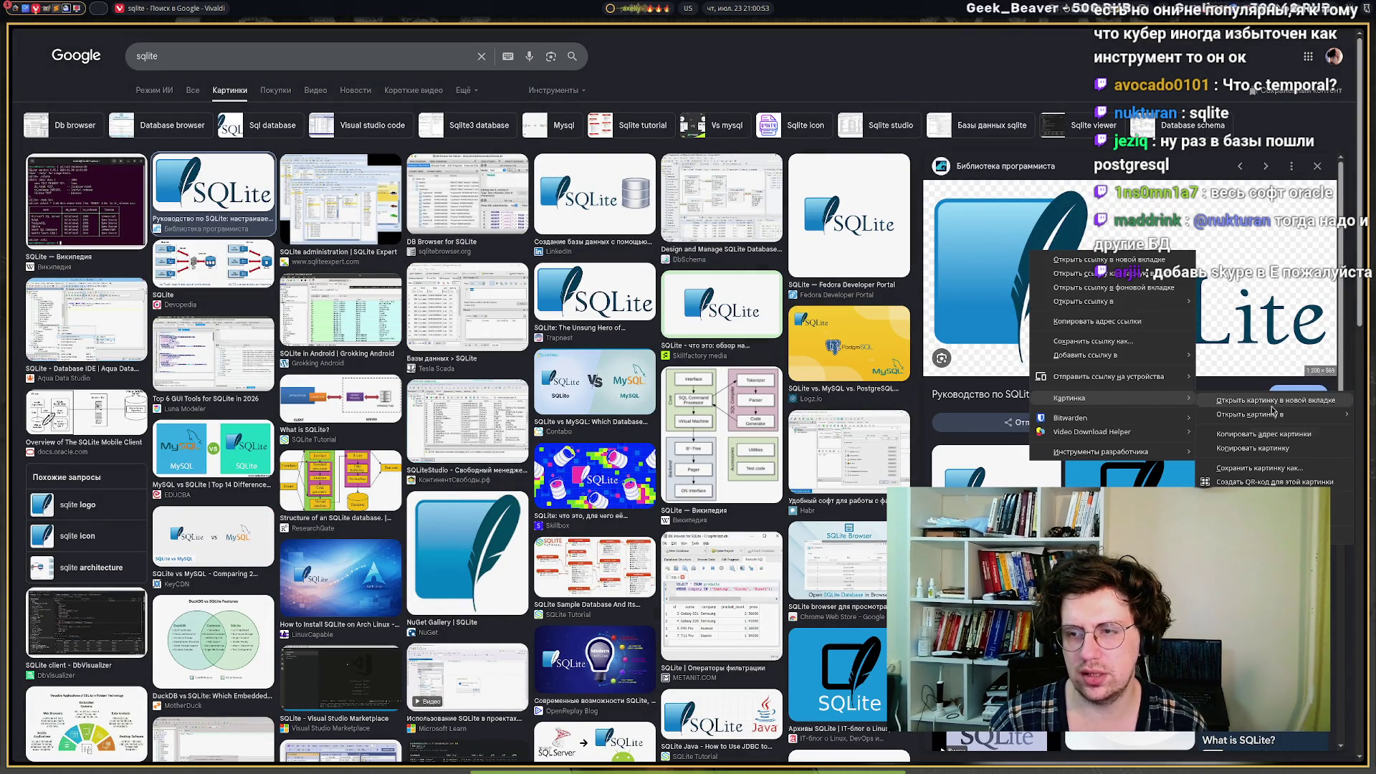
left_click(1259, 453)
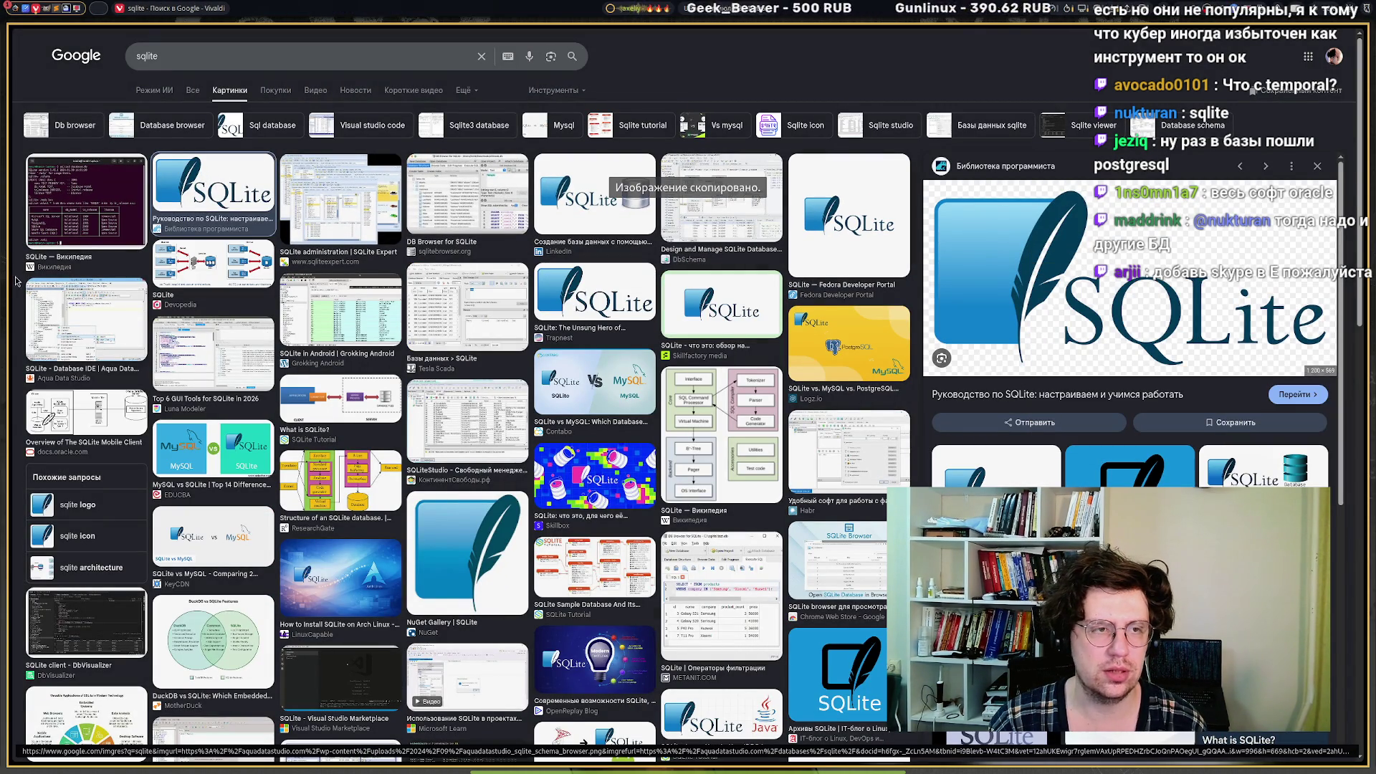
mouse_move(23, 268)
left_click(63, 144)
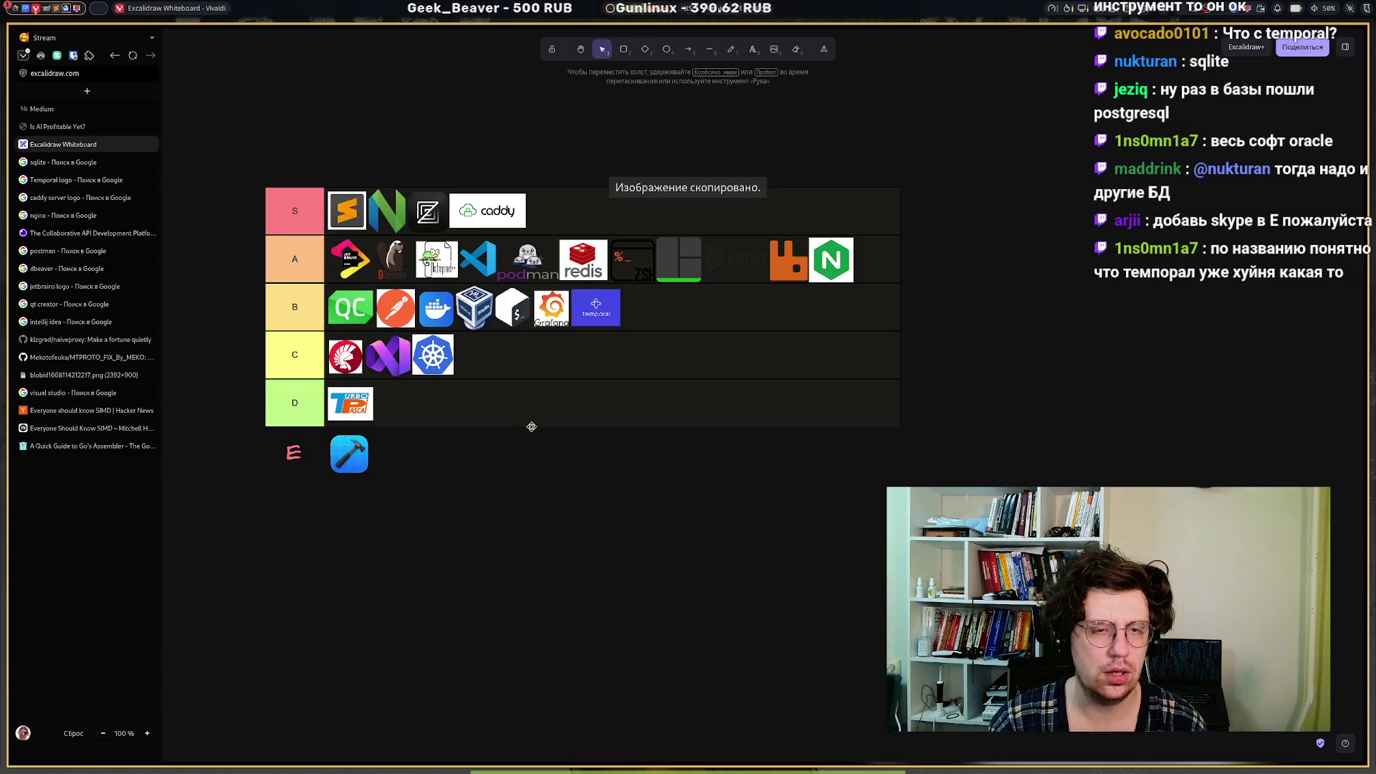
Paste the SQLite logo and shrink it to a tile in the S tier right after Caddy.
key("ctrl+v")
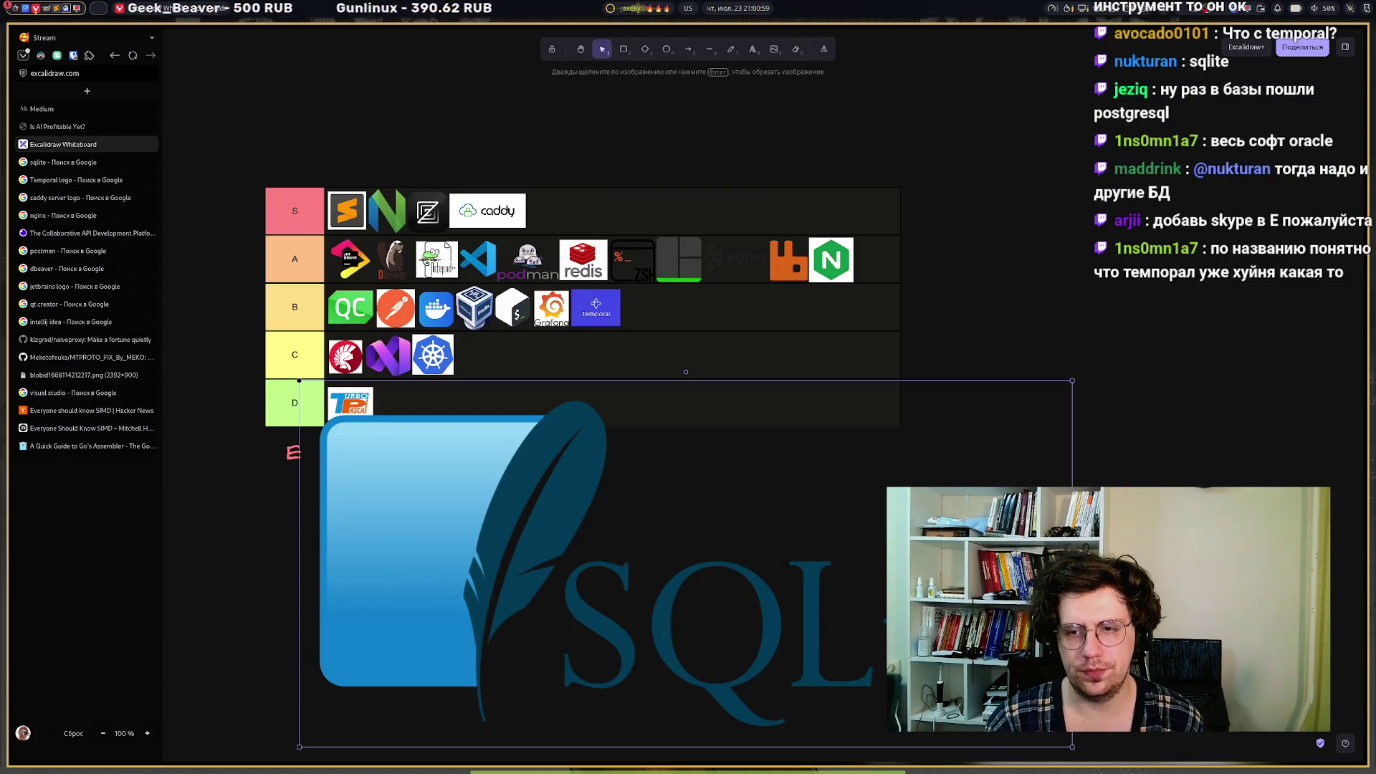
mouse_move(1071, 382)
left_mouse_down()
mouse_move(953, 399)
mouse_move(535, 540)
mouse_move(324, 696)
mouse_move(559, 229)
mouse_move(544, 222)
left_mouse_up()
left_click(494, 640)
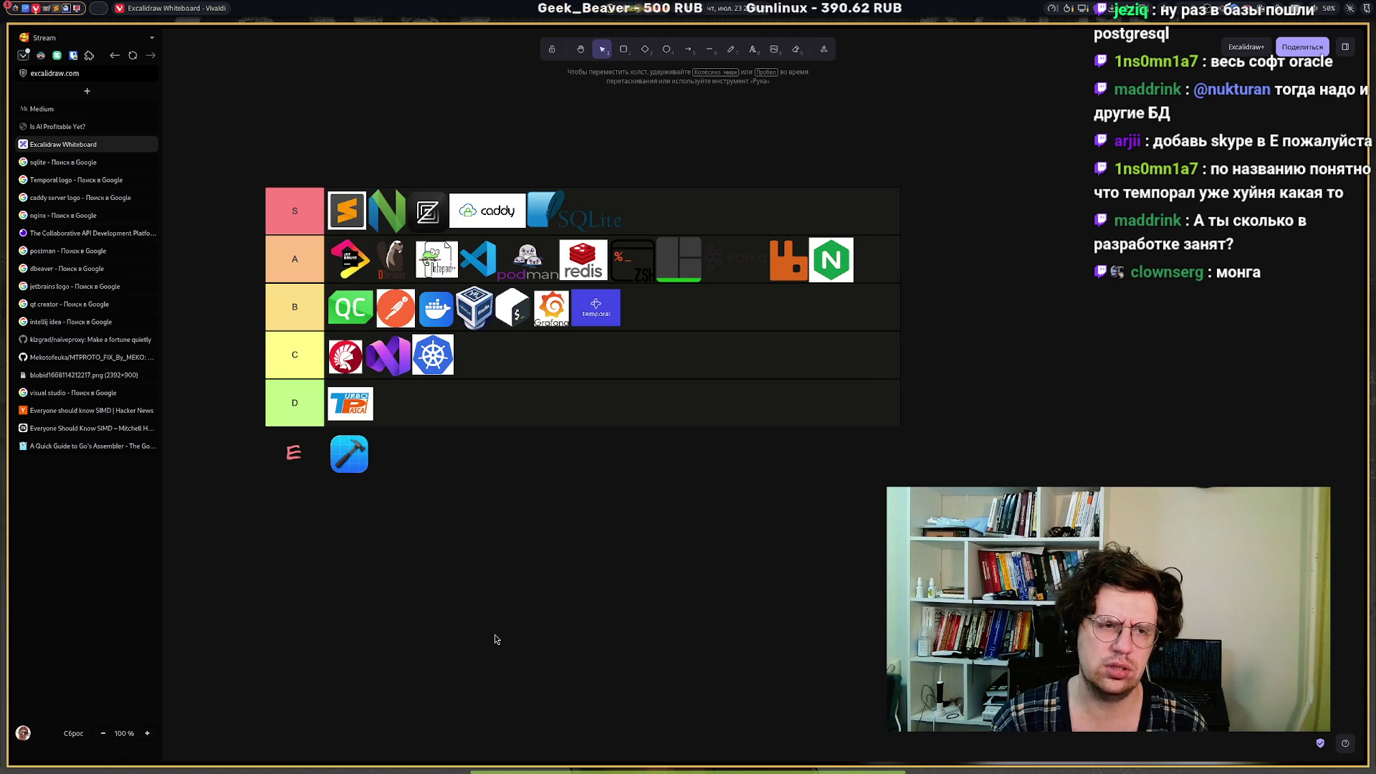
Change the Google Images search from sqlite to postgresql.
left_click(53, 162)
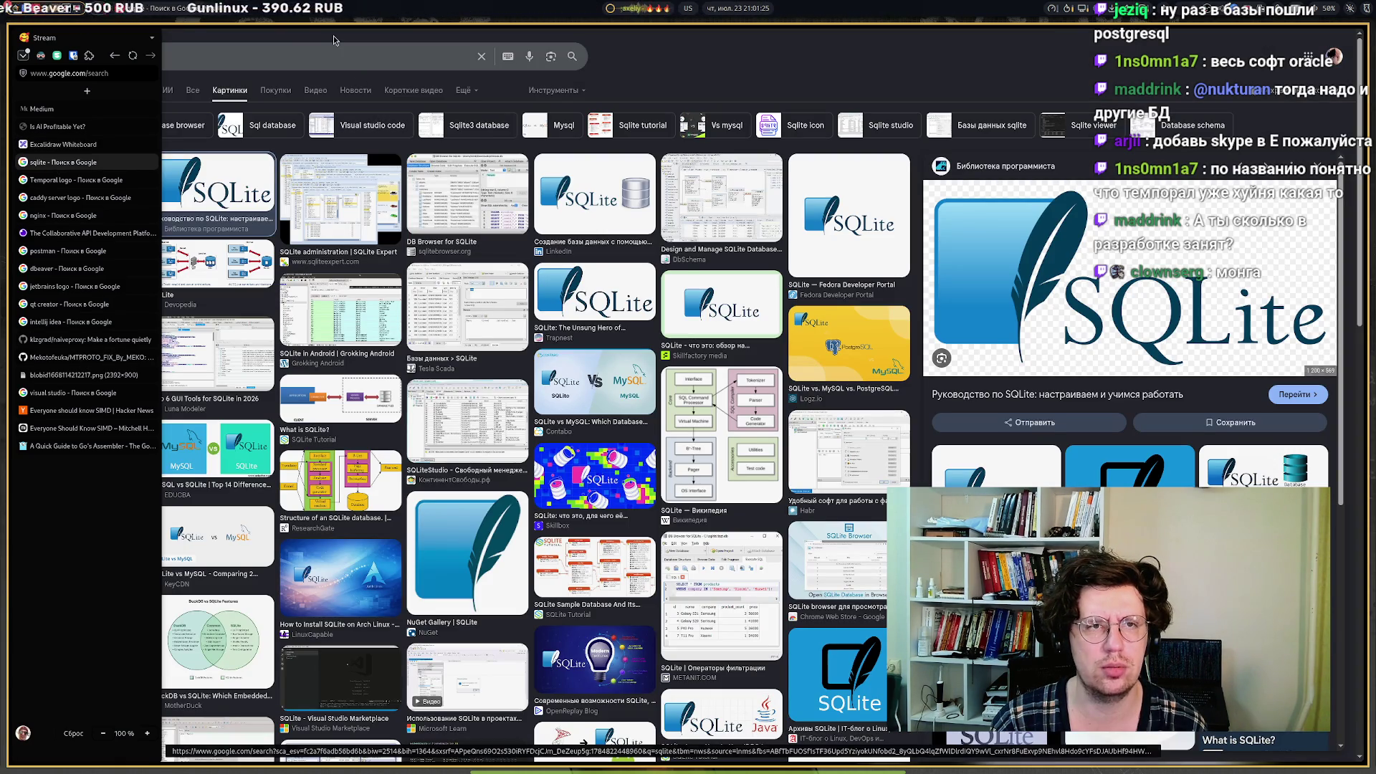
left_click(334, 48)
key("BackSpace")
key("BackSpace")
key("BackSpace")
type("po")
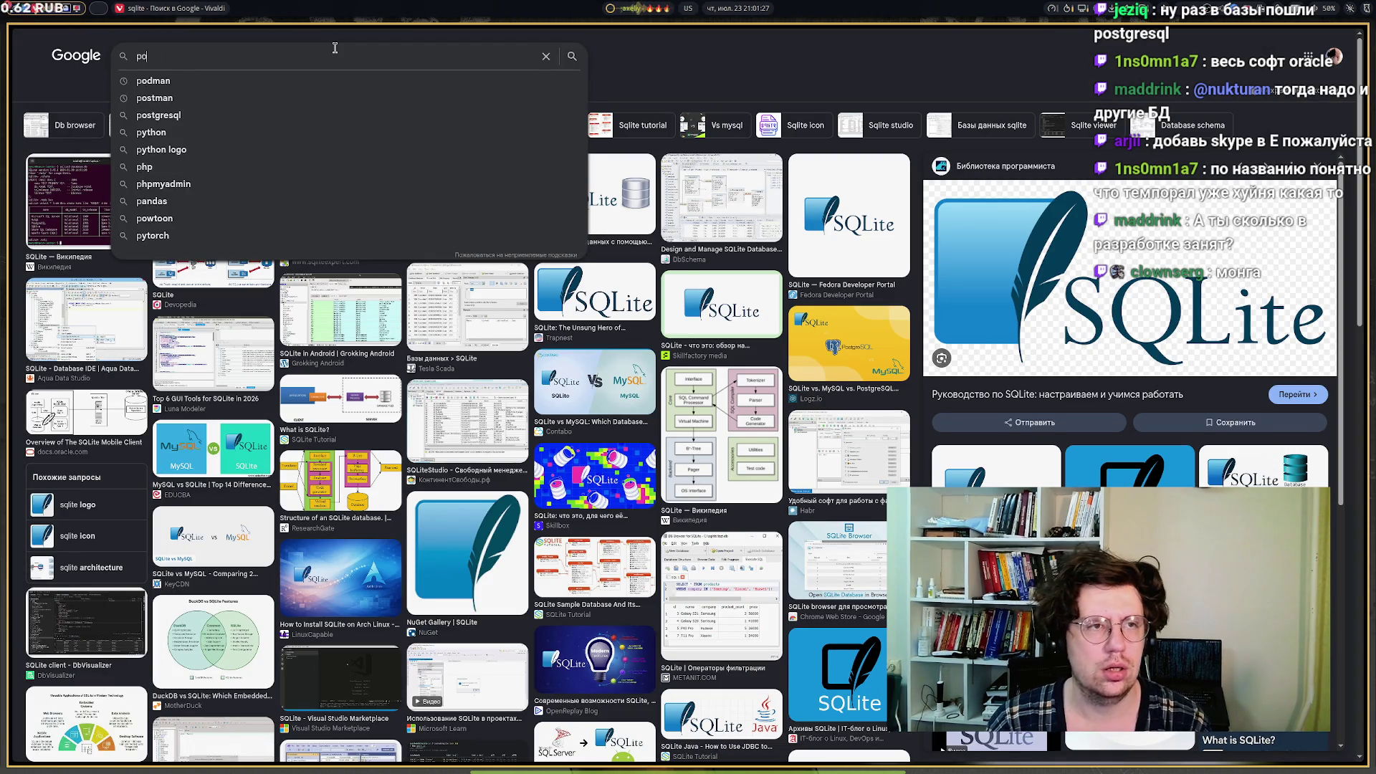
type("stgresql")
key("Return")
Copy the Altnix PostgreSQL elephant logo and switch back to the Excalidraw whiteboard.
left_click(72, 199)
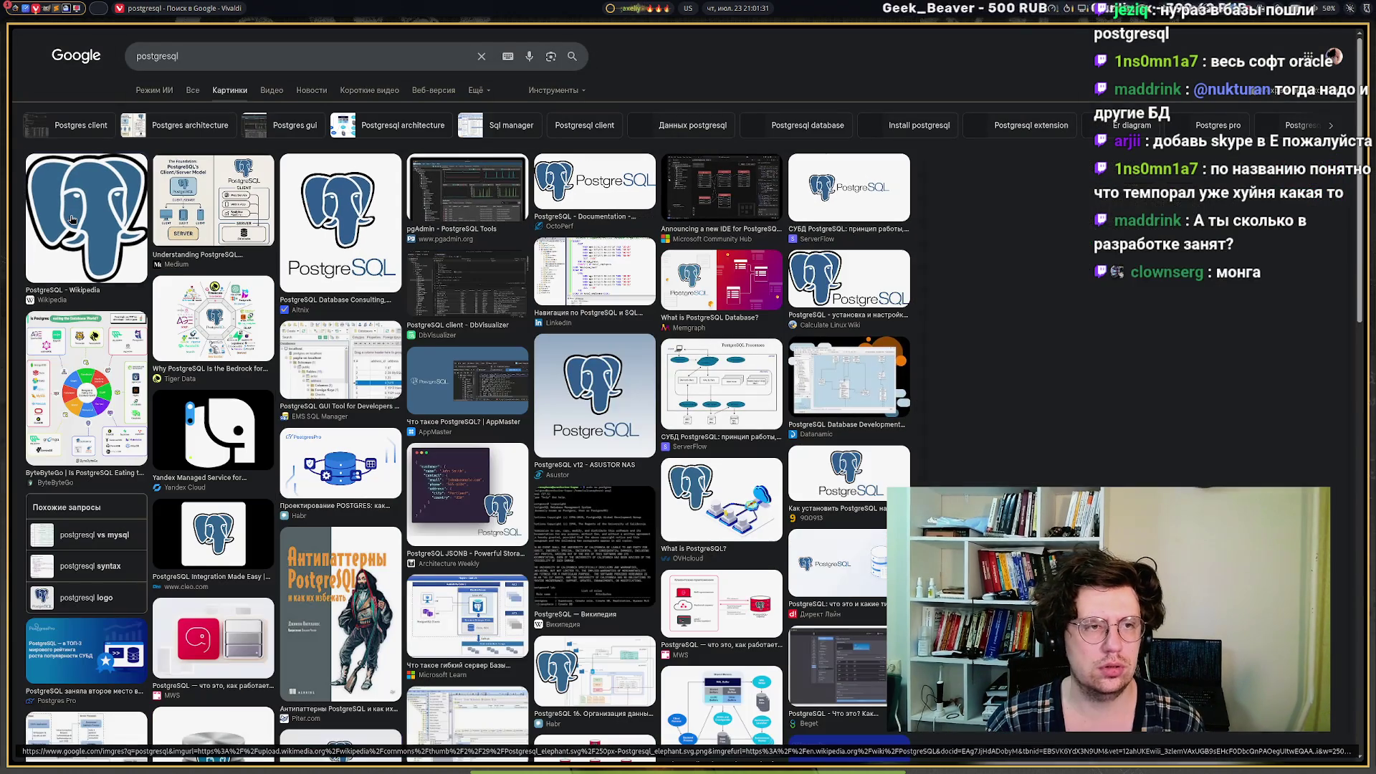
left_click(337, 226)
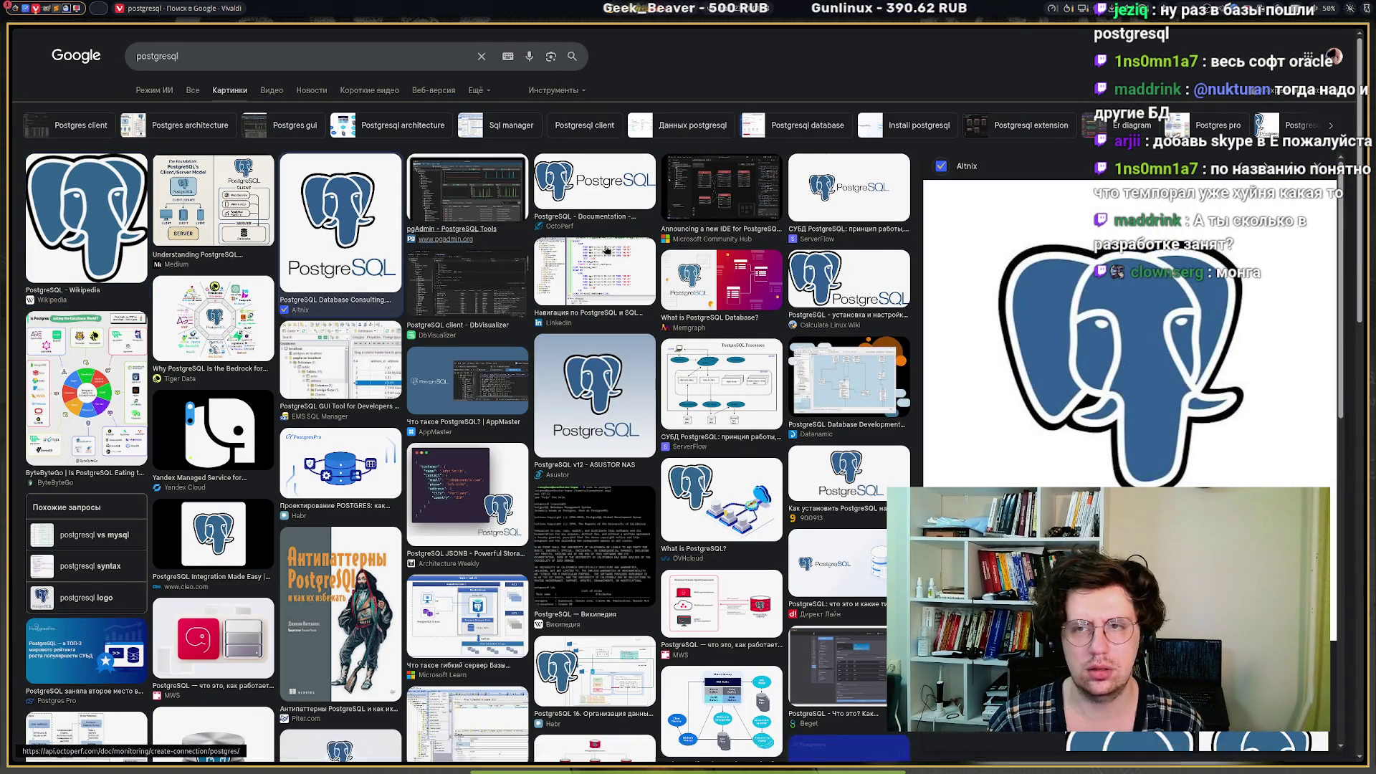
right_click(1028, 276)
mouse_move(1117, 423)
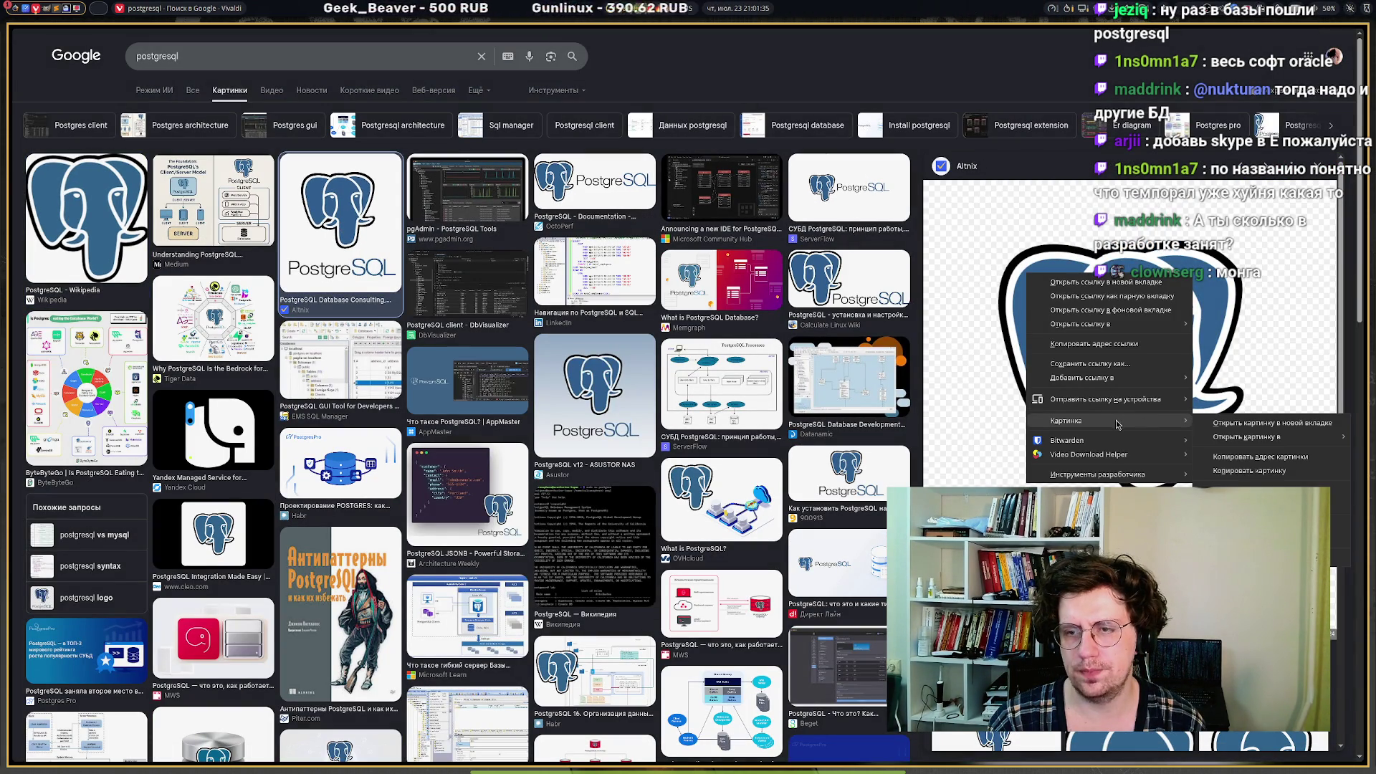
left_click(1249, 471)
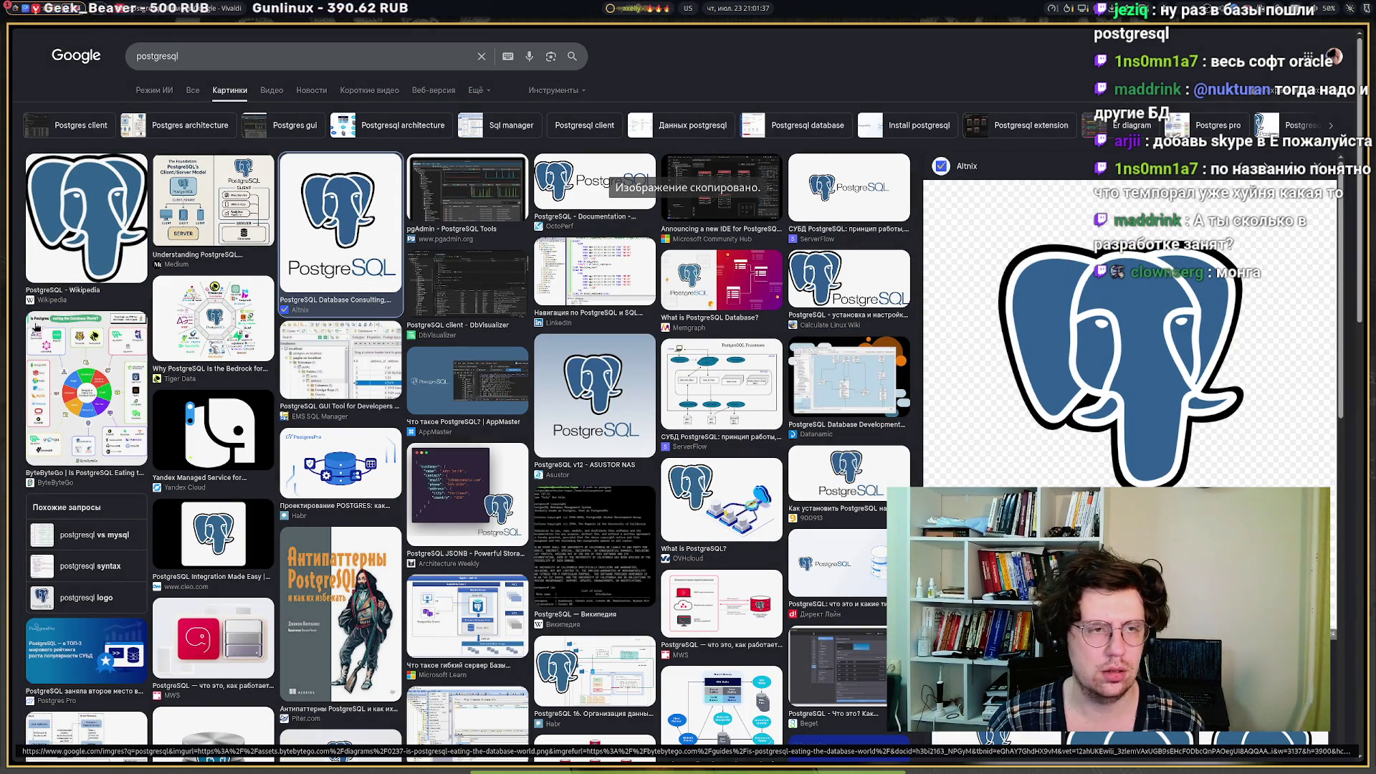
mouse_move(3, 295)
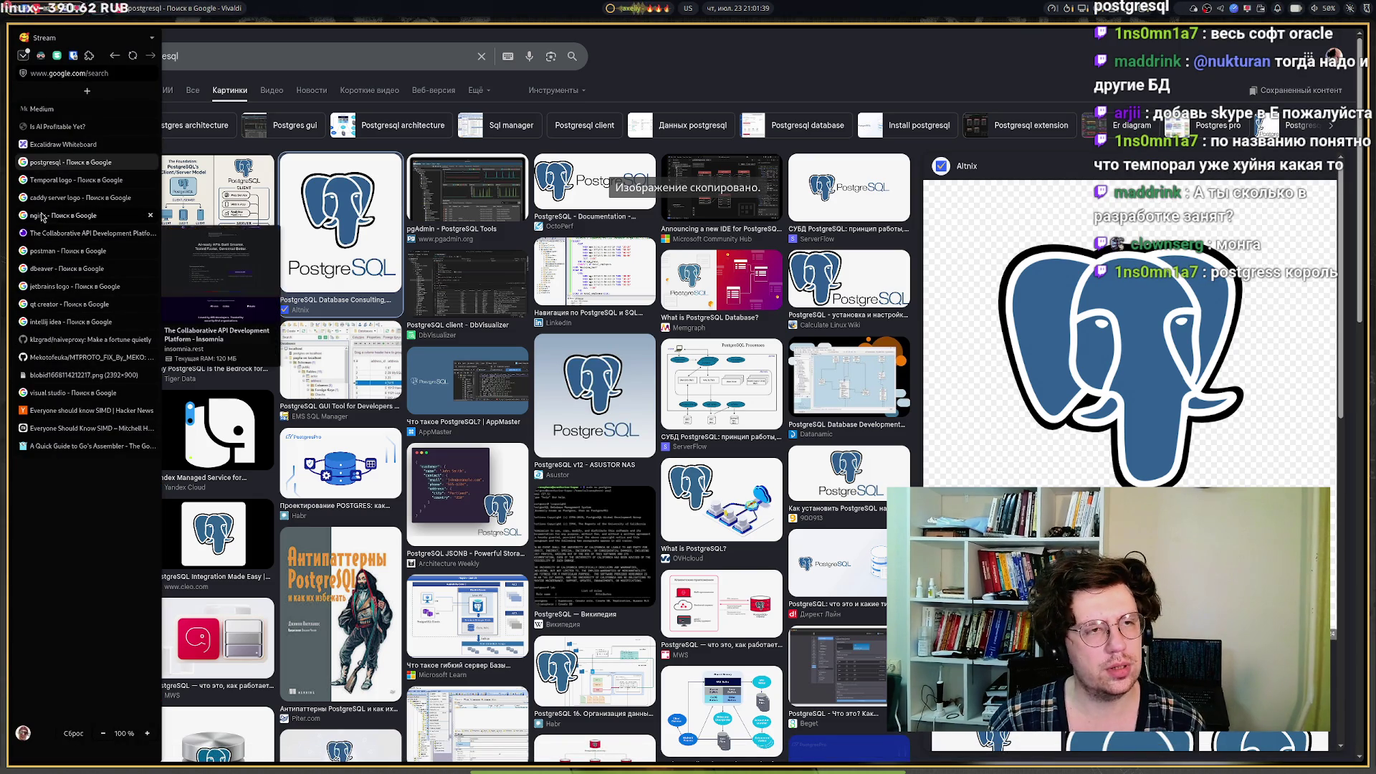
left_click(46, 147)
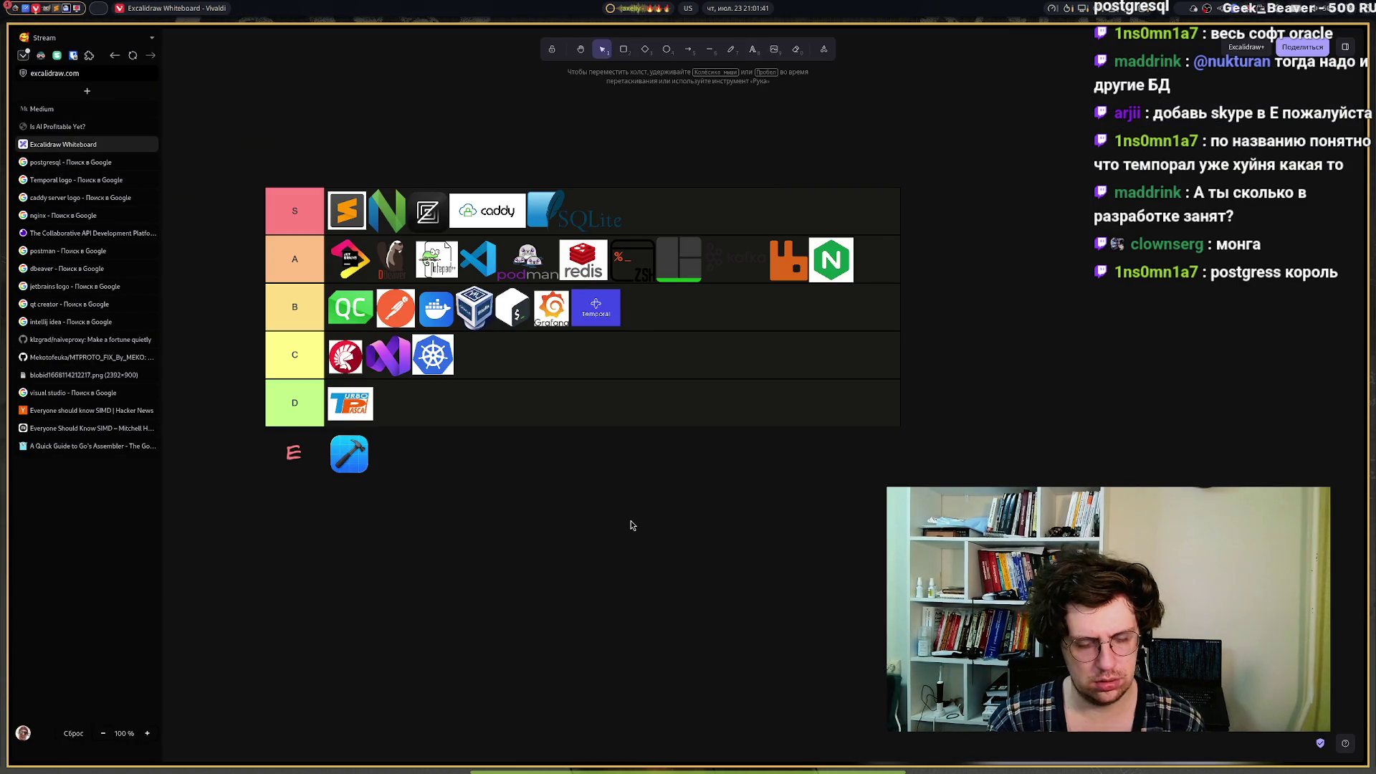
Paste the PostgreSQL logo and shrink it to icon size beside SQLite in the S row.
key("ctrl+v")
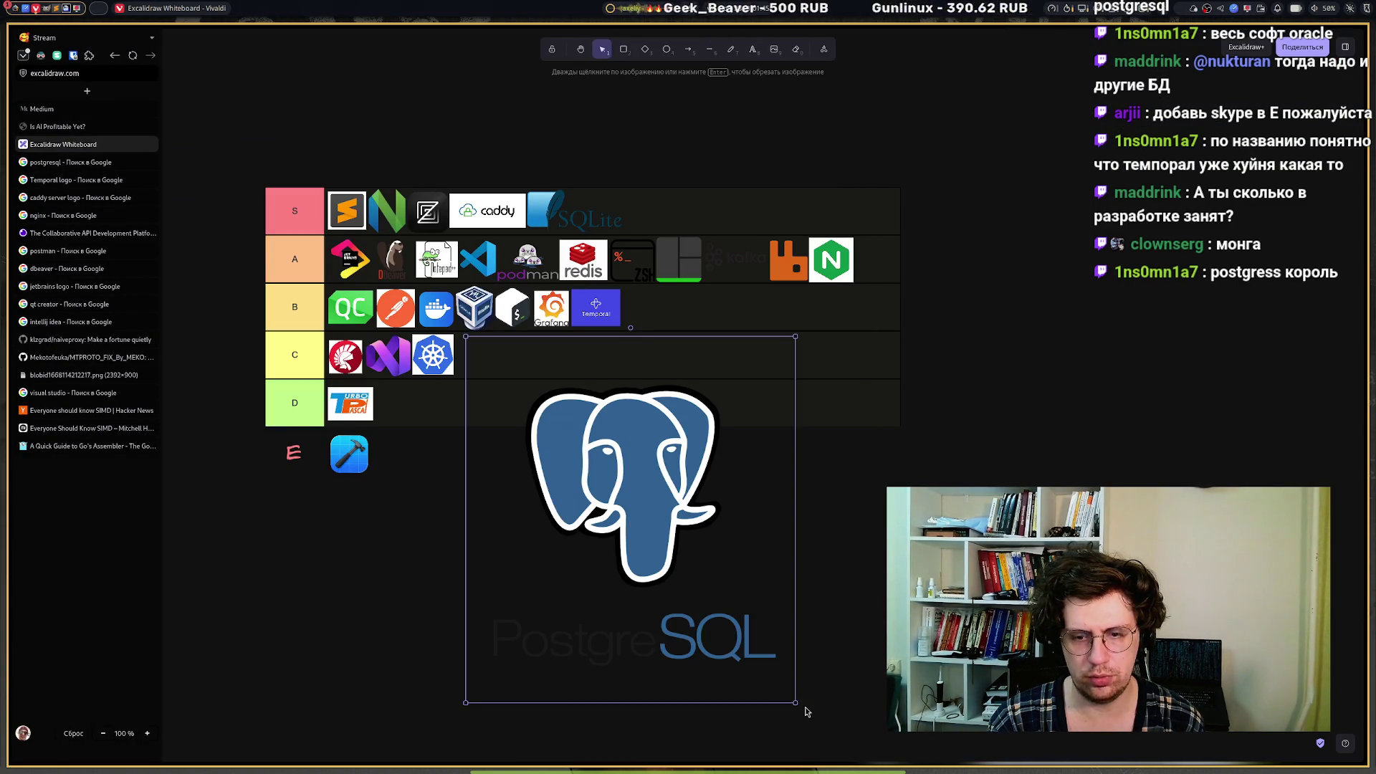
mouse_move(793, 701)
left_mouse_down()
mouse_move(481, 381)
mouse_move(653, 187)
mouse_move(643, 212)
left_mouse_up()
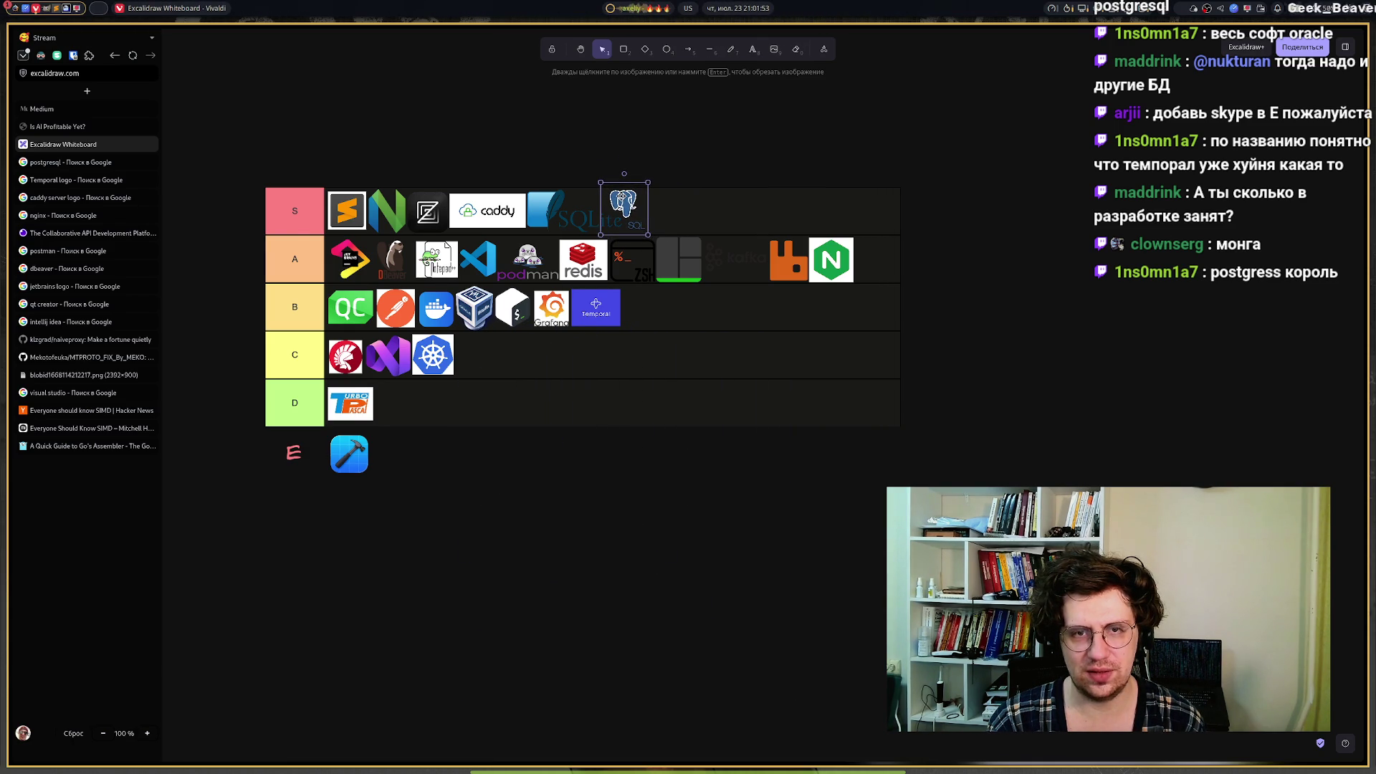
left_click(583, 602)
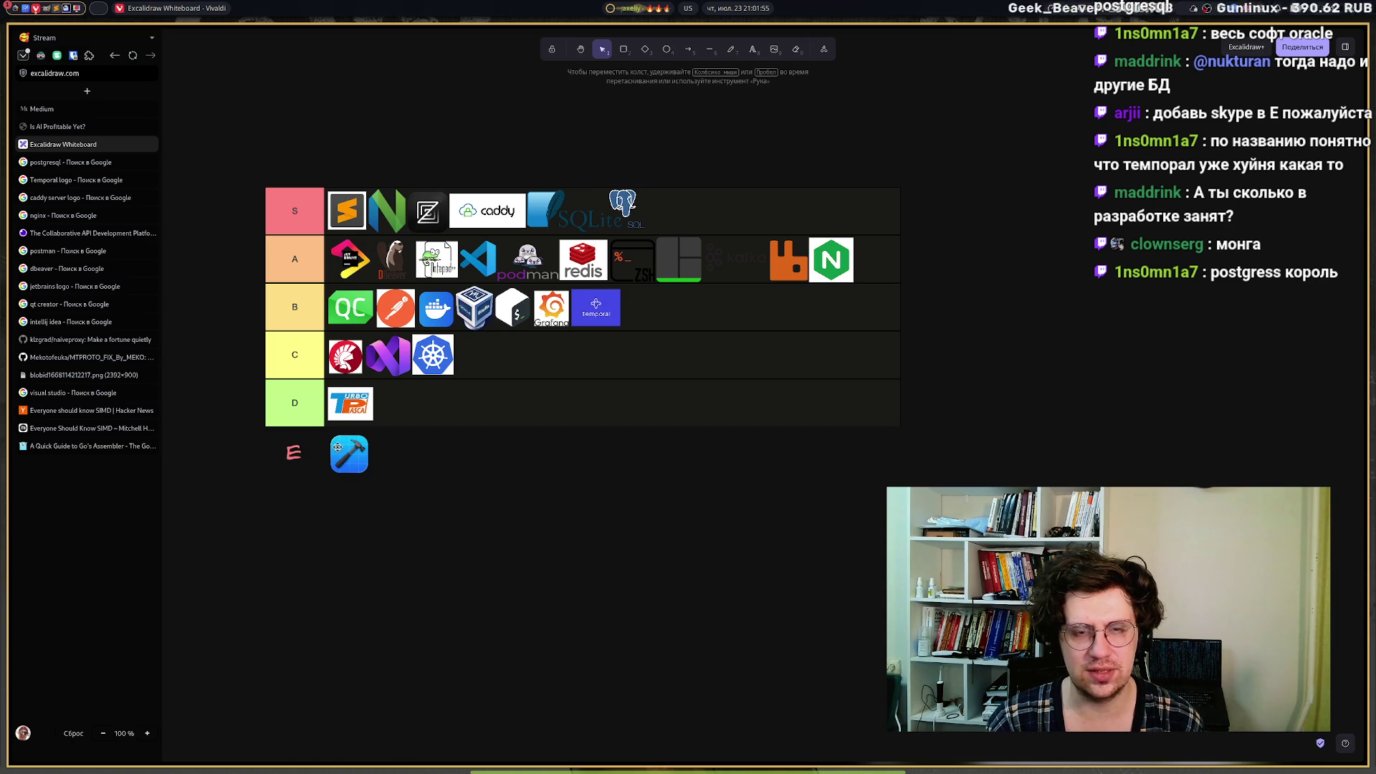
mouse_move(63, 255)
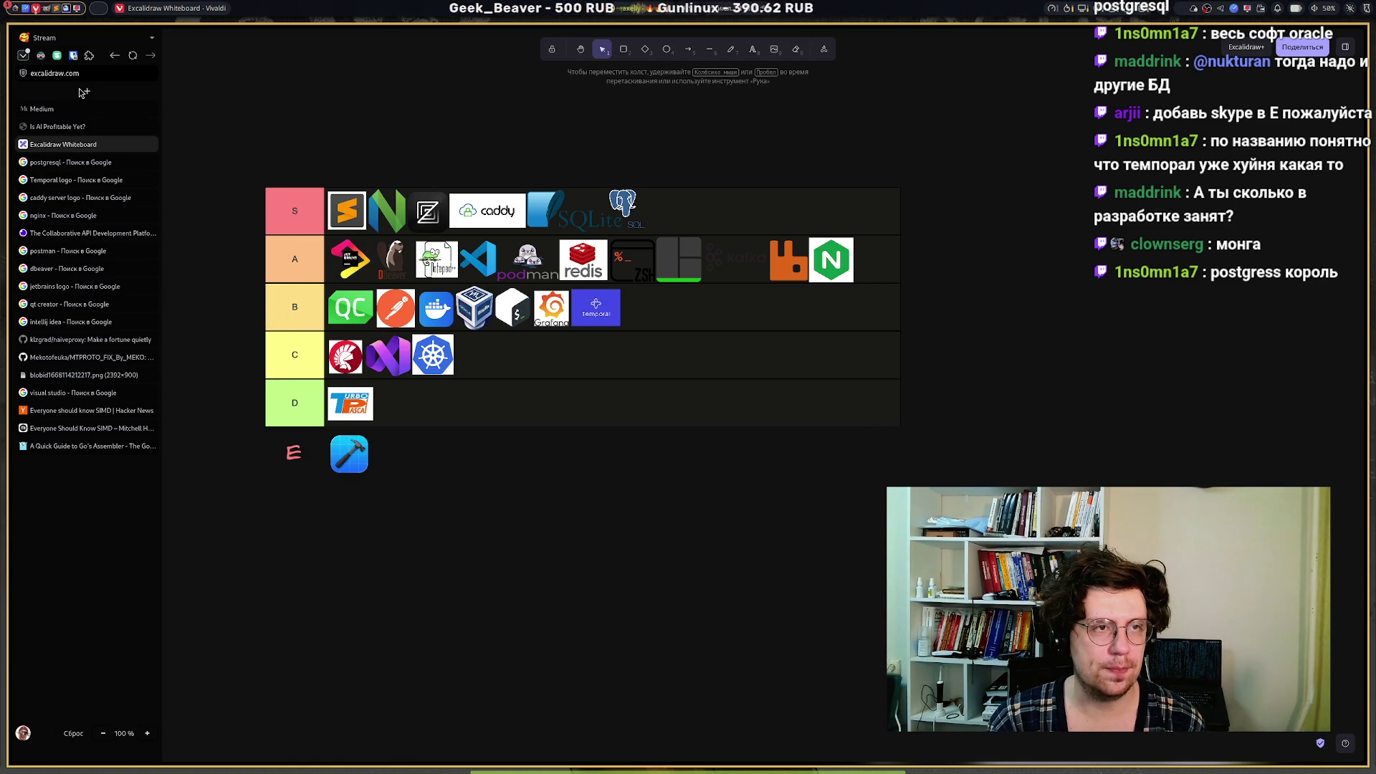
Search Google Images for 'mssql server' from the postgresql results tab.
left_click(70, 162)
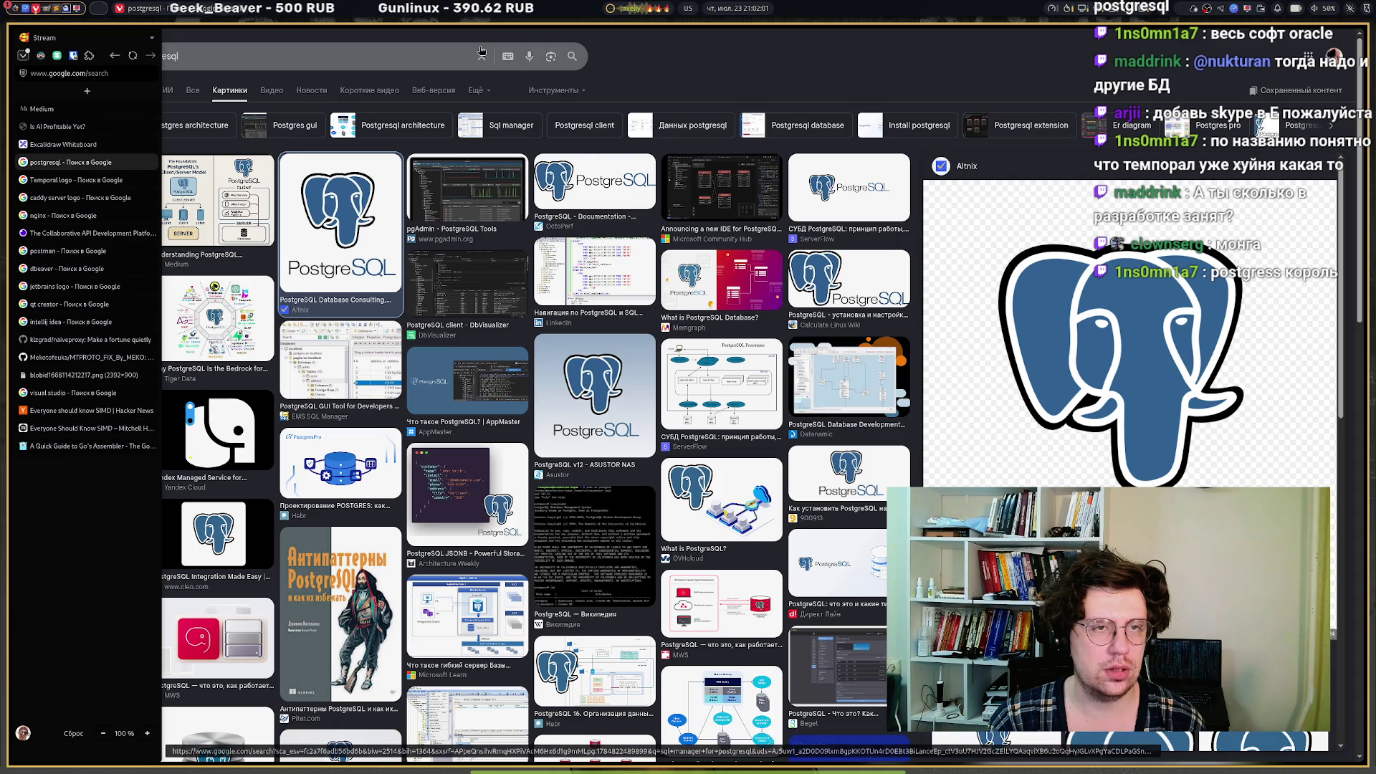
left_click(382, 51)
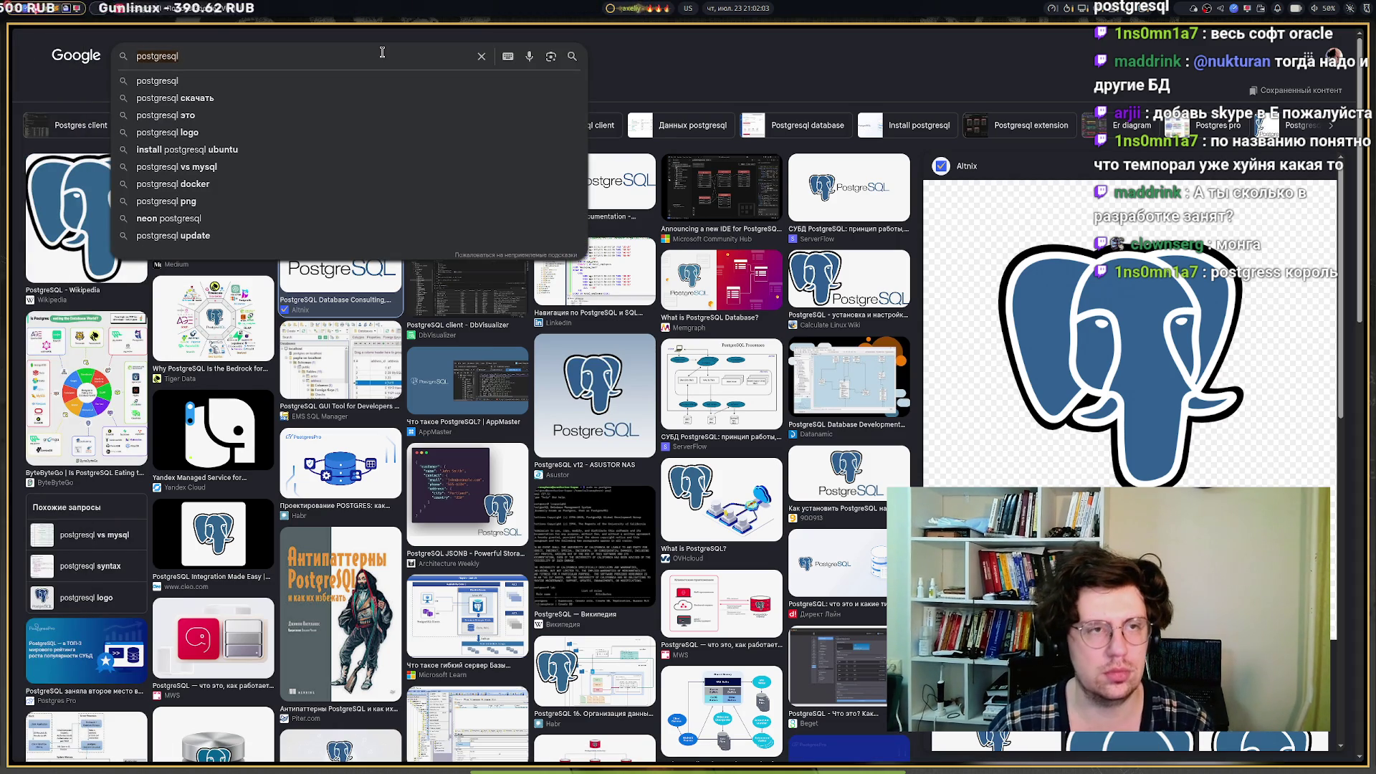
type("mss")
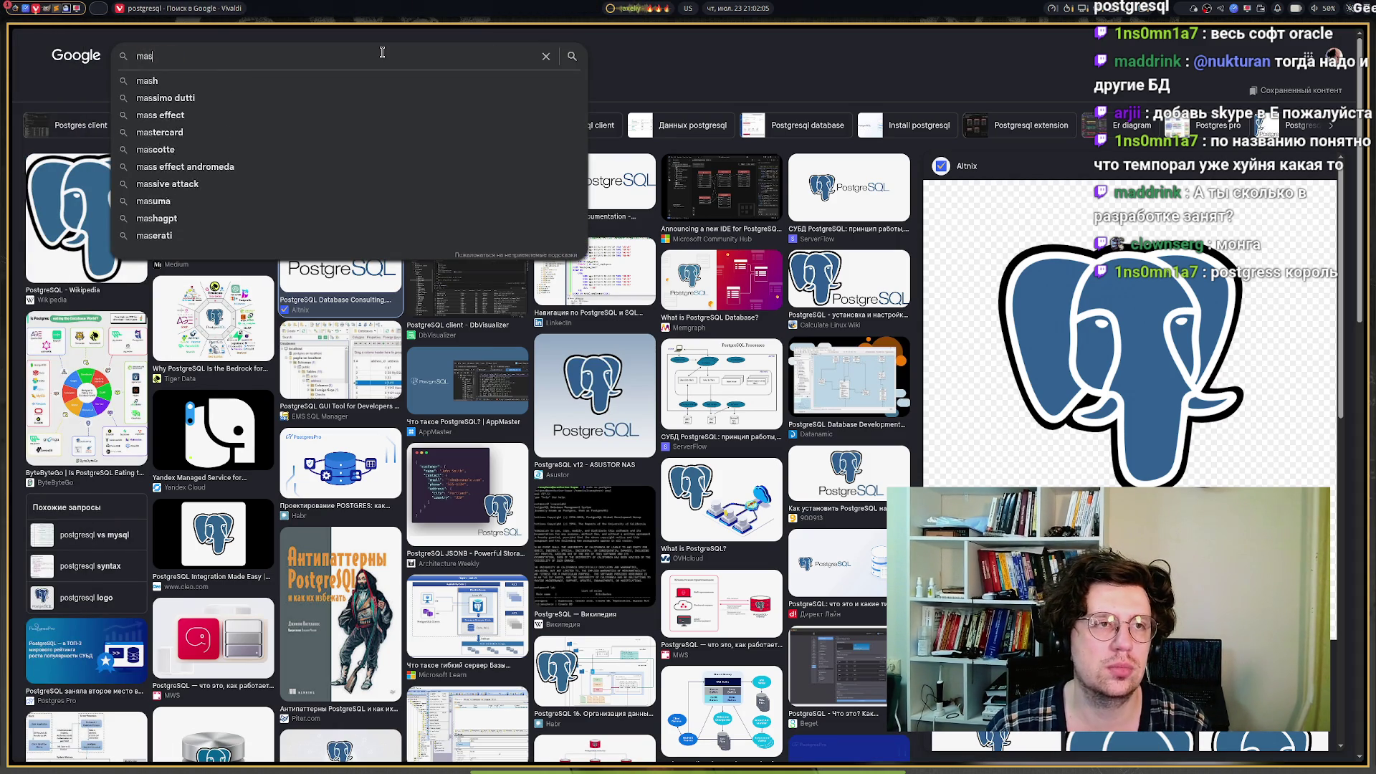
type("ql server")
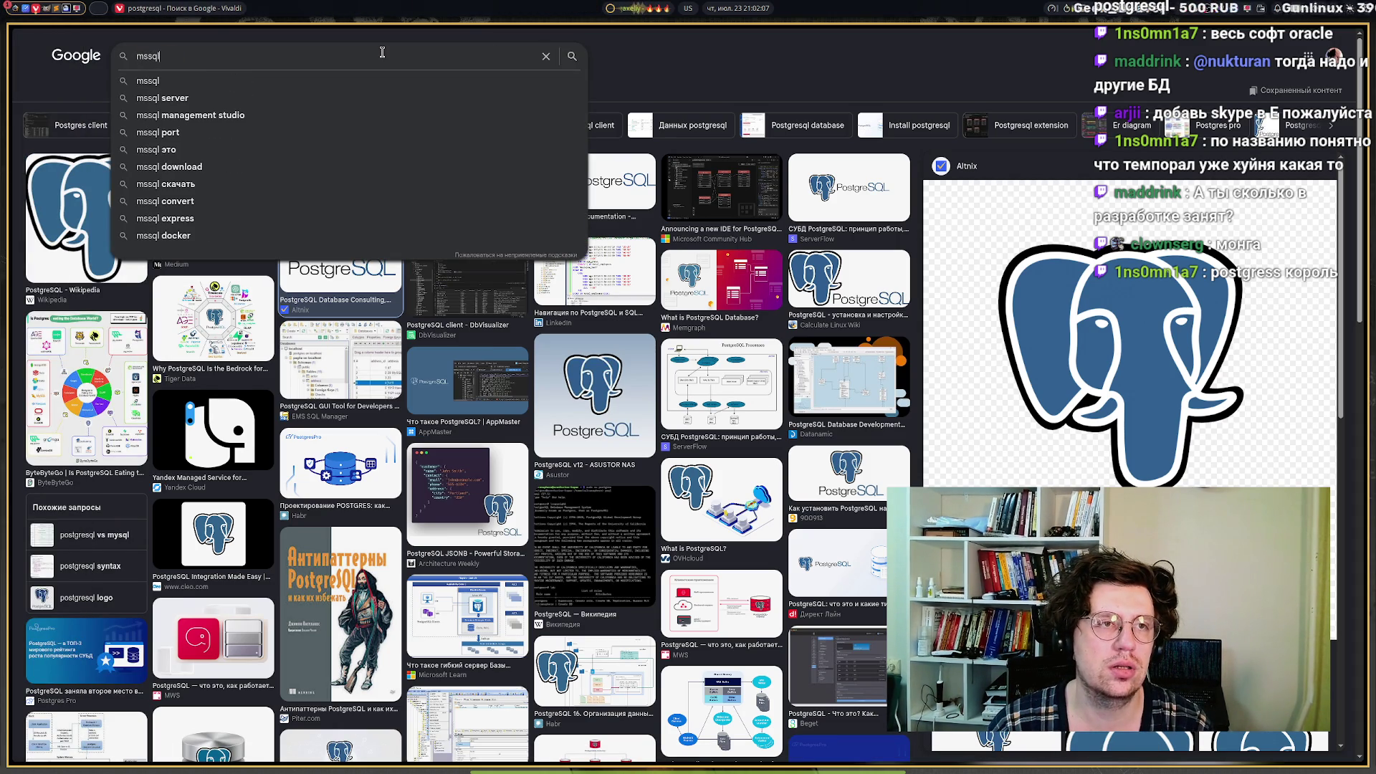
key("Return")
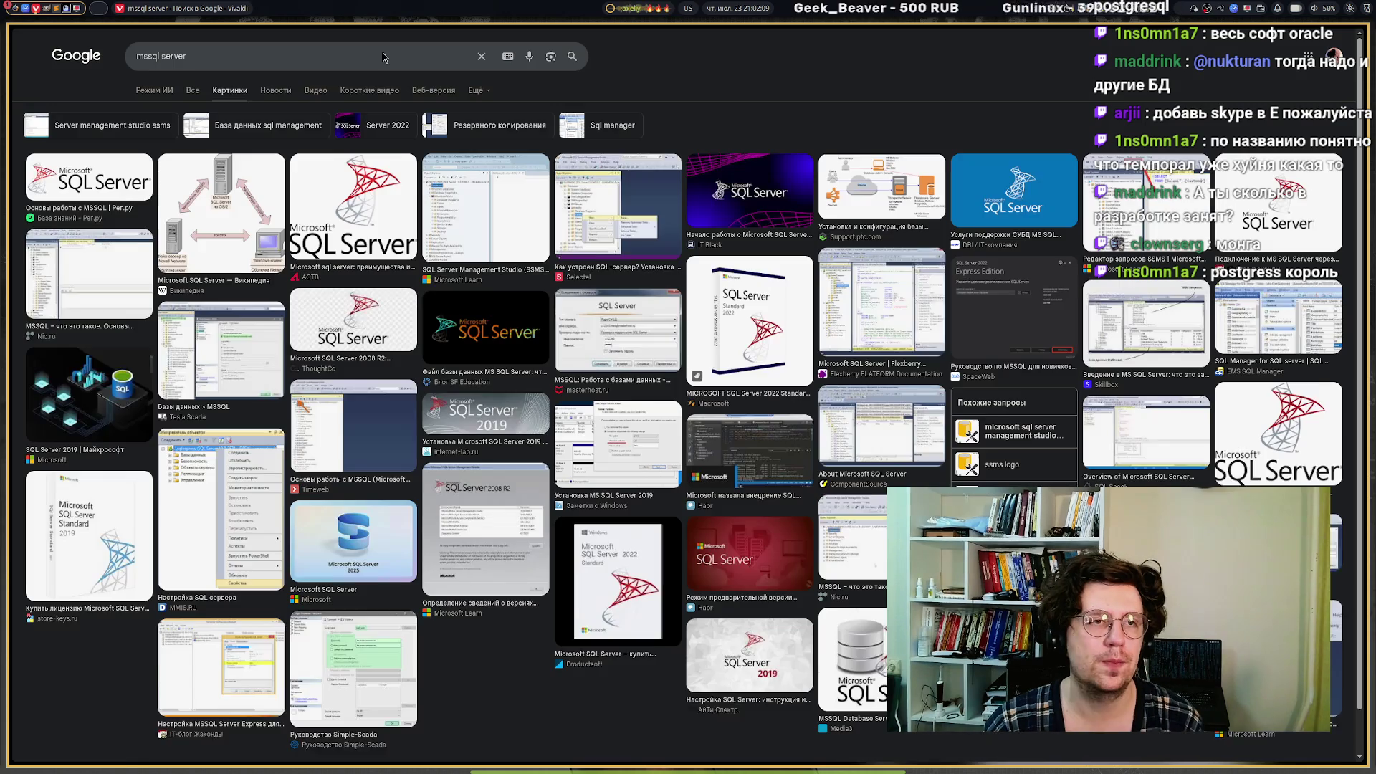
Copy the large Microsoft SQL Server logo image from its preview.
left_click(320, 226)
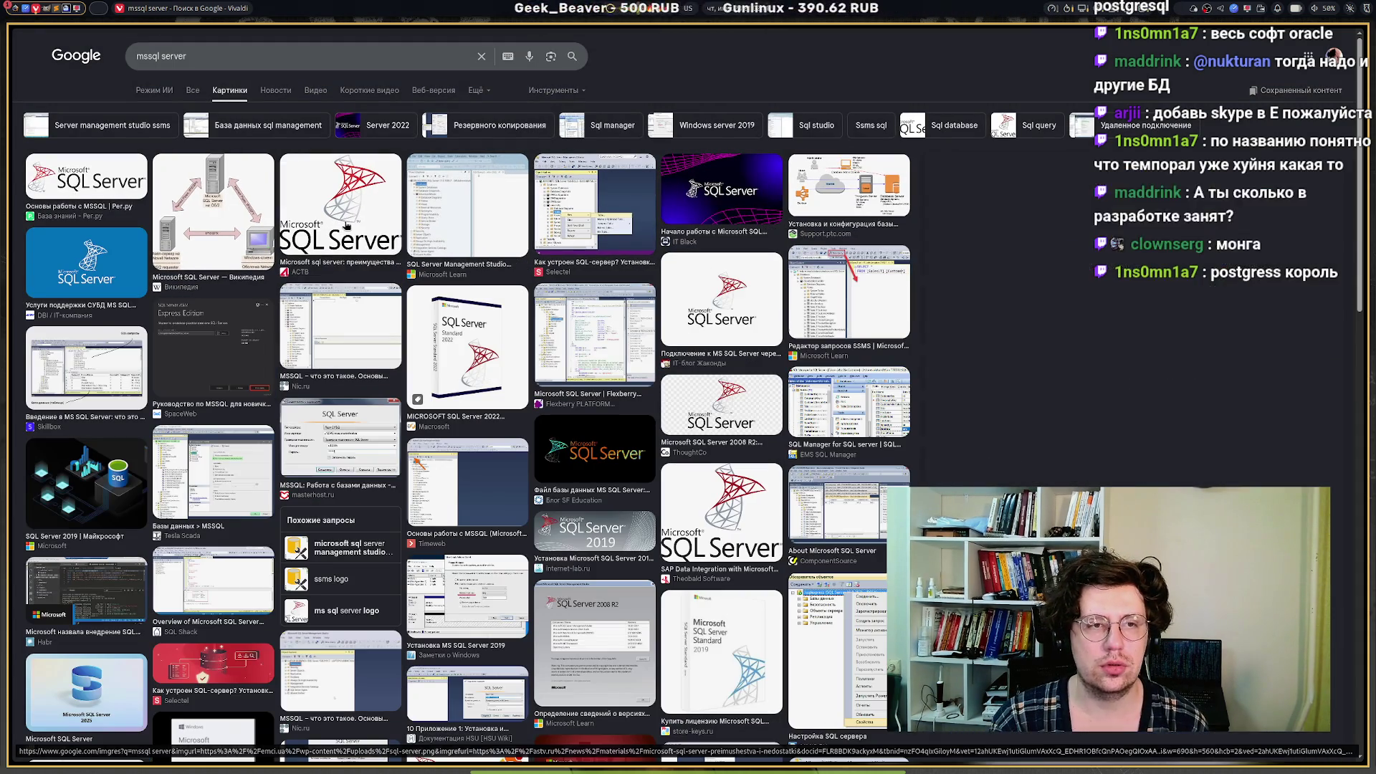
right_click(1028, 249)
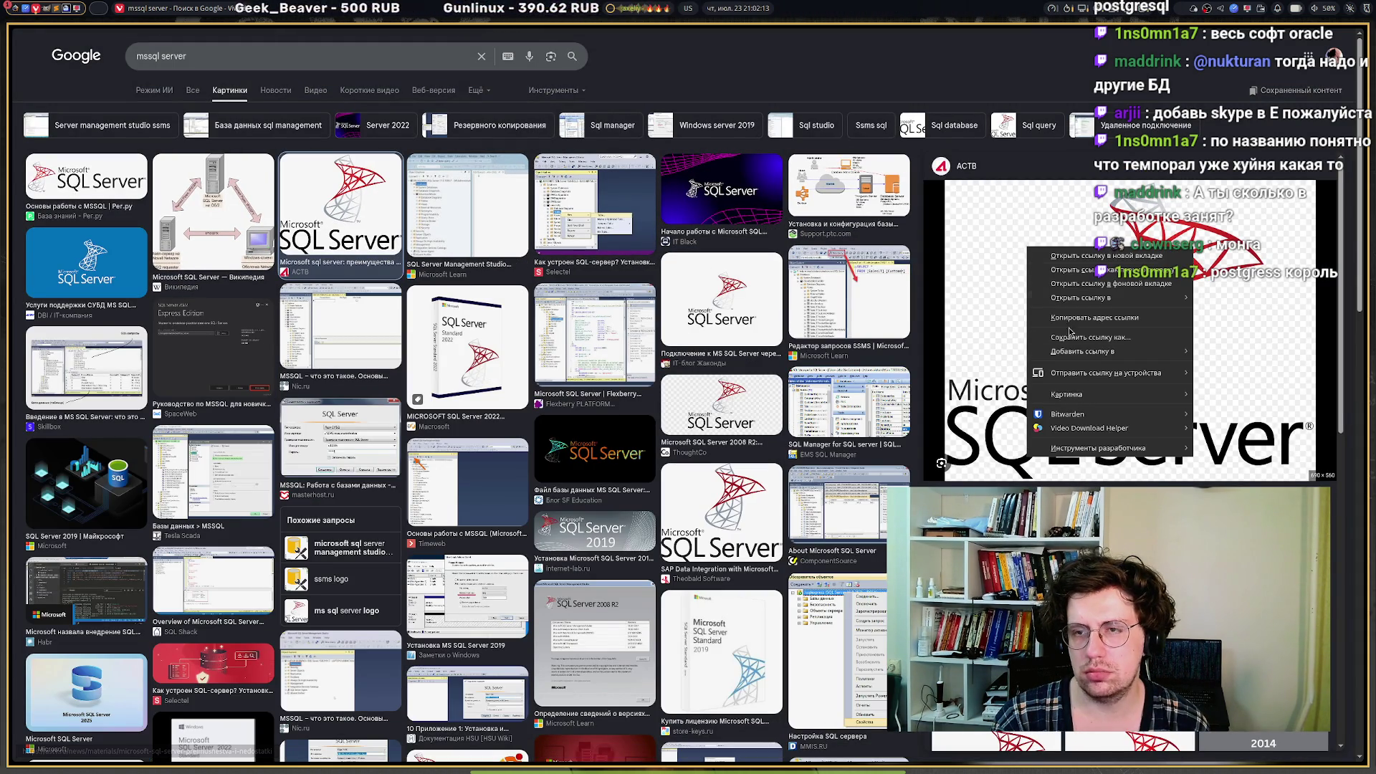
mouse_move(1161, 395)
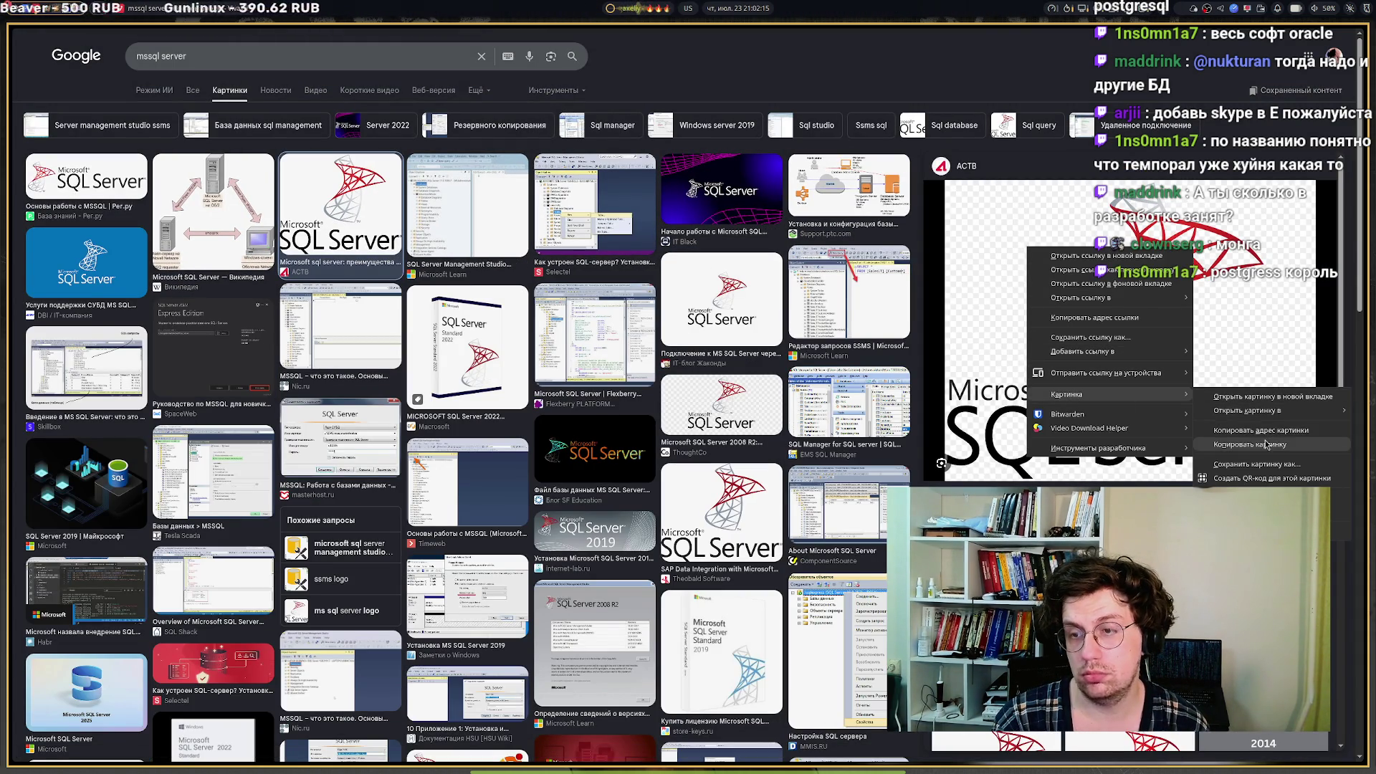
left_click(1254, 444)
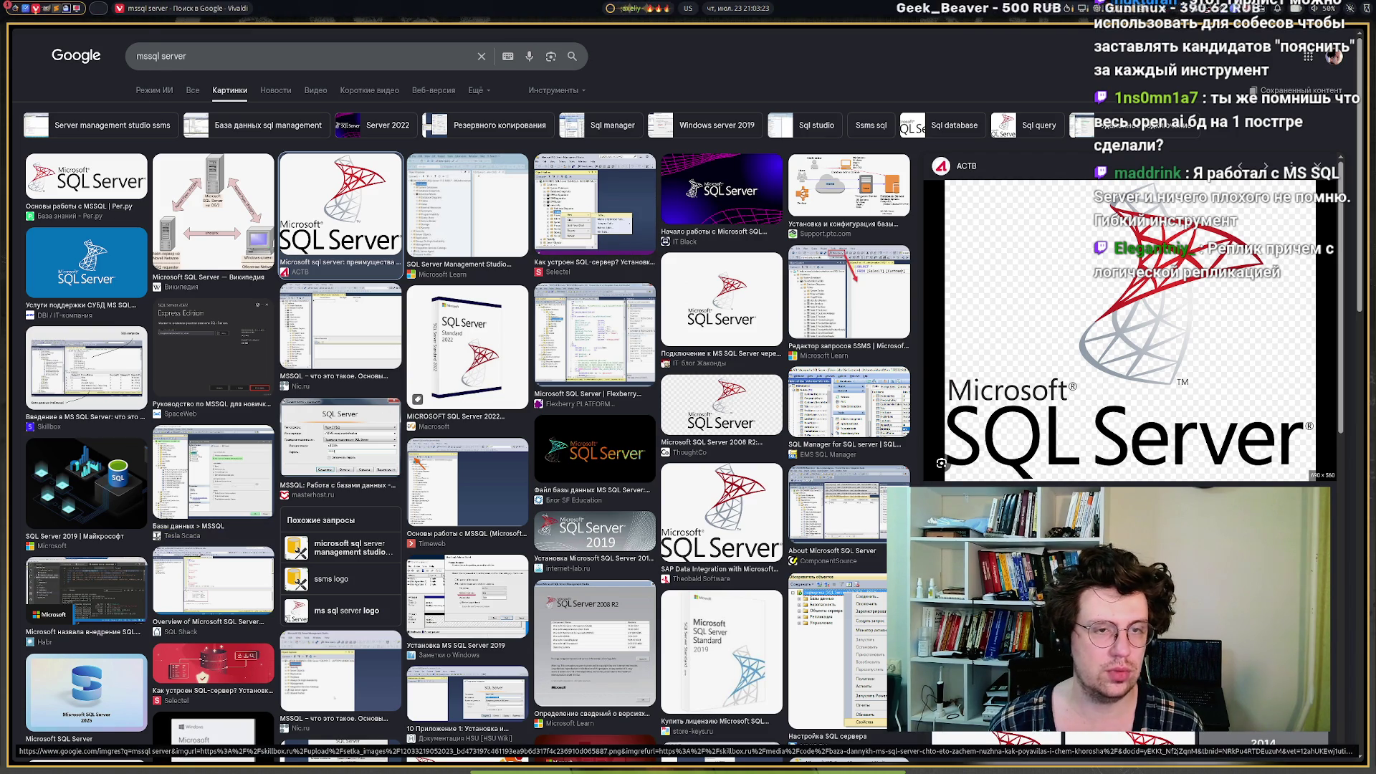
mouse_move(43, 265)
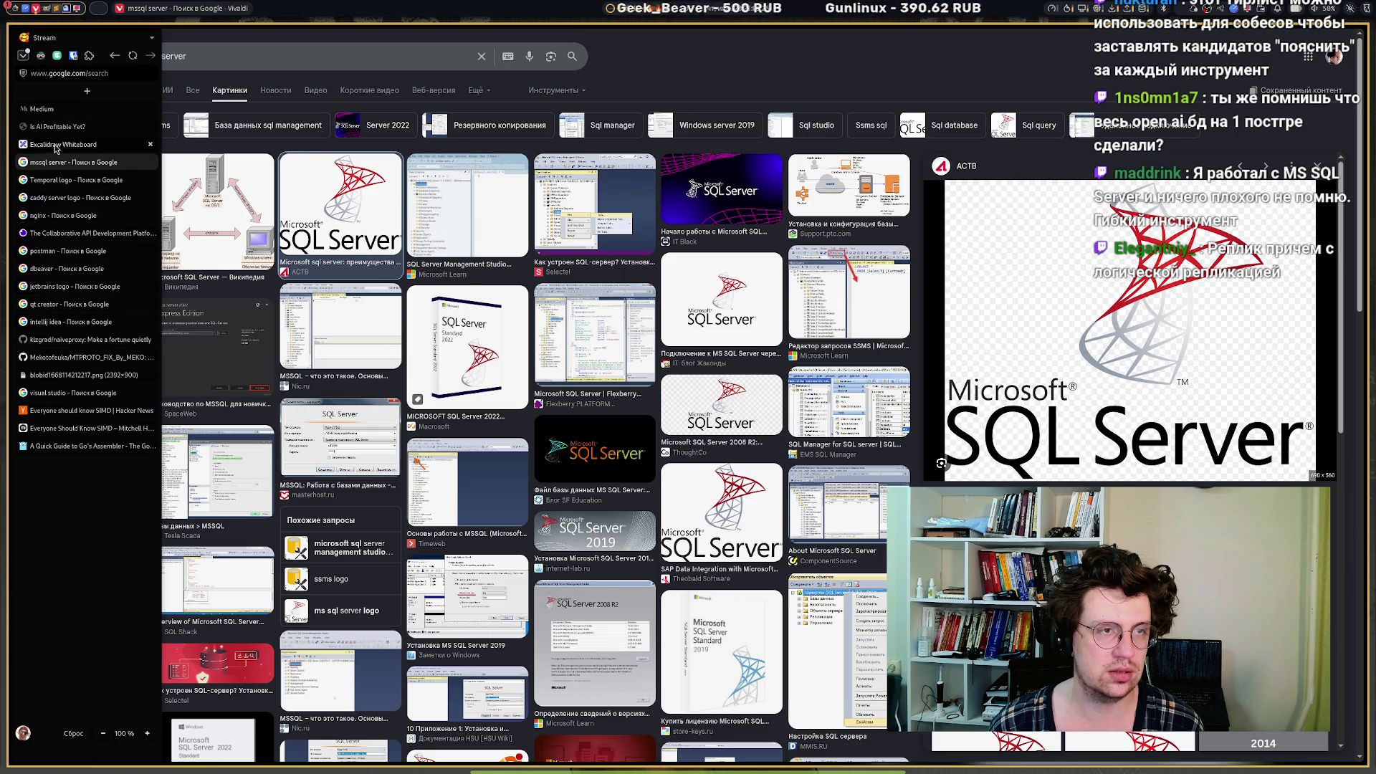
Review the Excalidraw tier list, then open a new Speed Dial tab in Vivaldi.
left_click(57, 144)
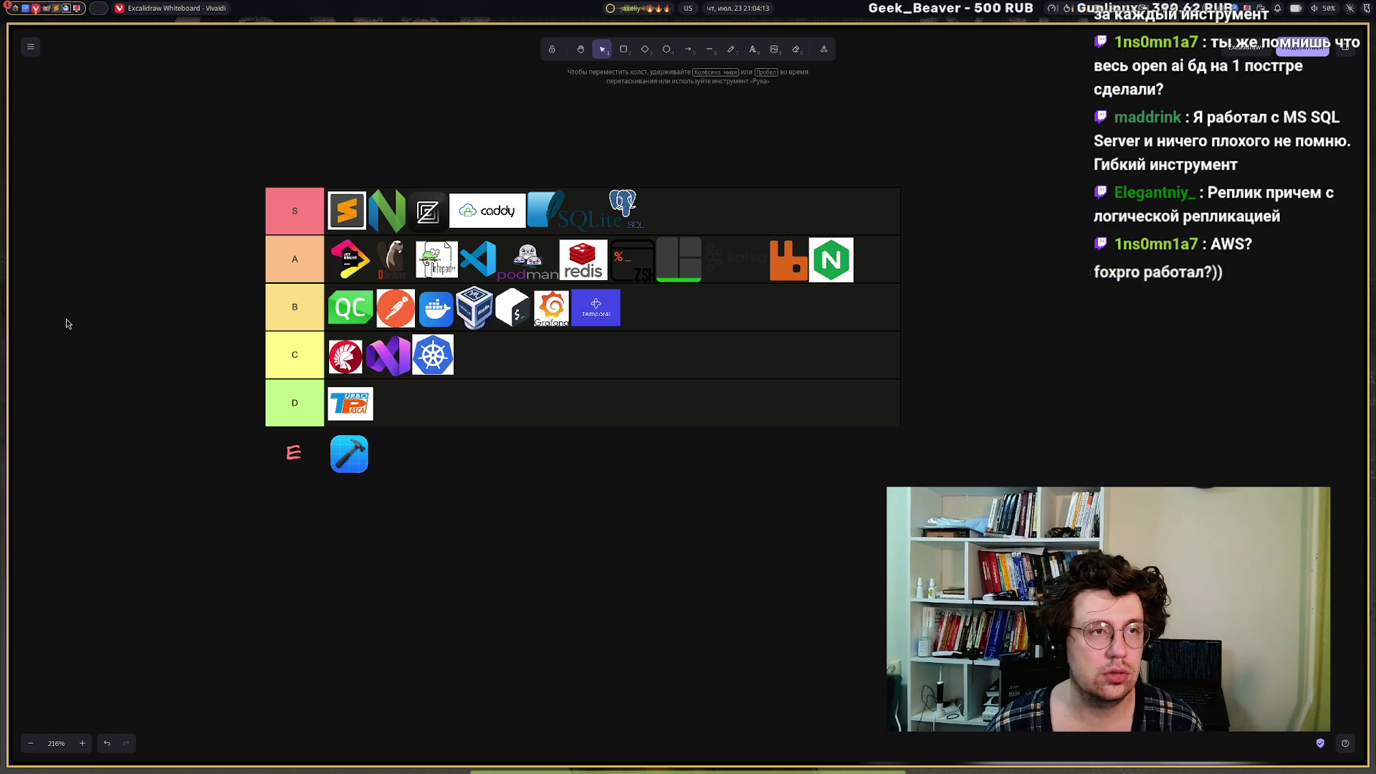
mouse_move(10, 333)
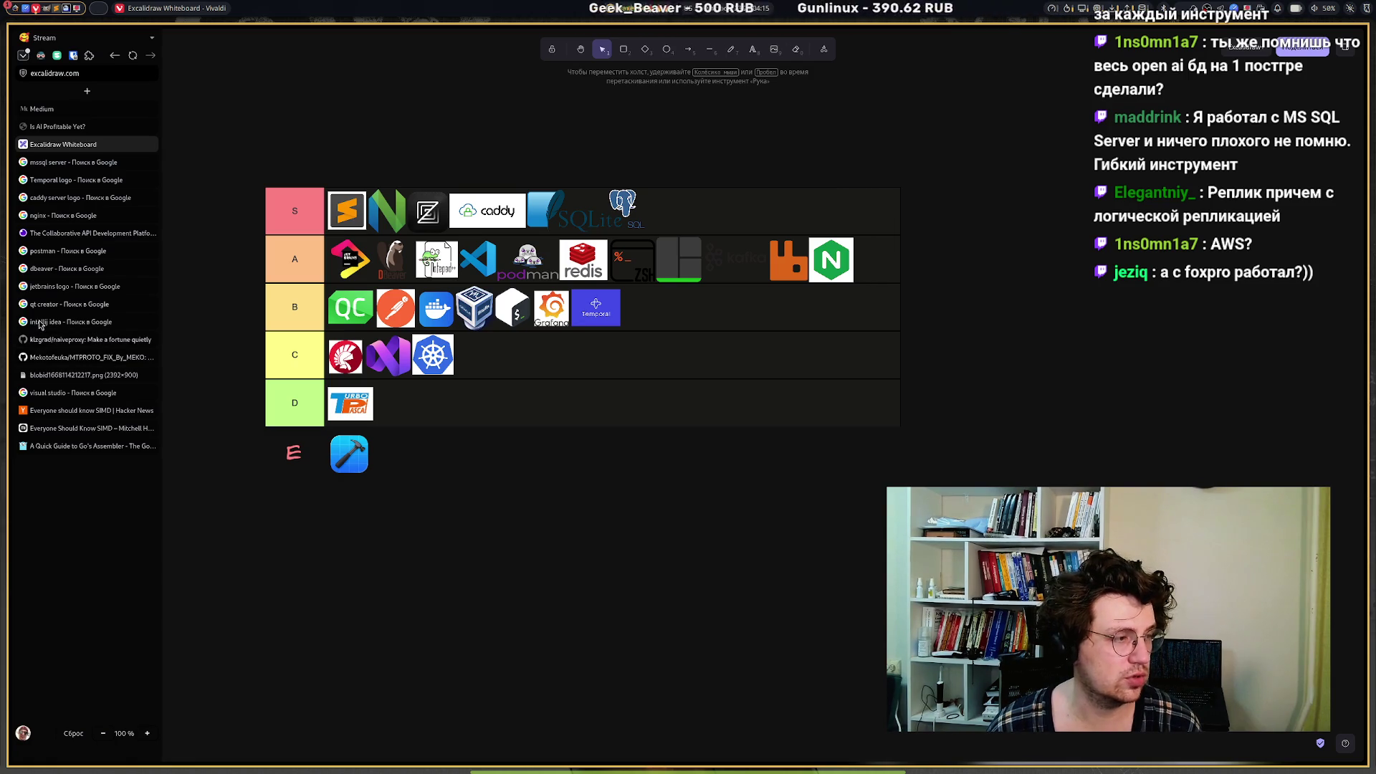
left_click(87, 90)
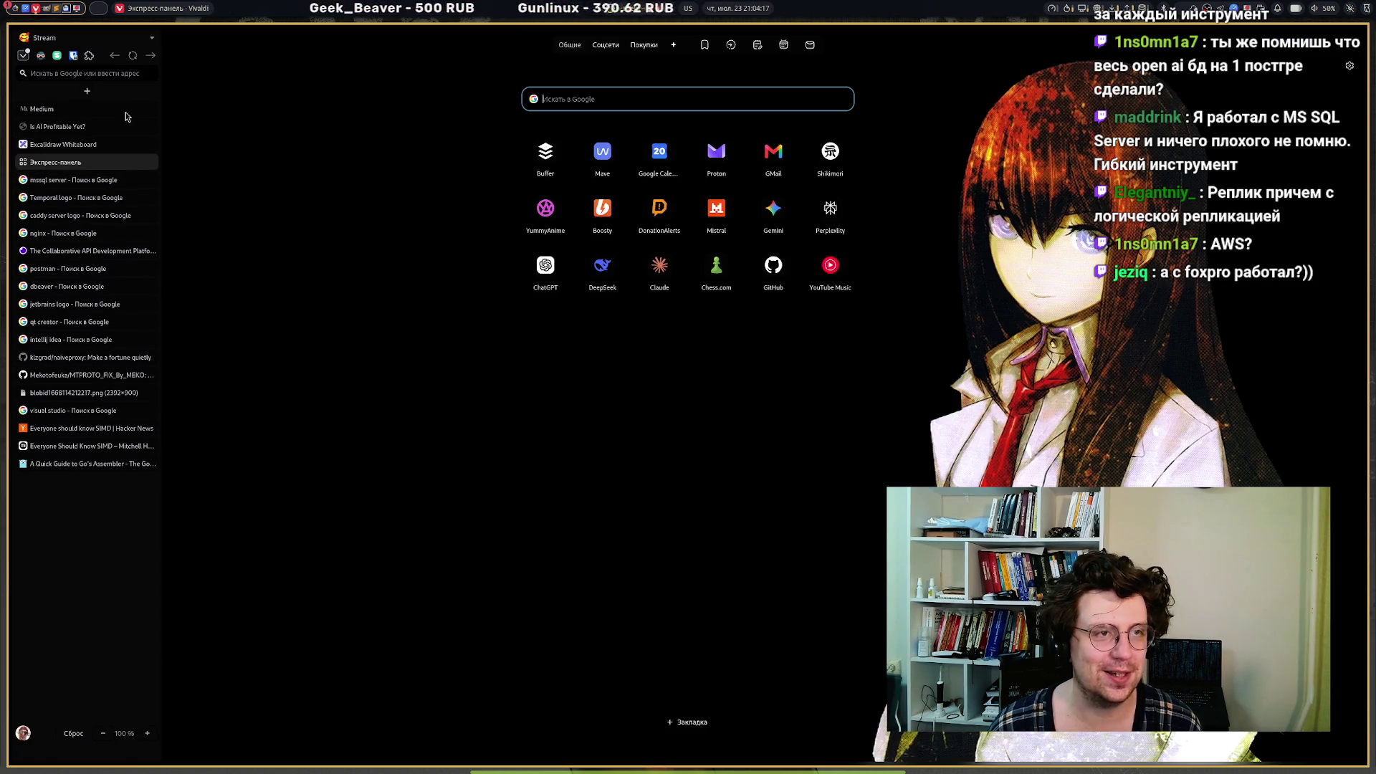
Search Google for the Oracle database and show the image results.
left_click(564, 104)
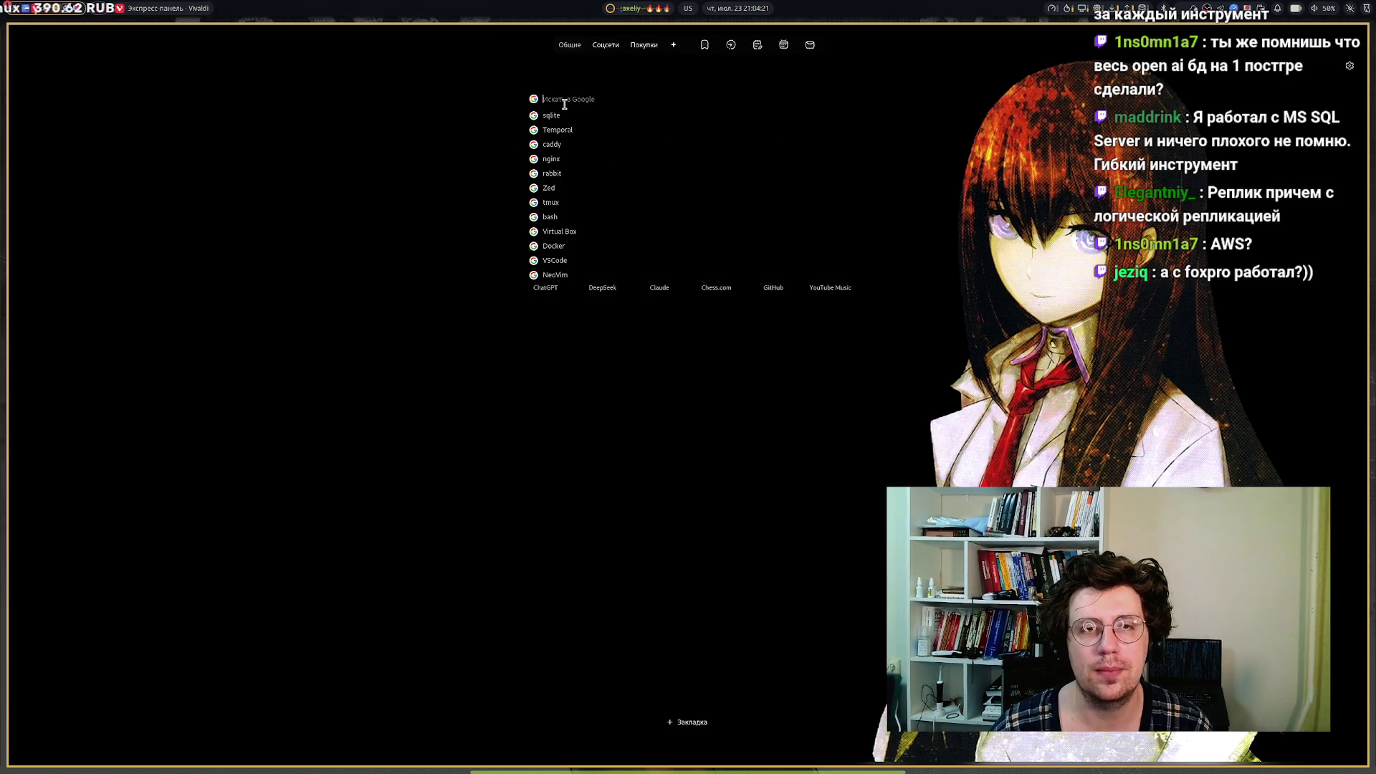
type("oracled")
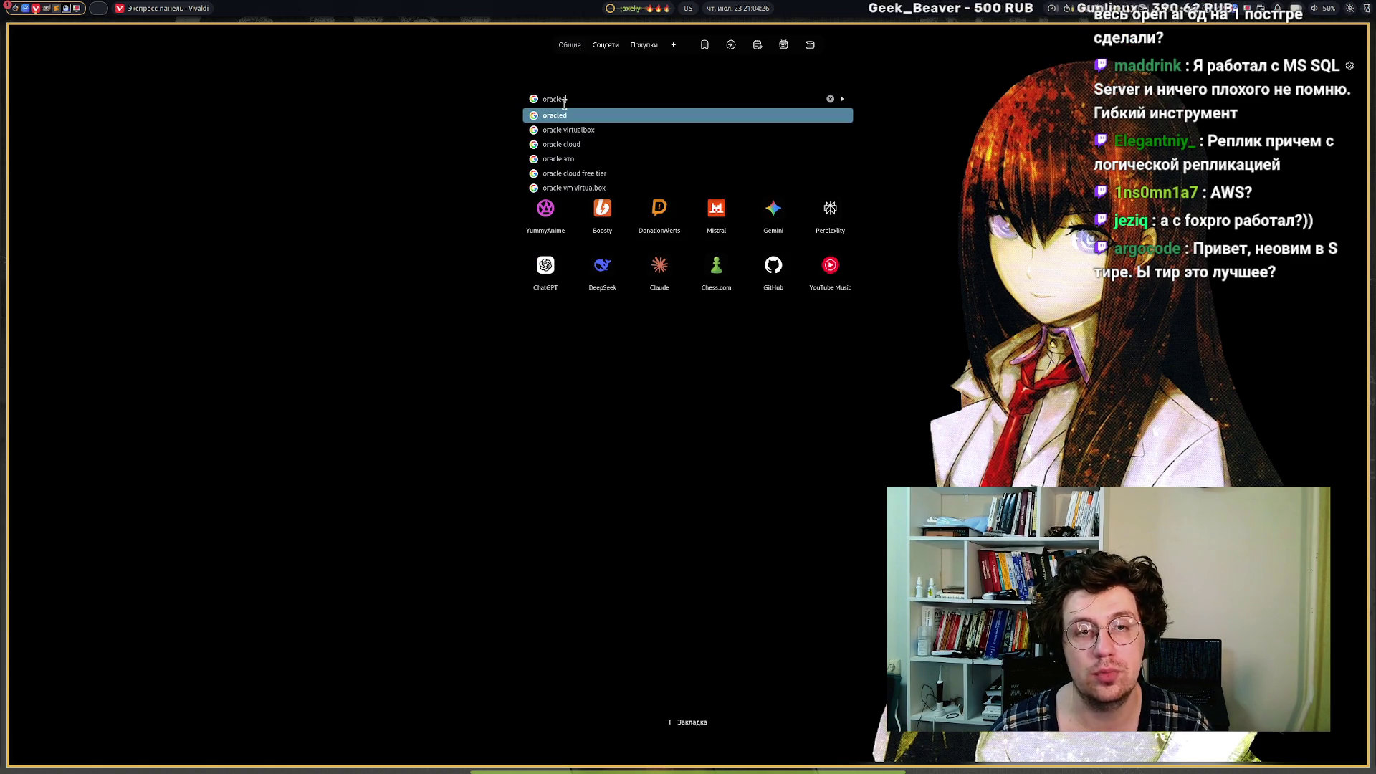
key("Return")
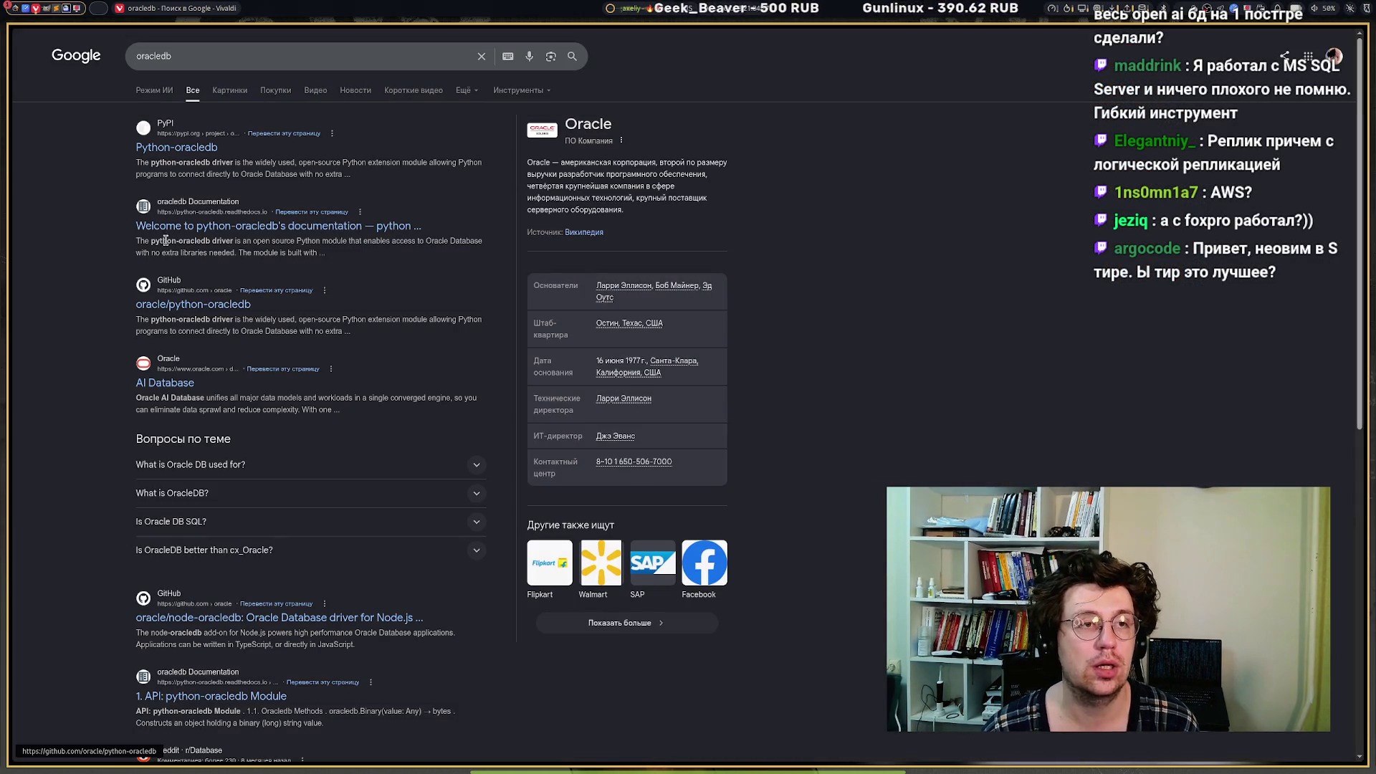
left_click(213, 92)
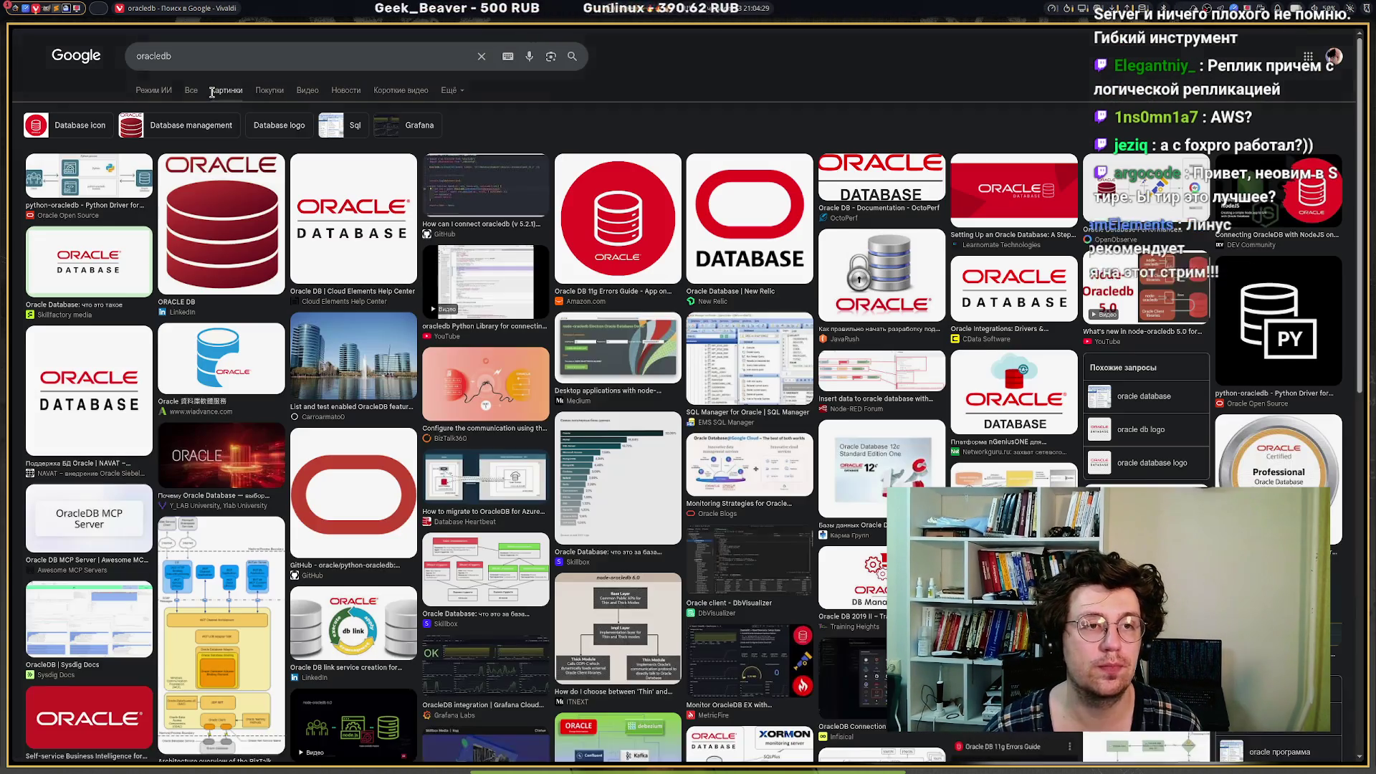
Copy the ORACLE DB logo image and return to the Excalidraw tier list.
left_click(201, 203)
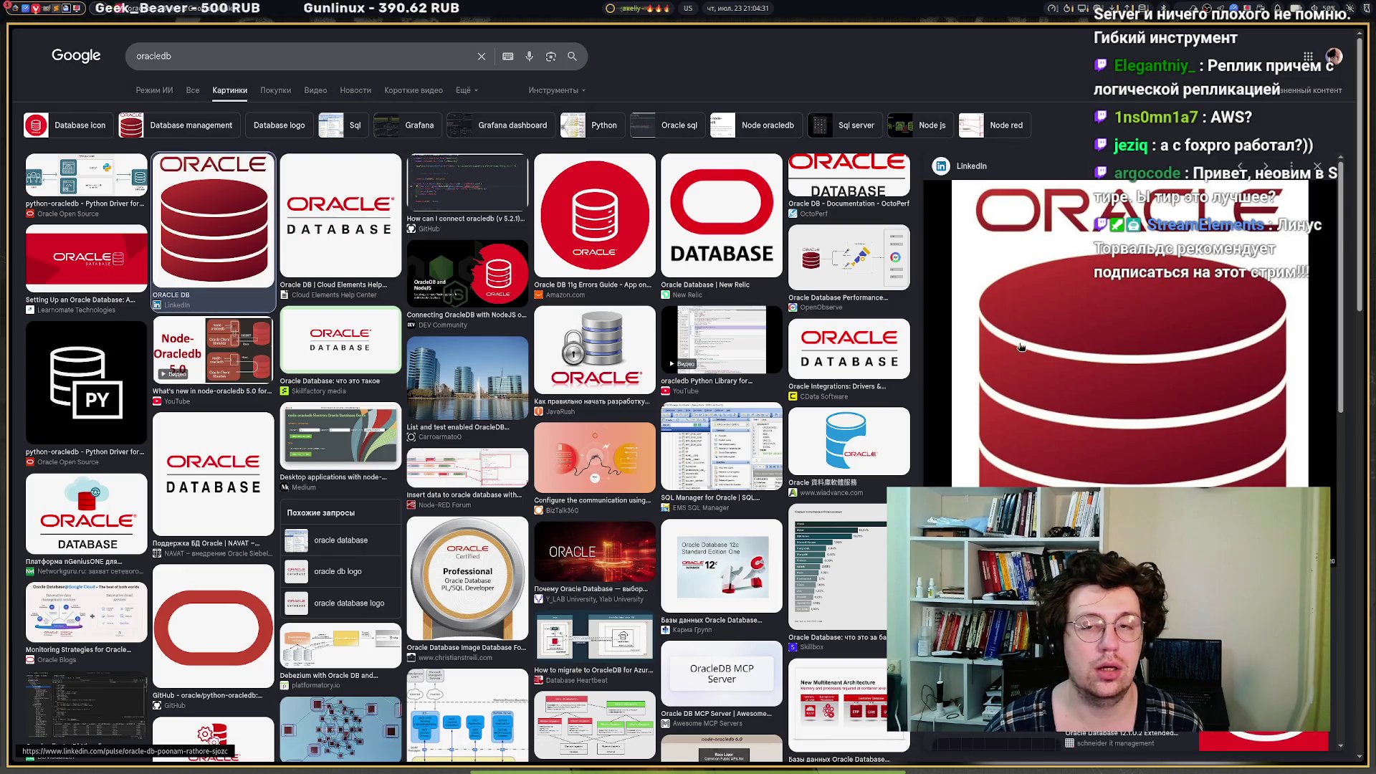
right_click(1053, 291)
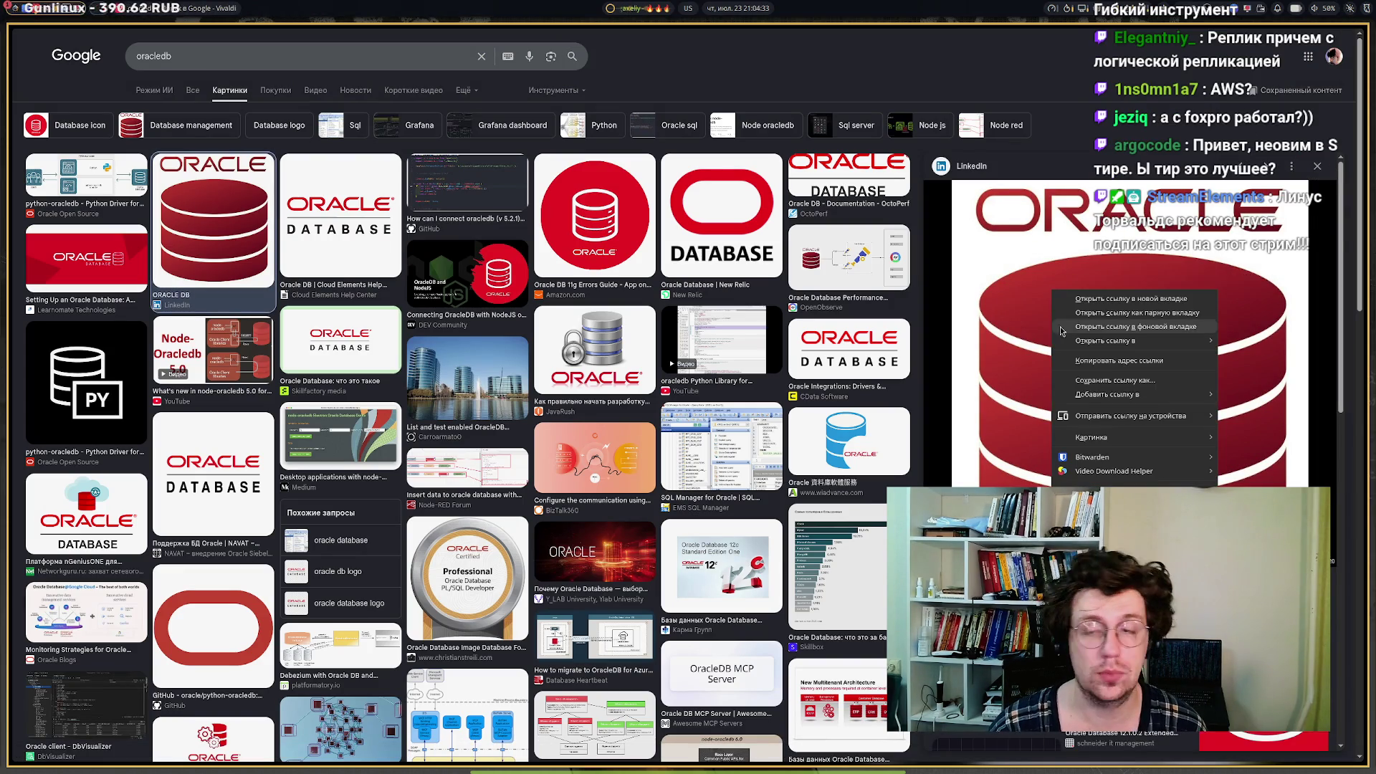
mouse_move(1089, 439)
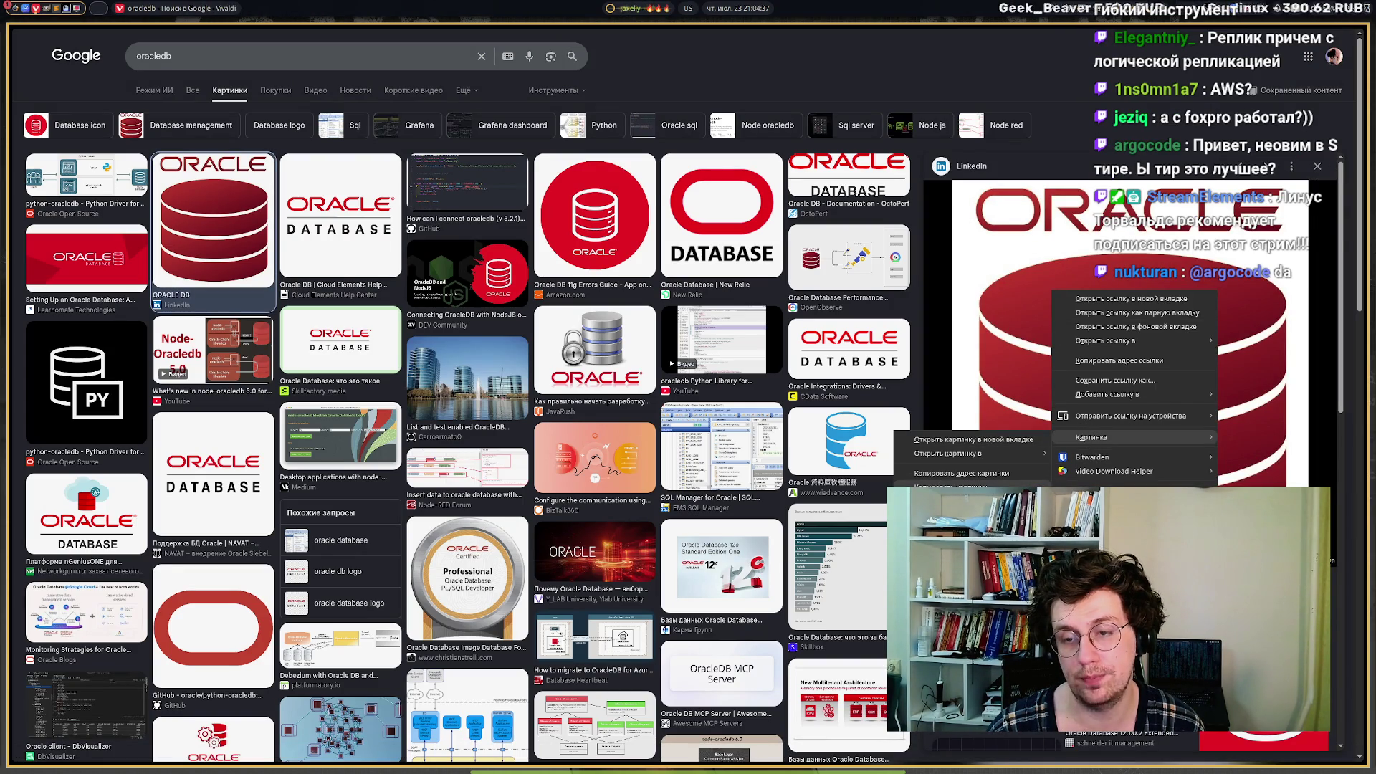
left_click(960, 489)
mouse_move(11, 387)
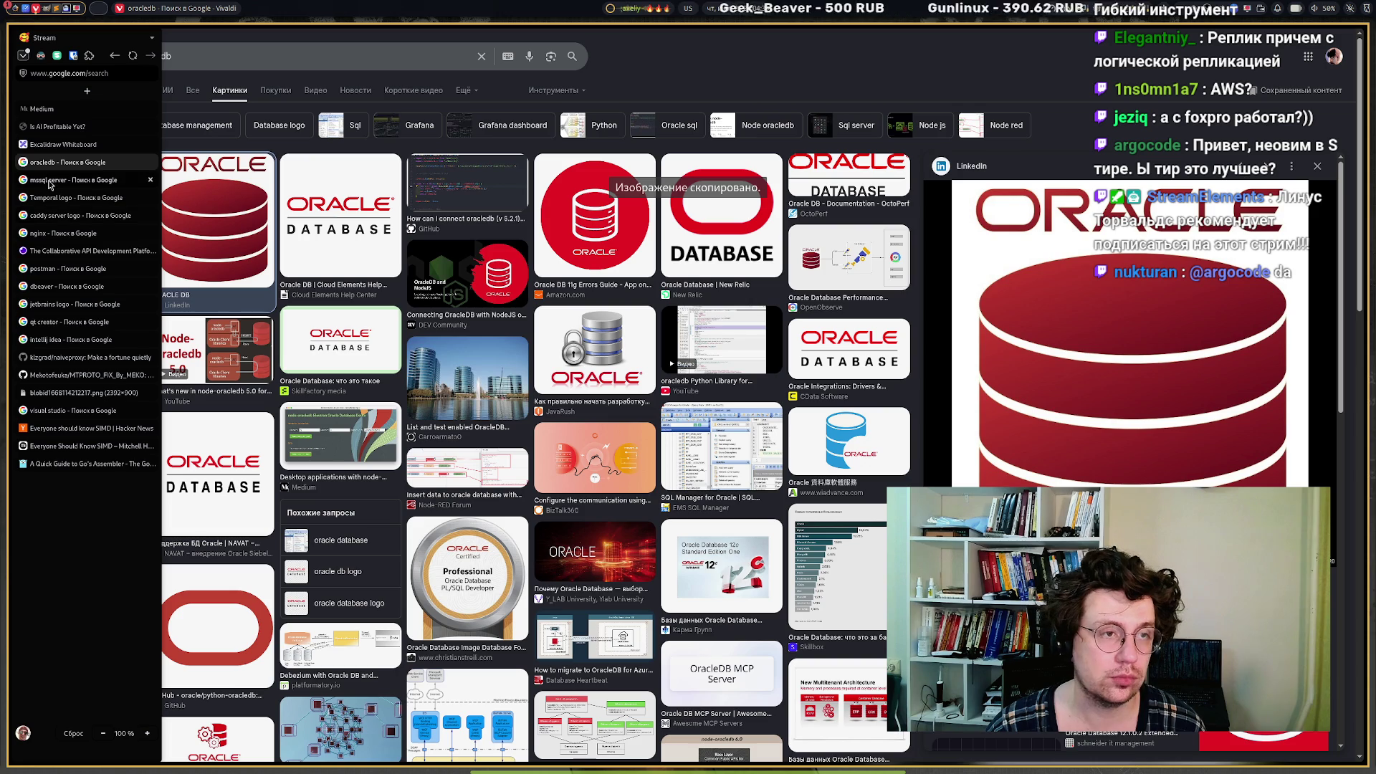
left_click(40, 145)
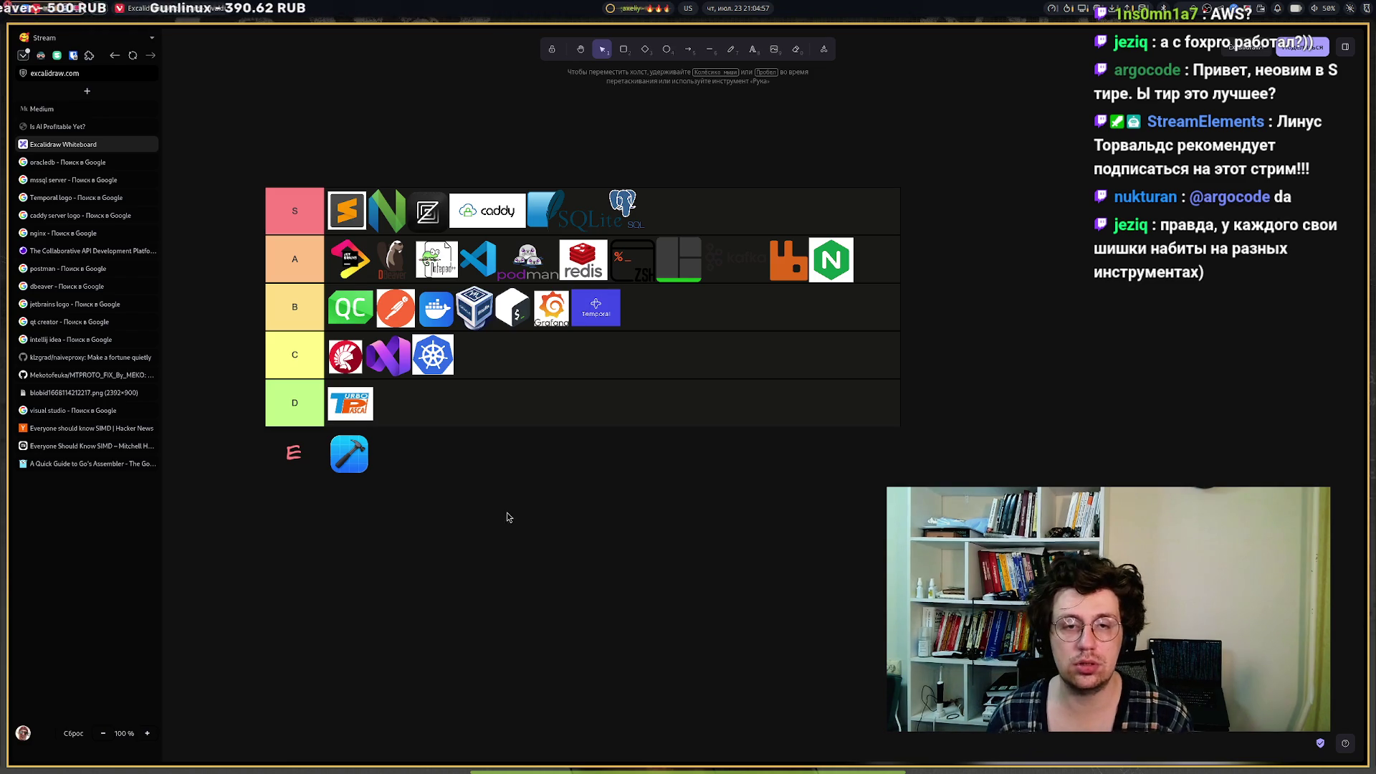
Paste the Oracle logo and shrink it to match the icons at the end of the C tier.
key("ctrl+v")
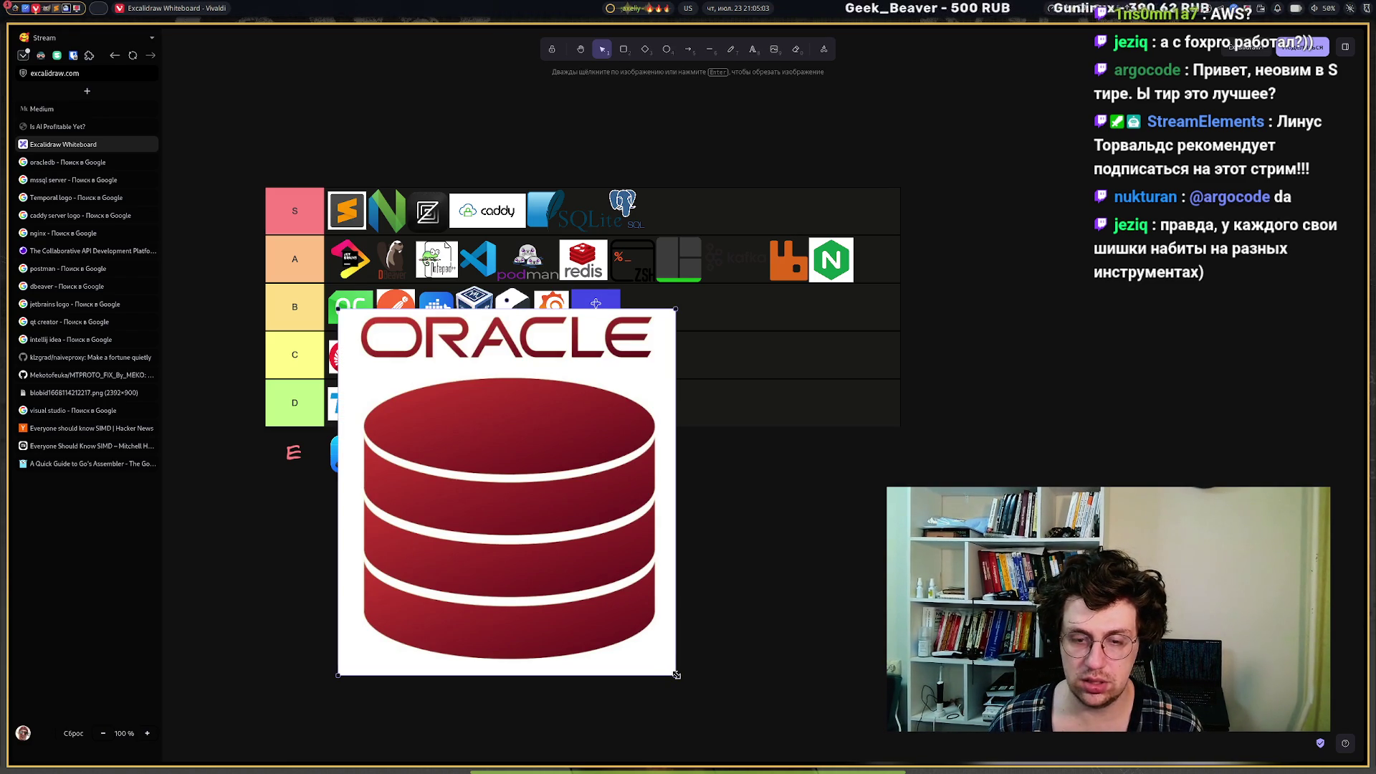
mouse_move(676, 674)
left_mouse_down()
mouse_move(458, 437)
mouse_move(382, 320)
mouse_move(474, 514)
mouse_move(482, 363)
left_mouse_up()
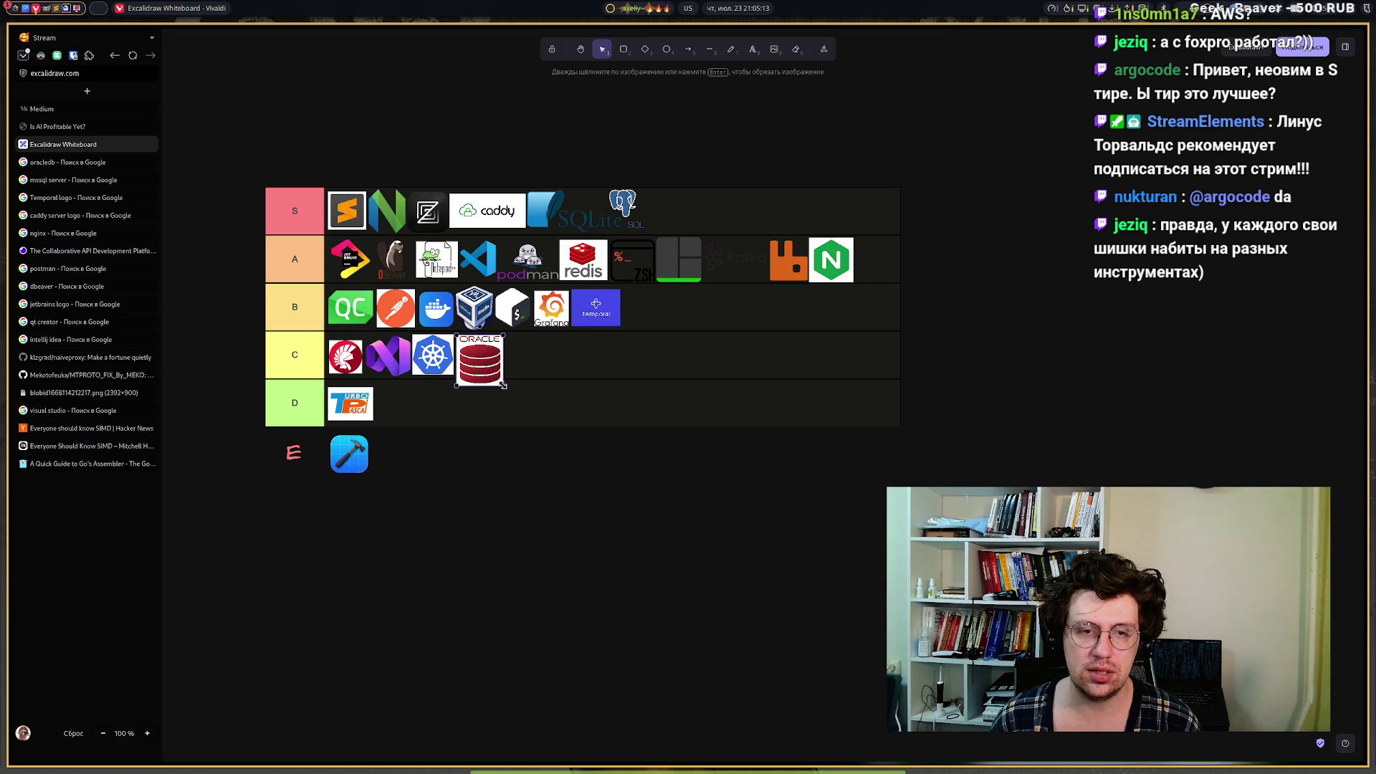
left_click_drag(503, 383, 493, 373)
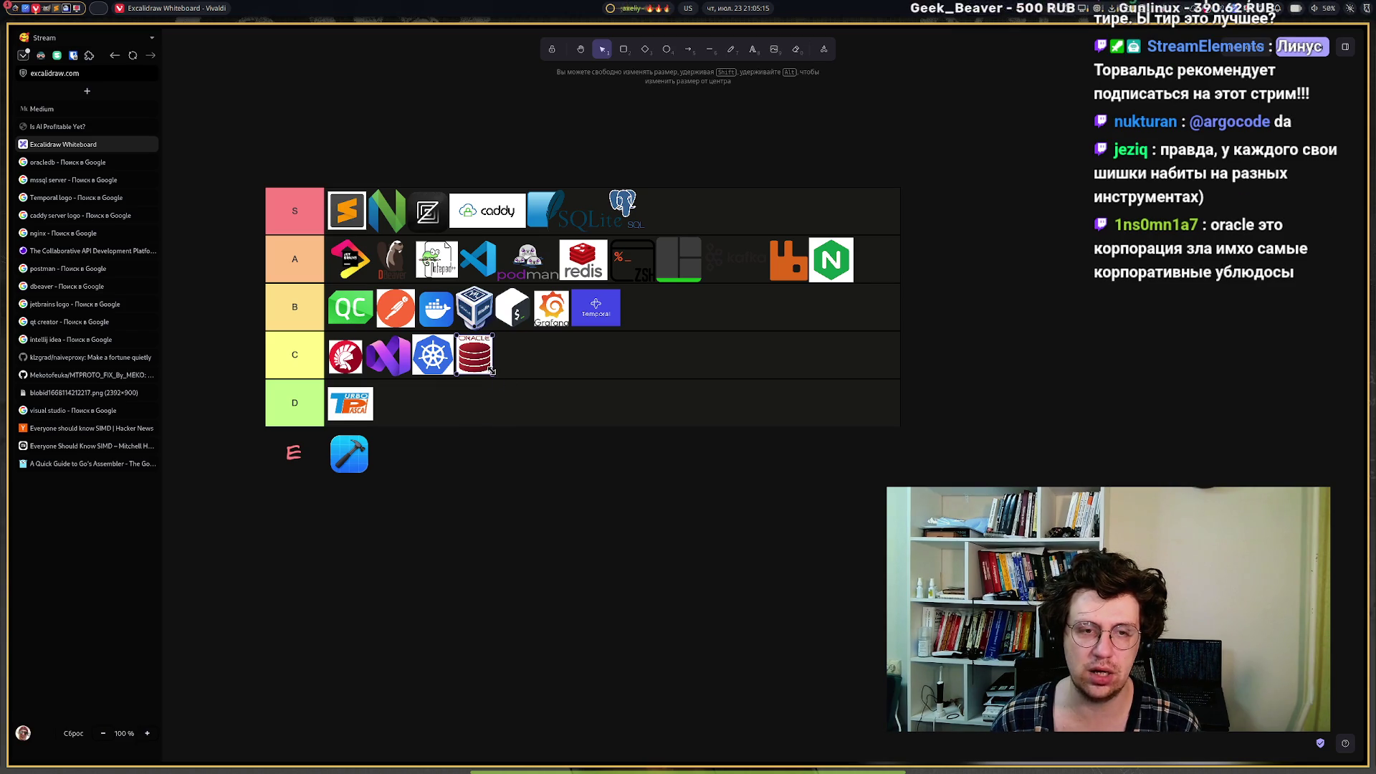
left_click(505, 484)
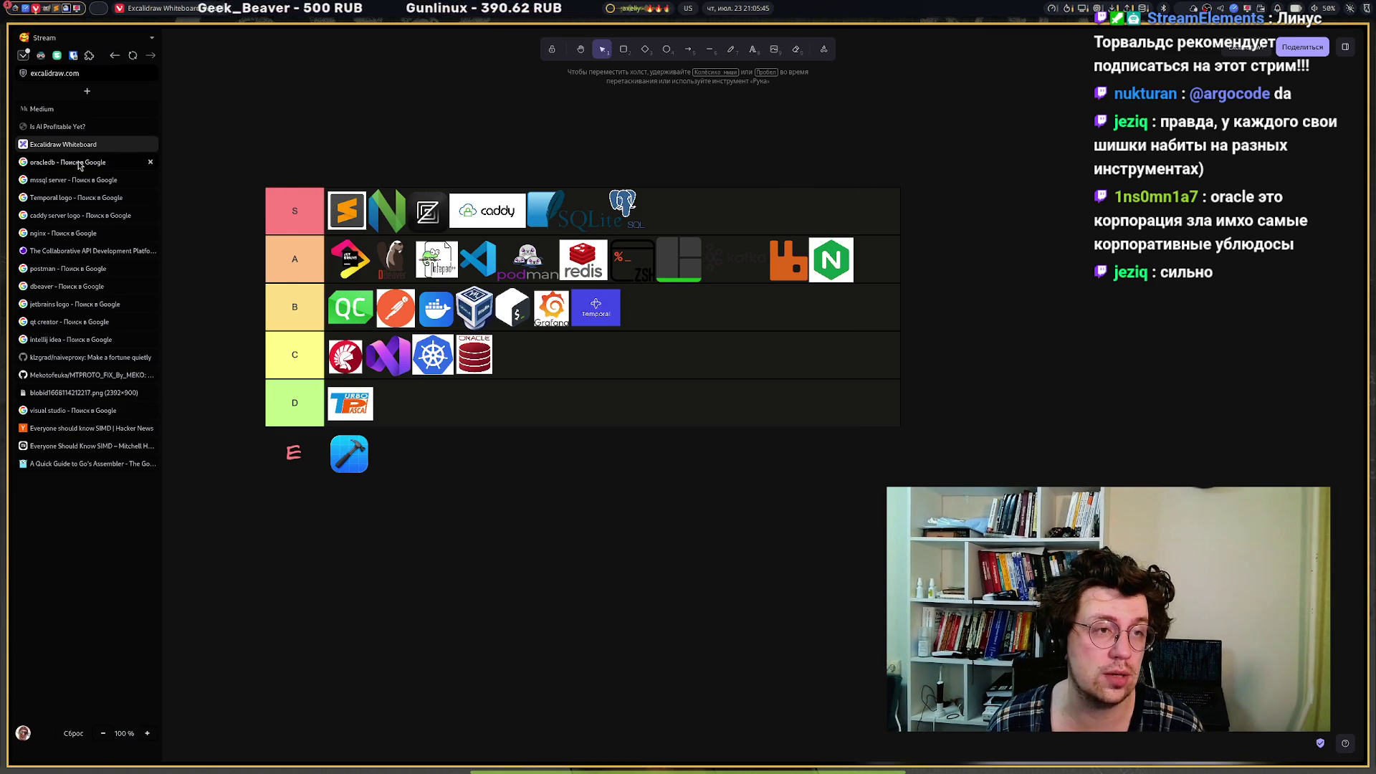
mouse_move(79, 165)
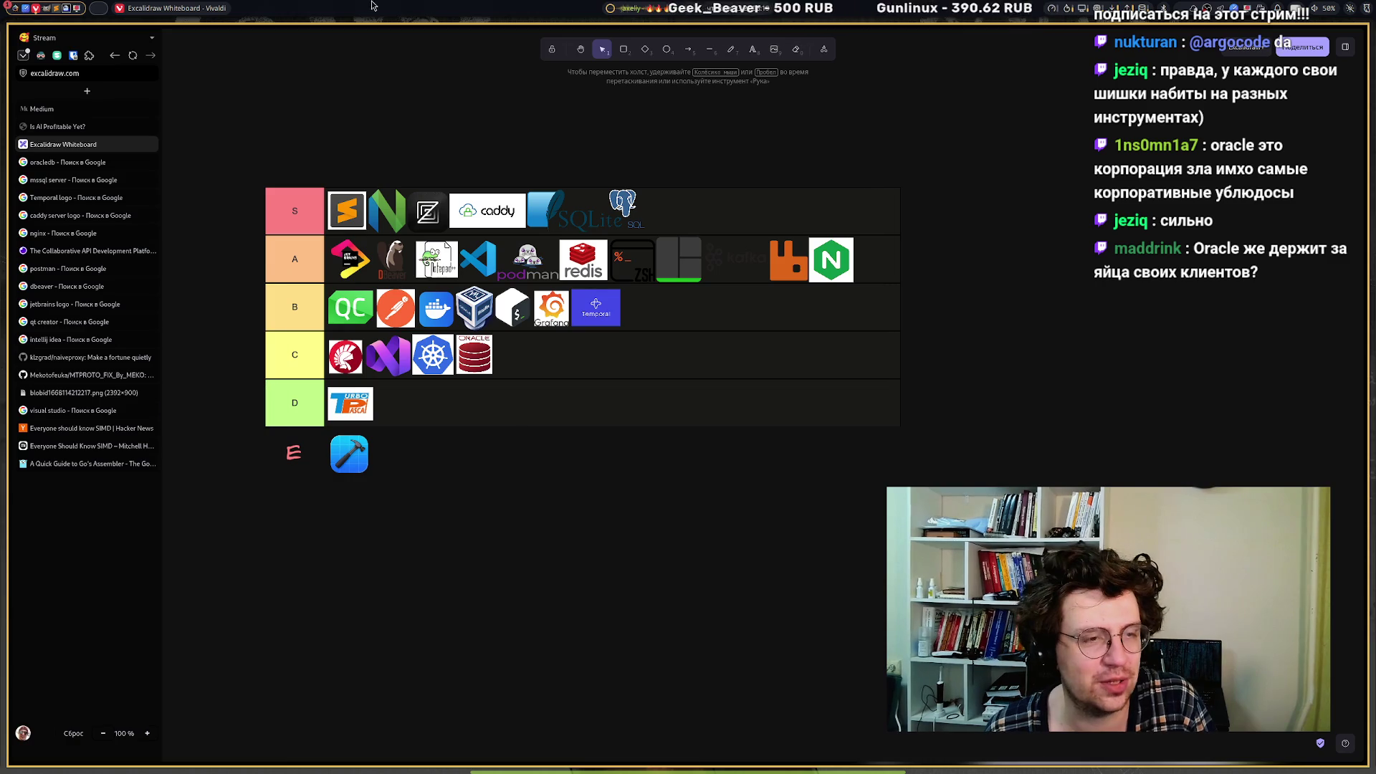
mouse_move(16, 72)
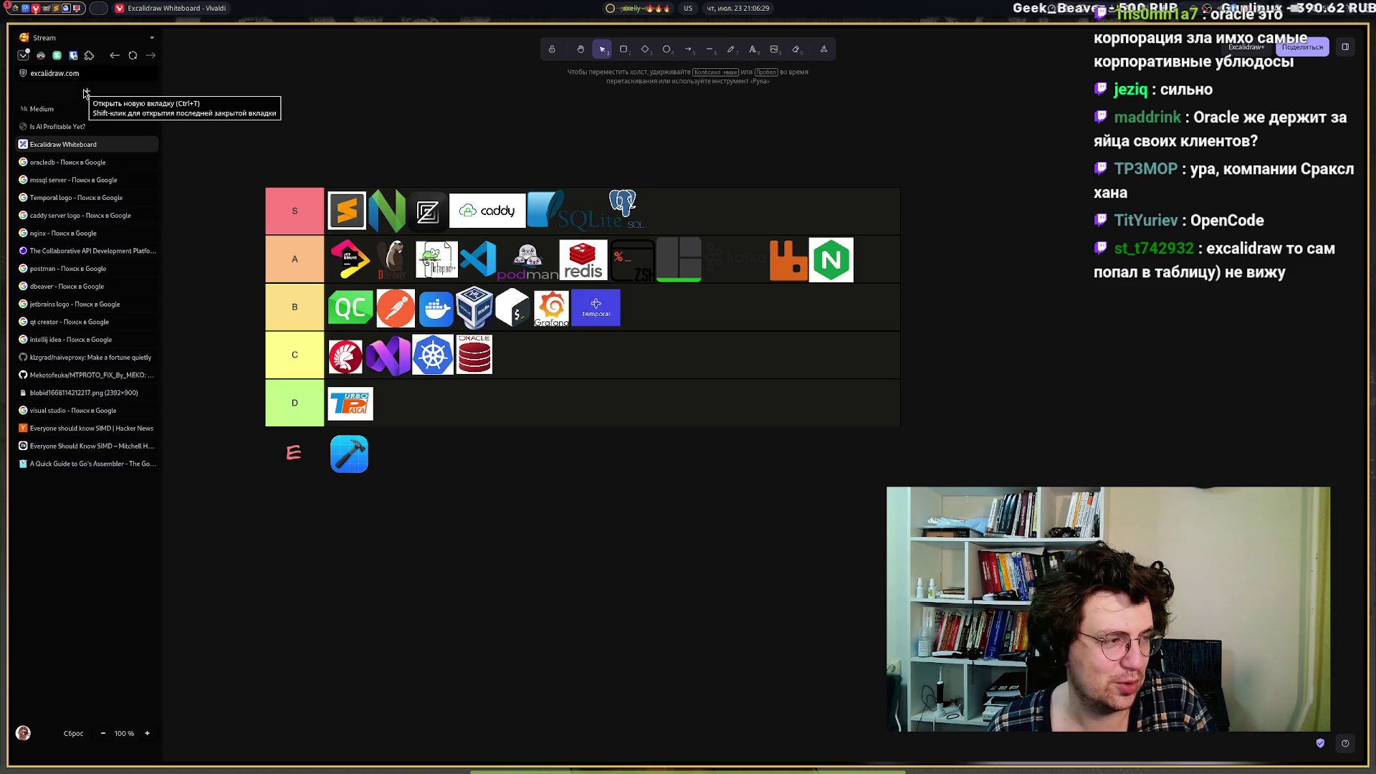
Search Google Images for 'OpenCode' in a new tab.
left_click(83, 92)
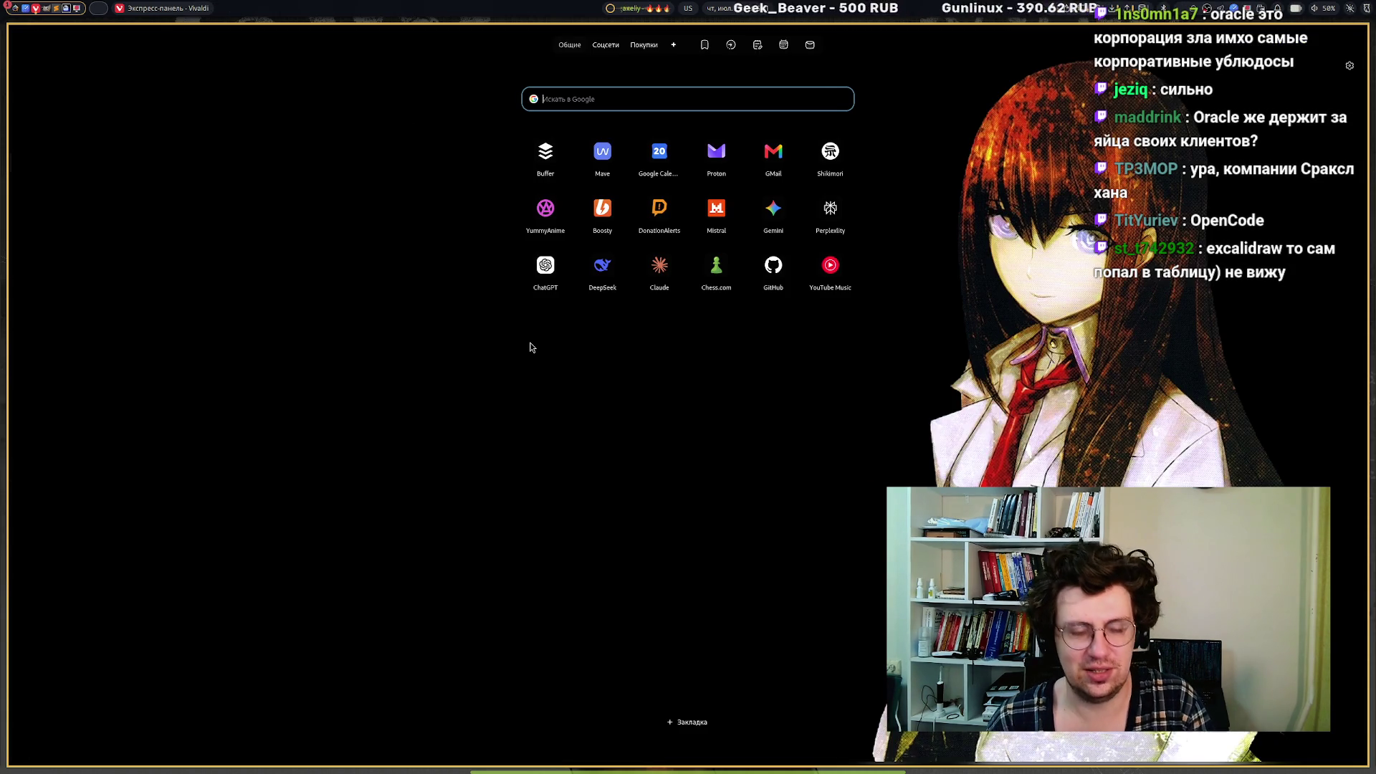
type("OpenCode")
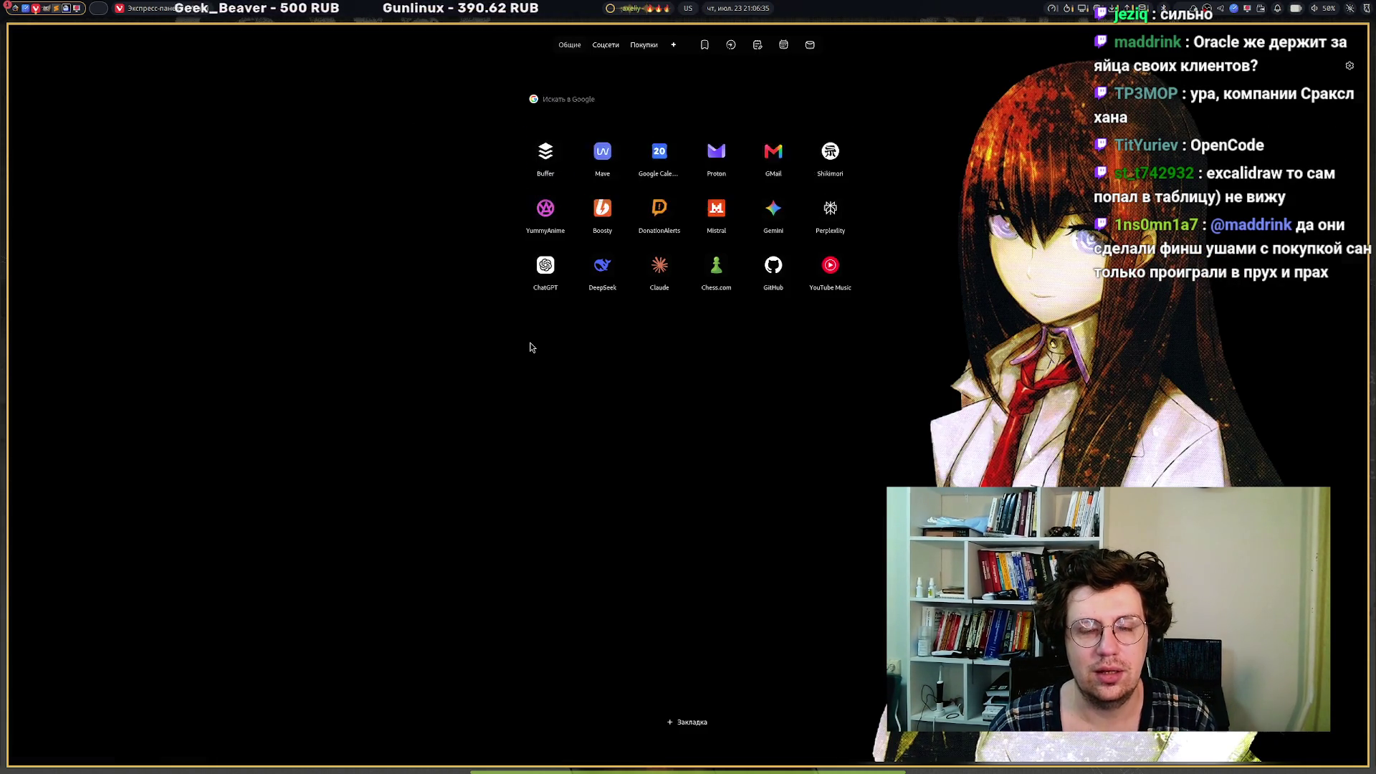
key("Return")
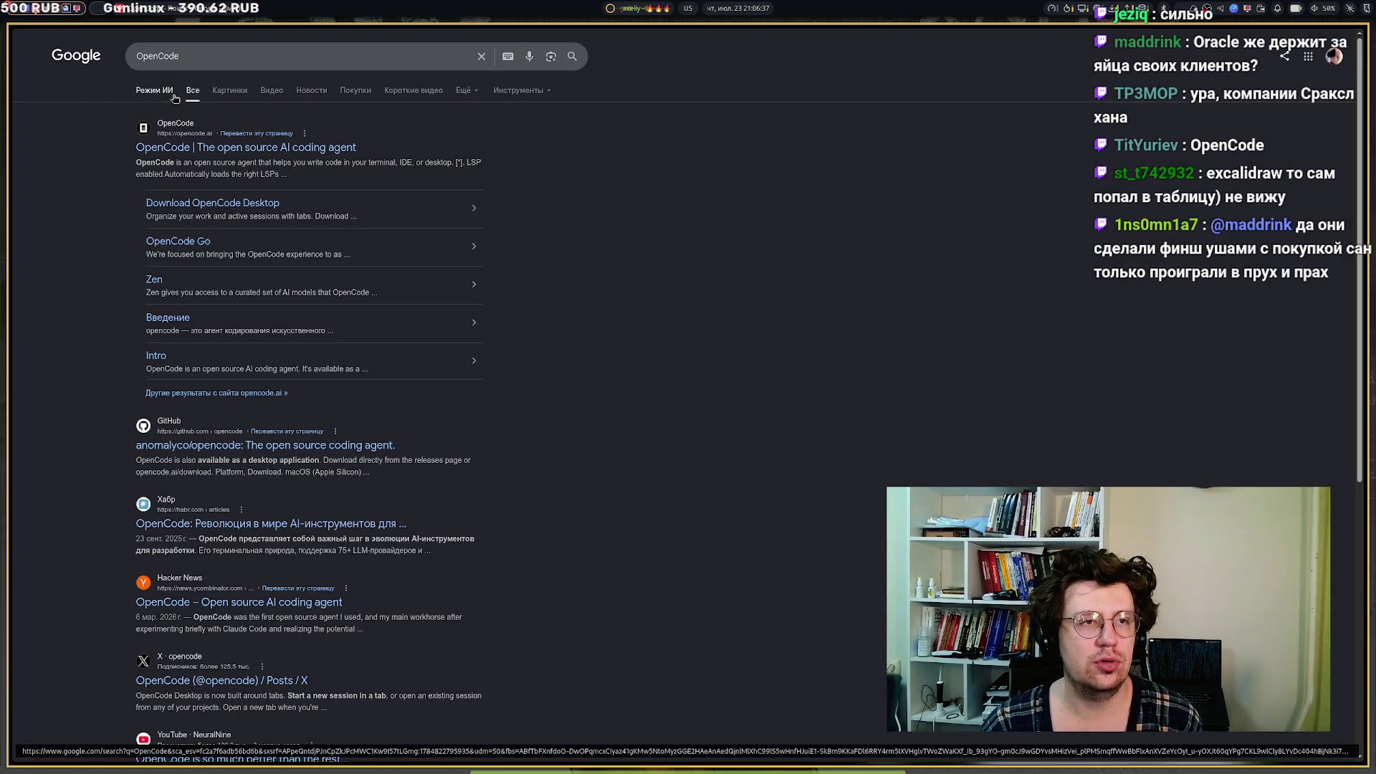
left_click(226, 91)
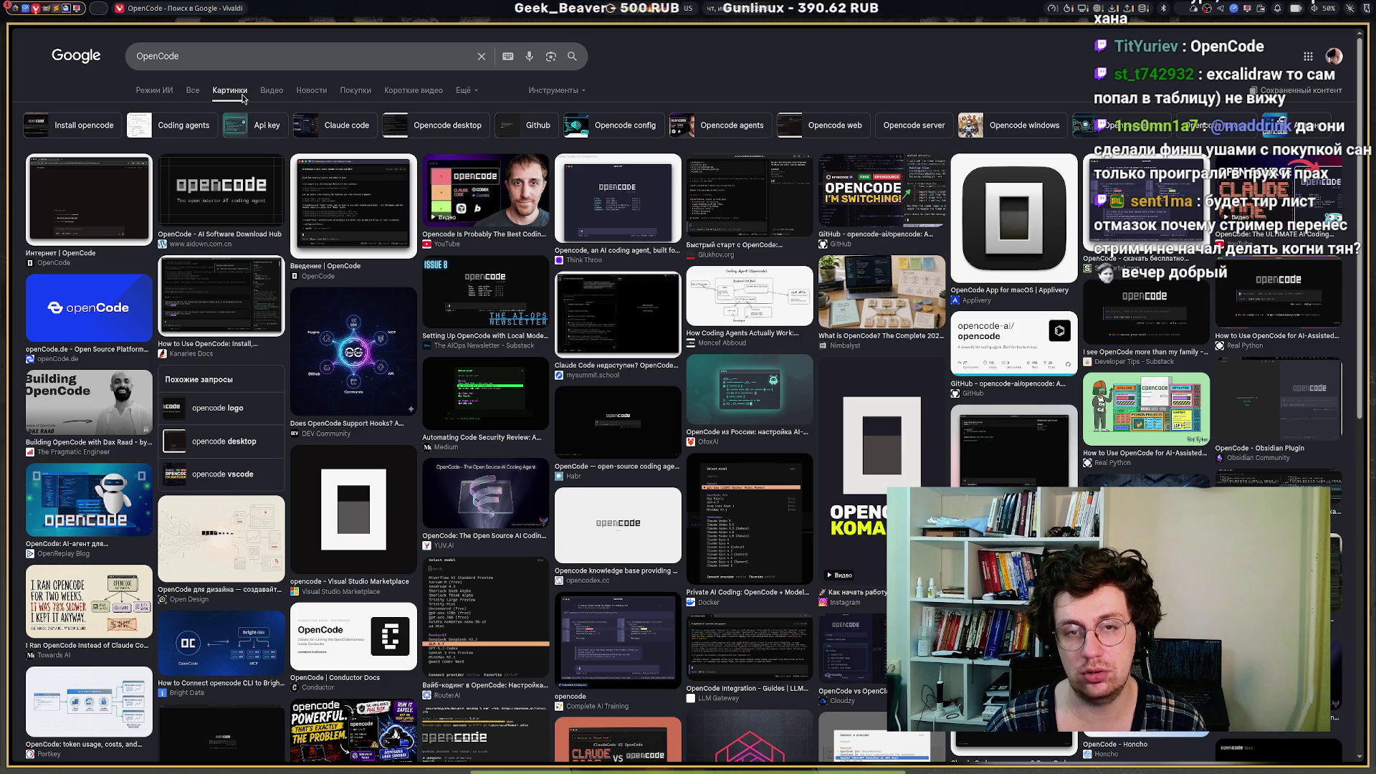
Copy the OpenCode app icon image and return to the Excalidraw tier list.
left_click(993, 257)
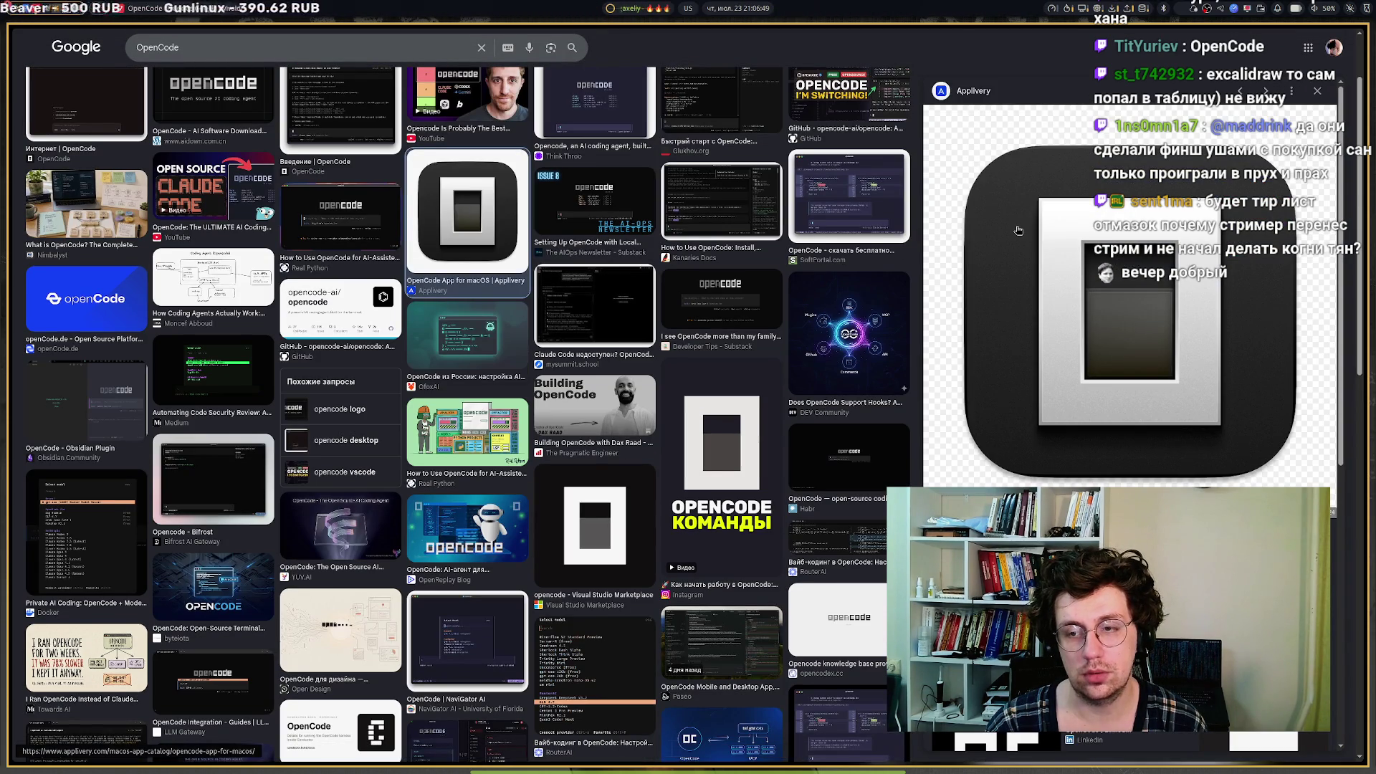
right_click(1017, 230)
mouse_move(1052, 378)
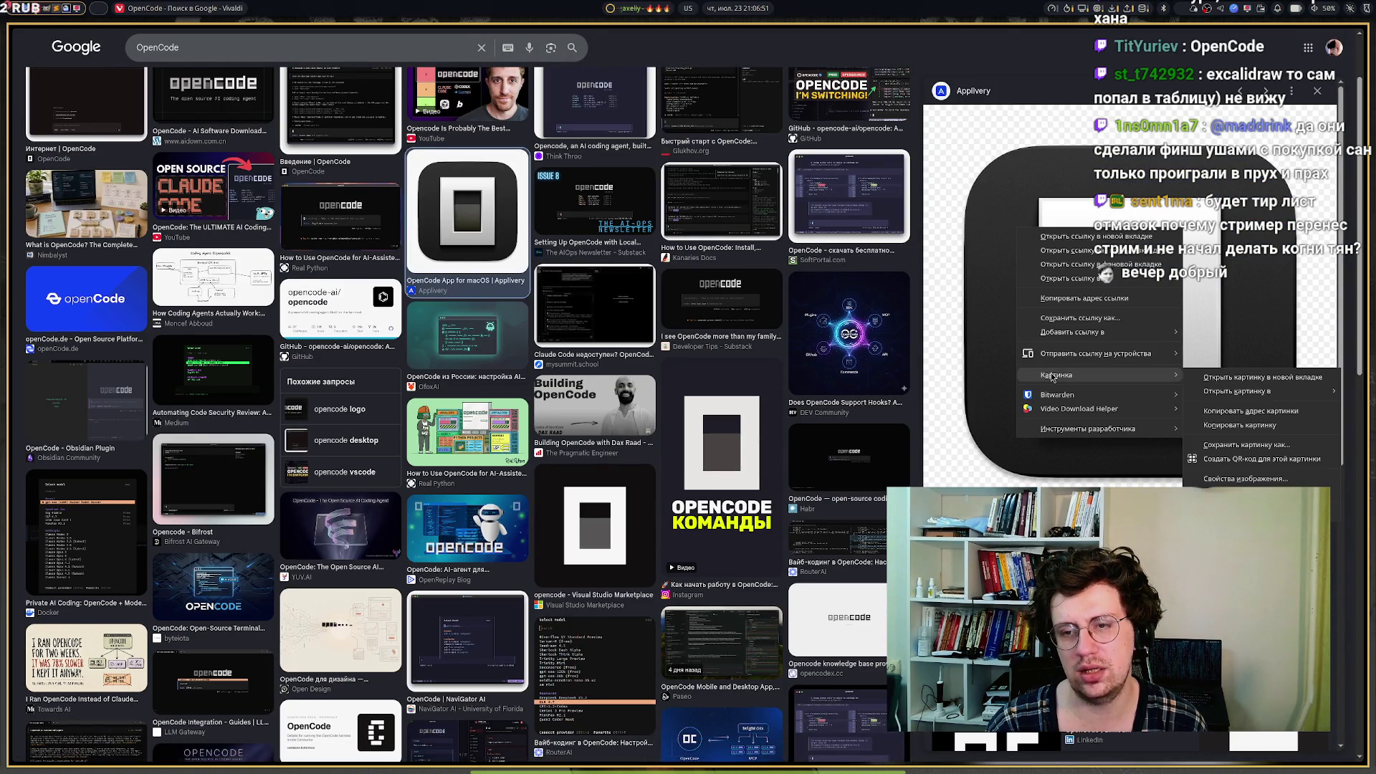
left_click(1211, 426)
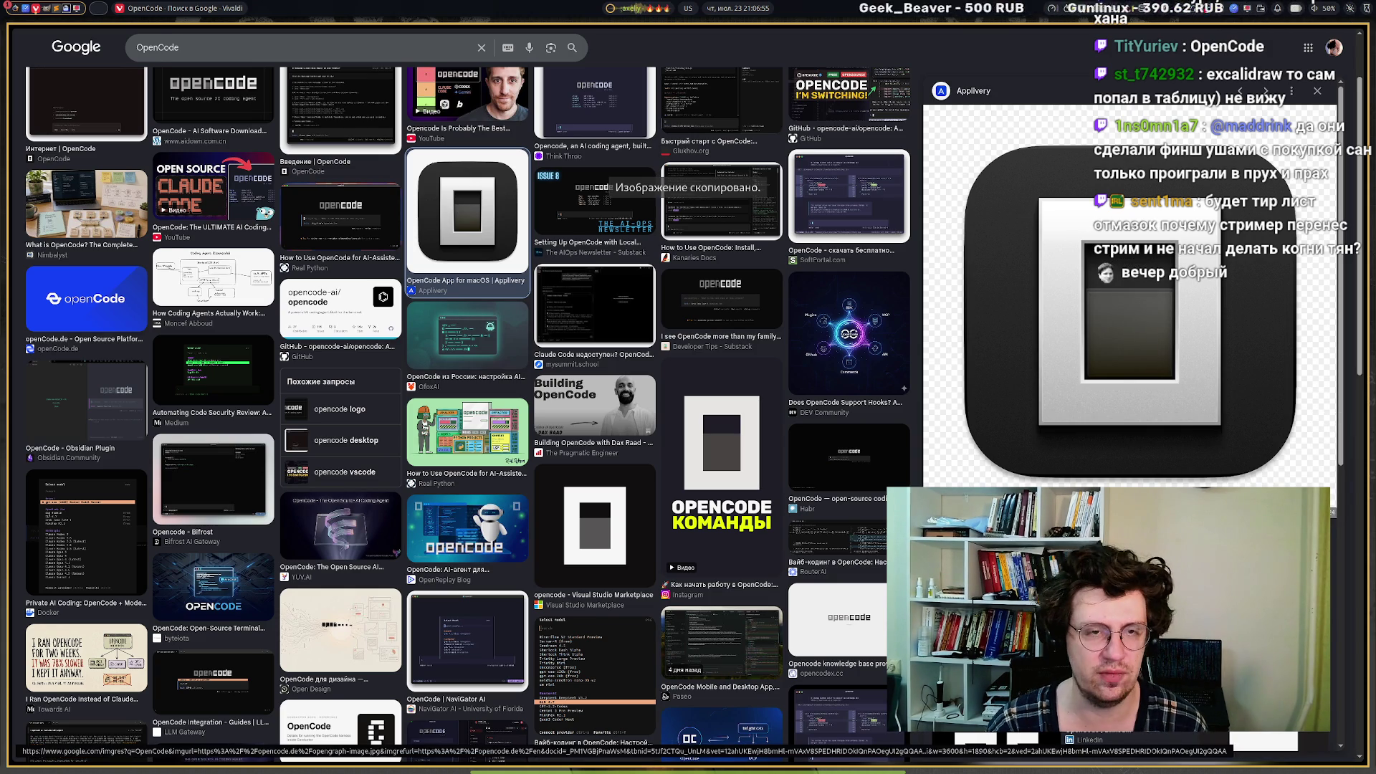
mouse_move(59, 406)
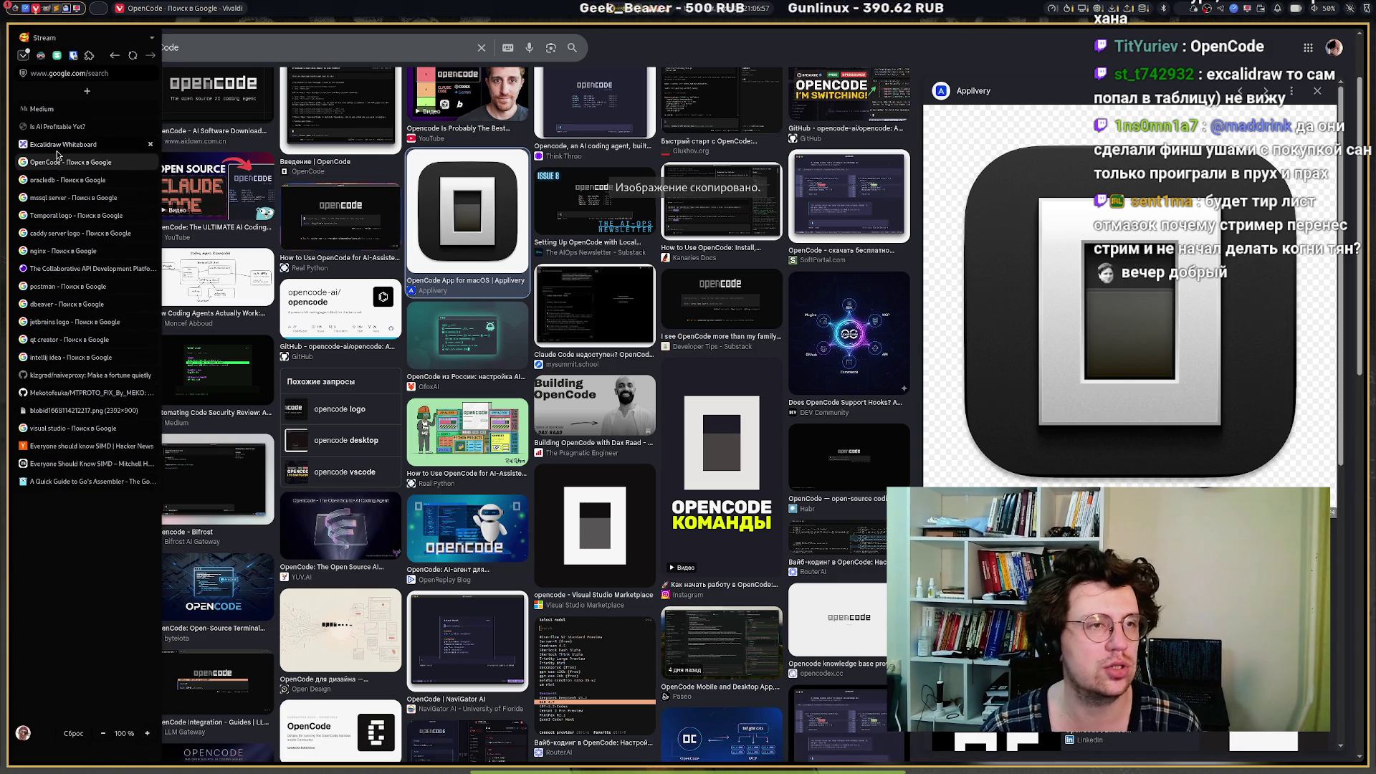
left_click(57, 149)
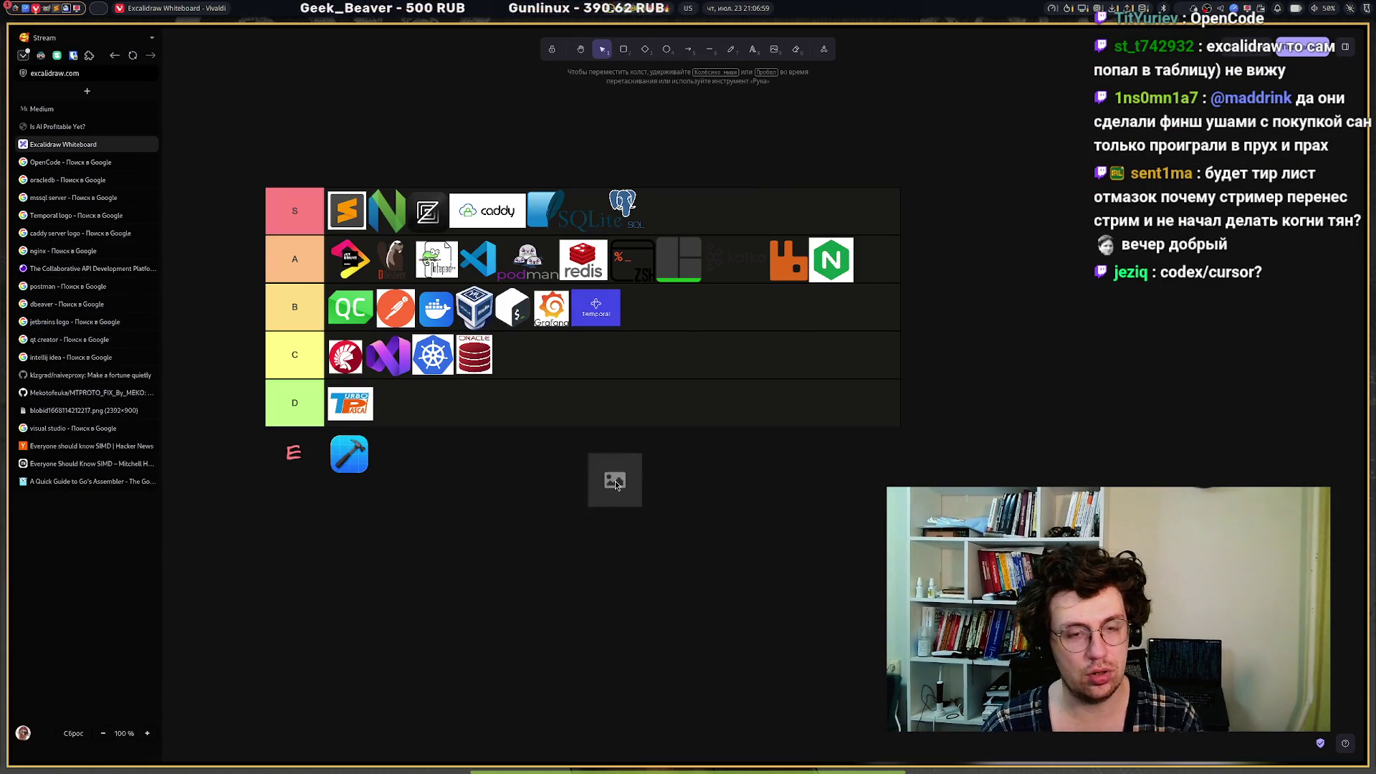
Paste the OpenCode icon, shrink it, and place it after PostgreSQL in the S tier.
key("ctrl+v")
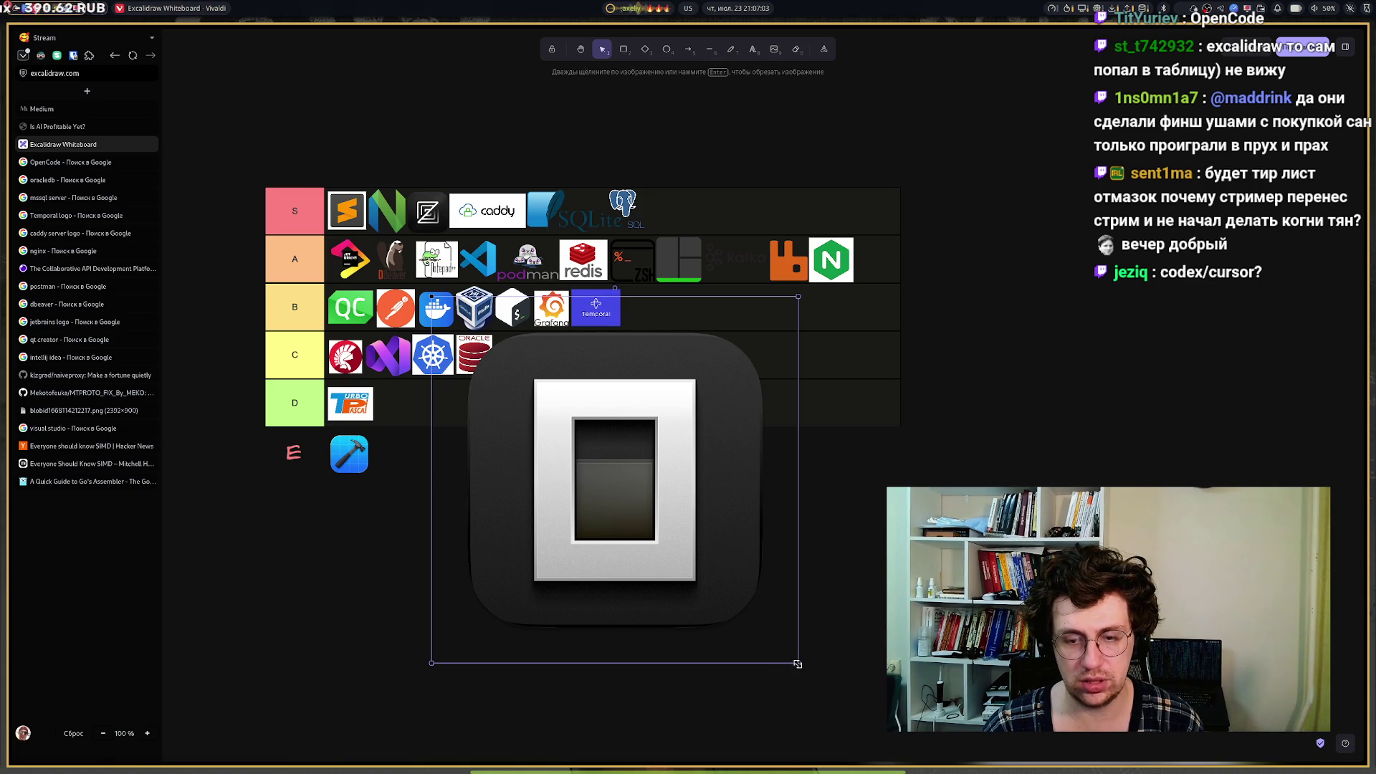
mouse_move(796, 664)
left_mouse_down()
mouse_move(482, 363)
mouse_move(614, 252)
mouse_move(689, 217)
mouse_move(668, 222)
left_mouse_up()
left_click_drag(663, 216, 689, 227)
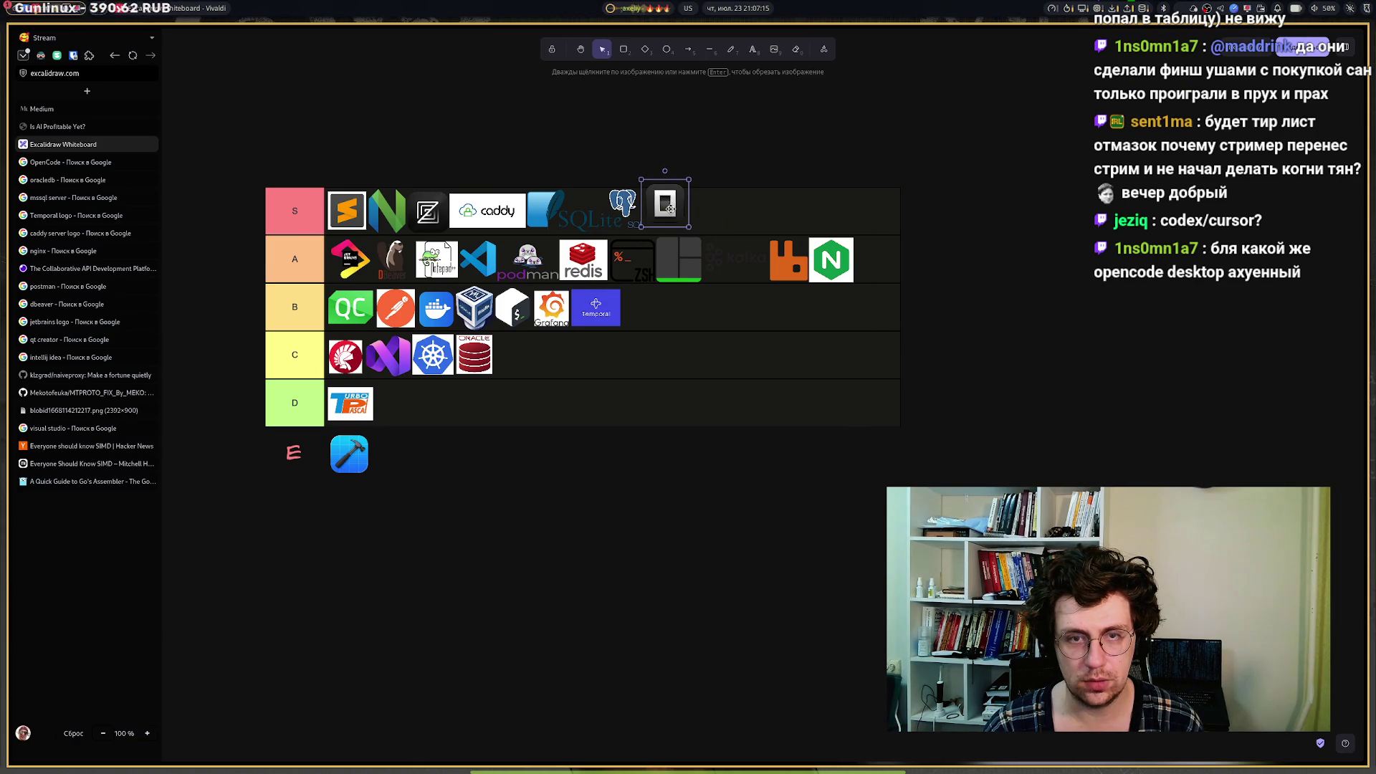
mouse_move(604, 766)
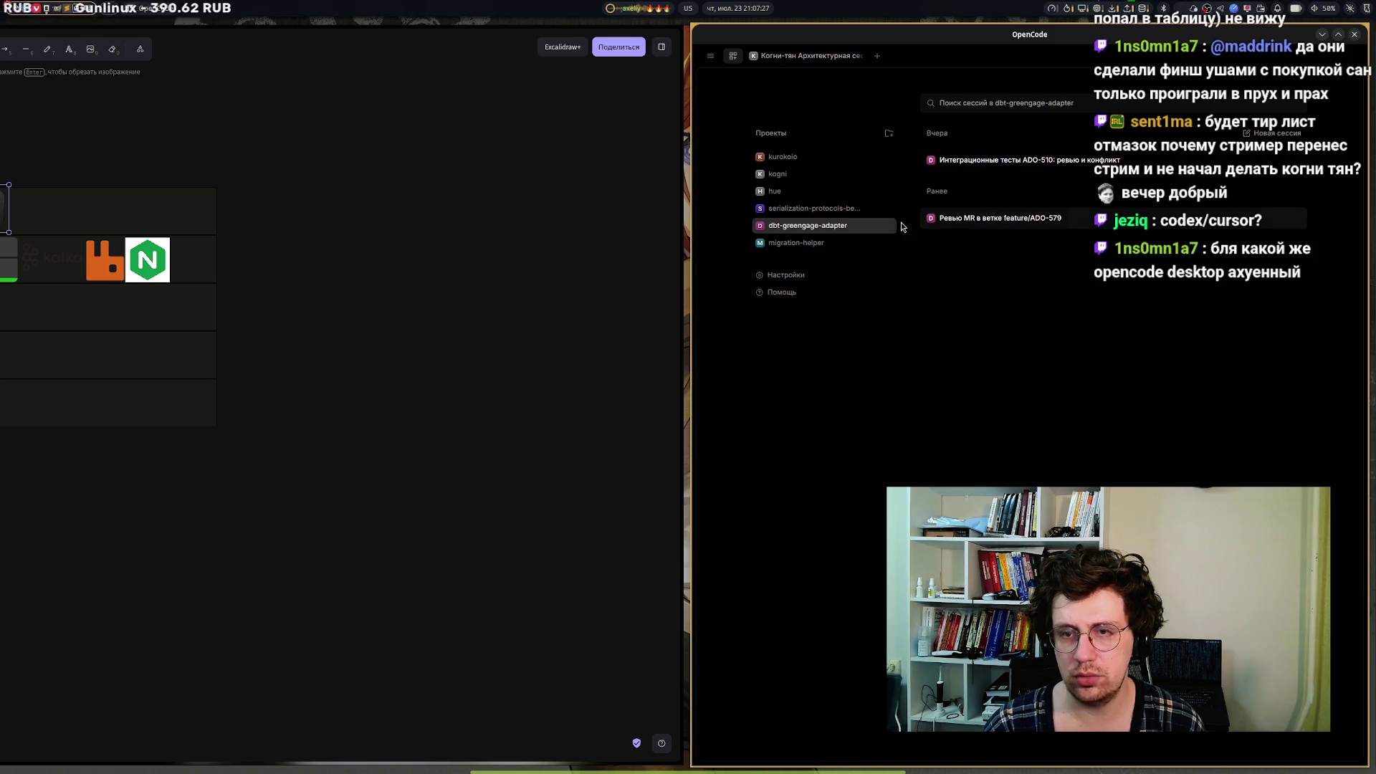
Open the kurokoio project's 'MVP creating' session with the window maximized.
left_click(783, 157)
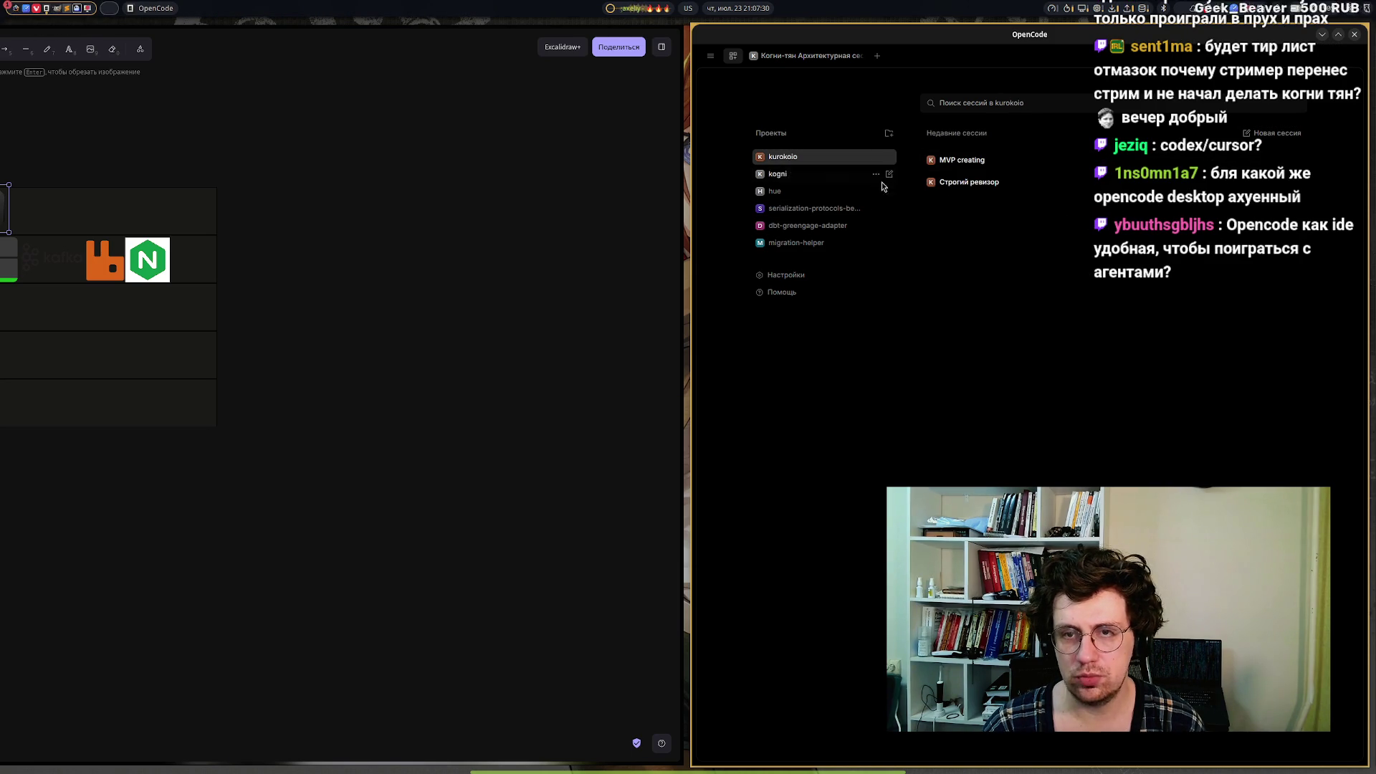
left_click(969, 167)
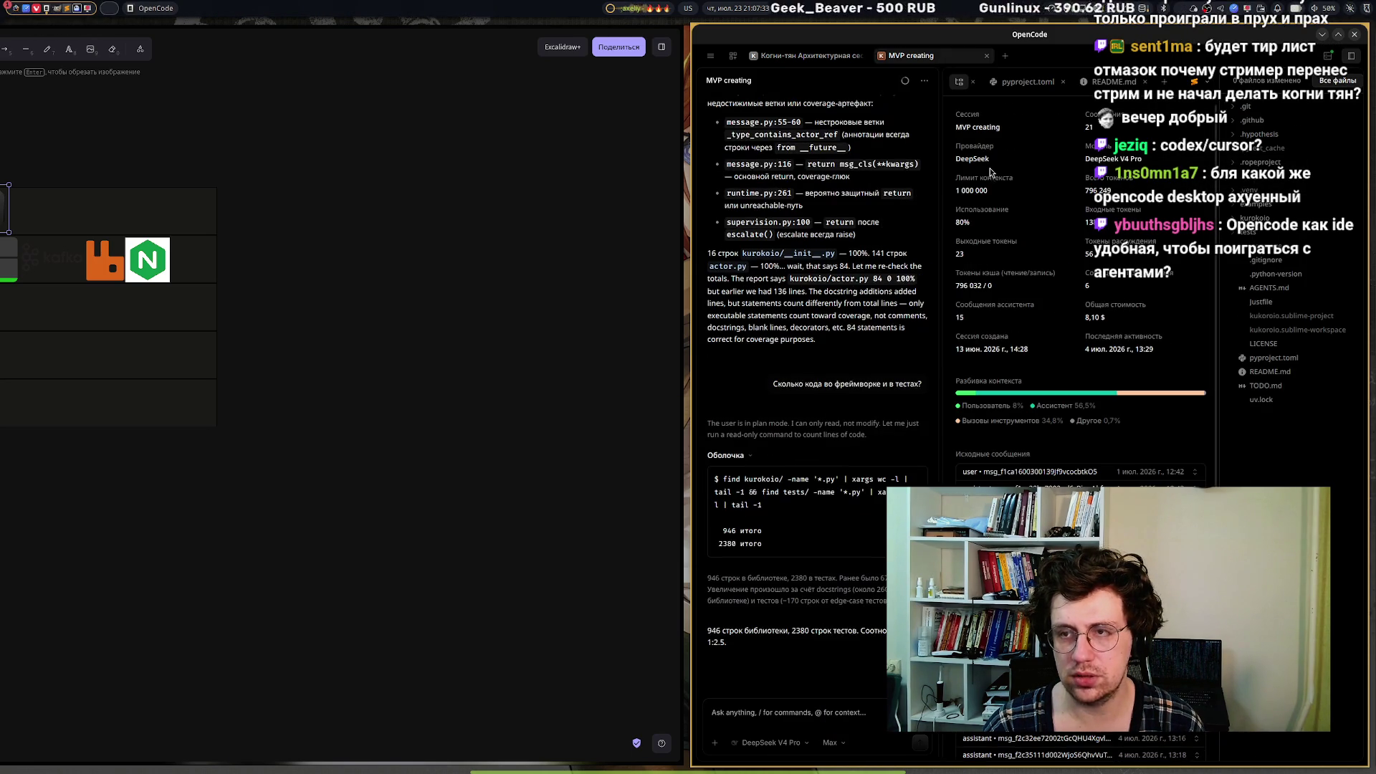
key("super+Up")
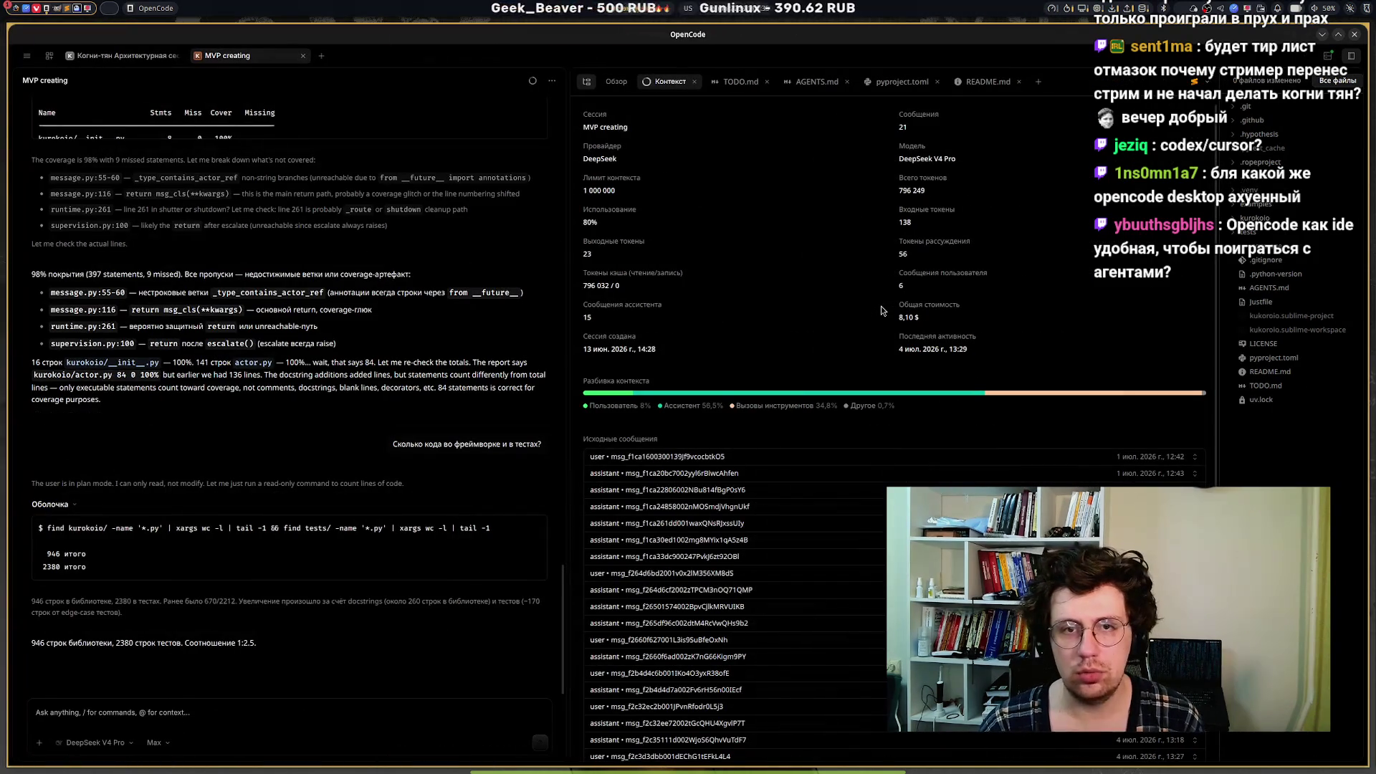
Show the last turn's changes in the Overview panel, toggling the file list and tree views.
left_click(612, 82)
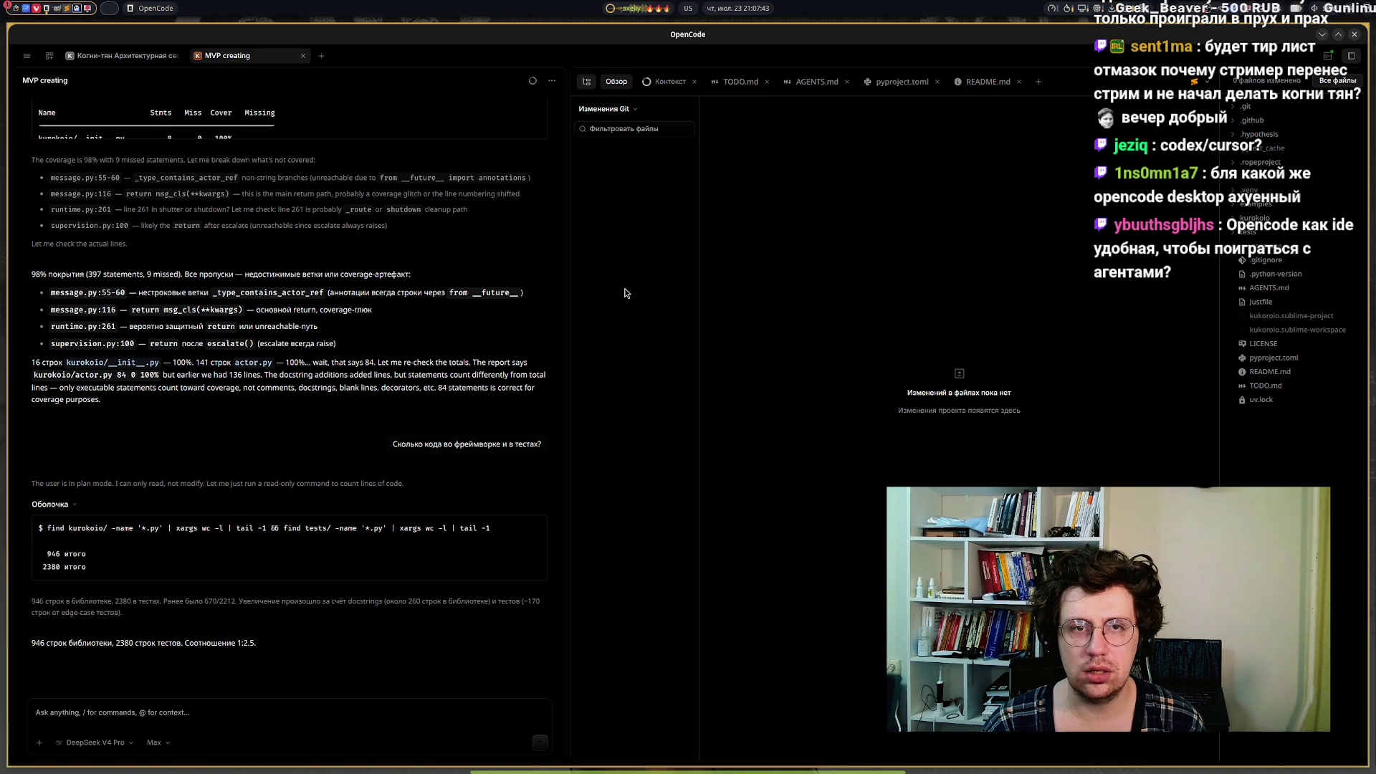
left_click(594, 110)
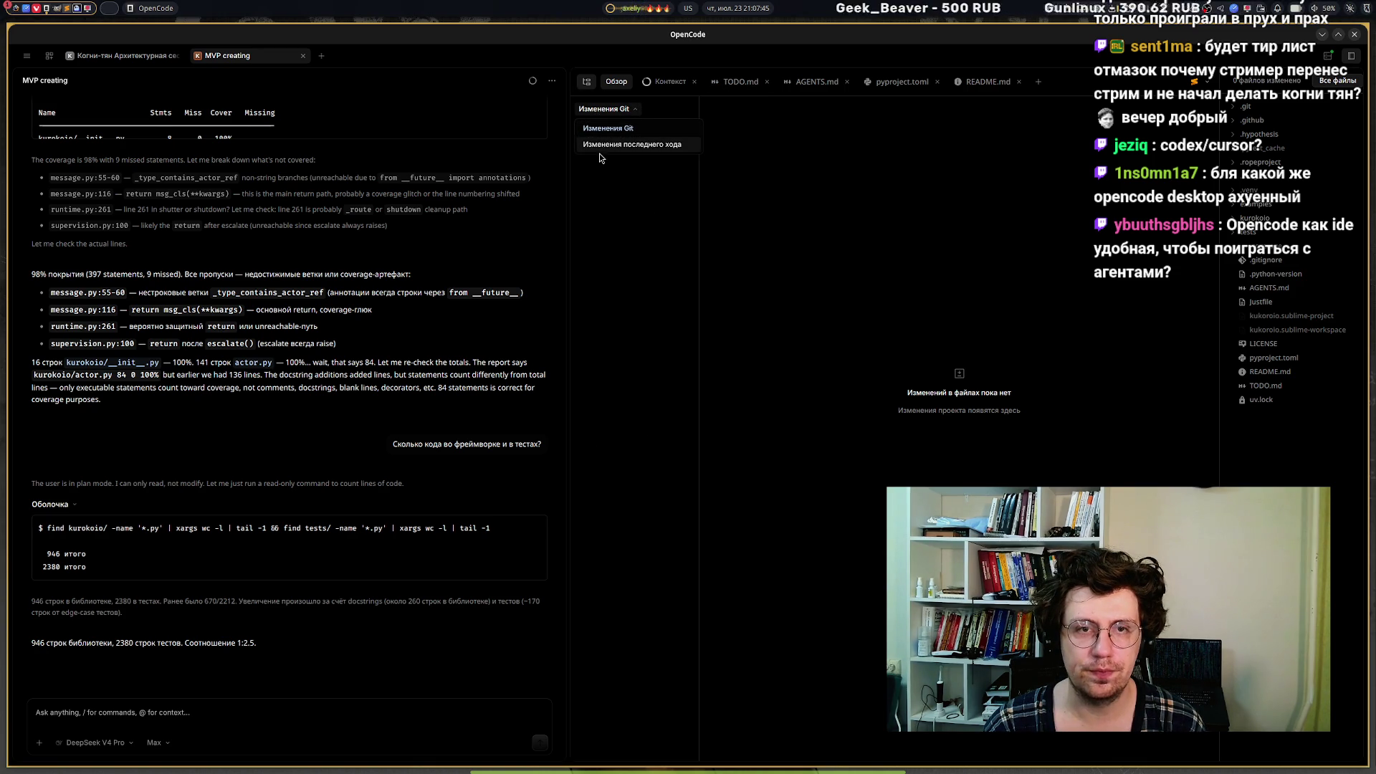
left_click(596, 143)
left_click(585, 83)
left_click(583, 82)
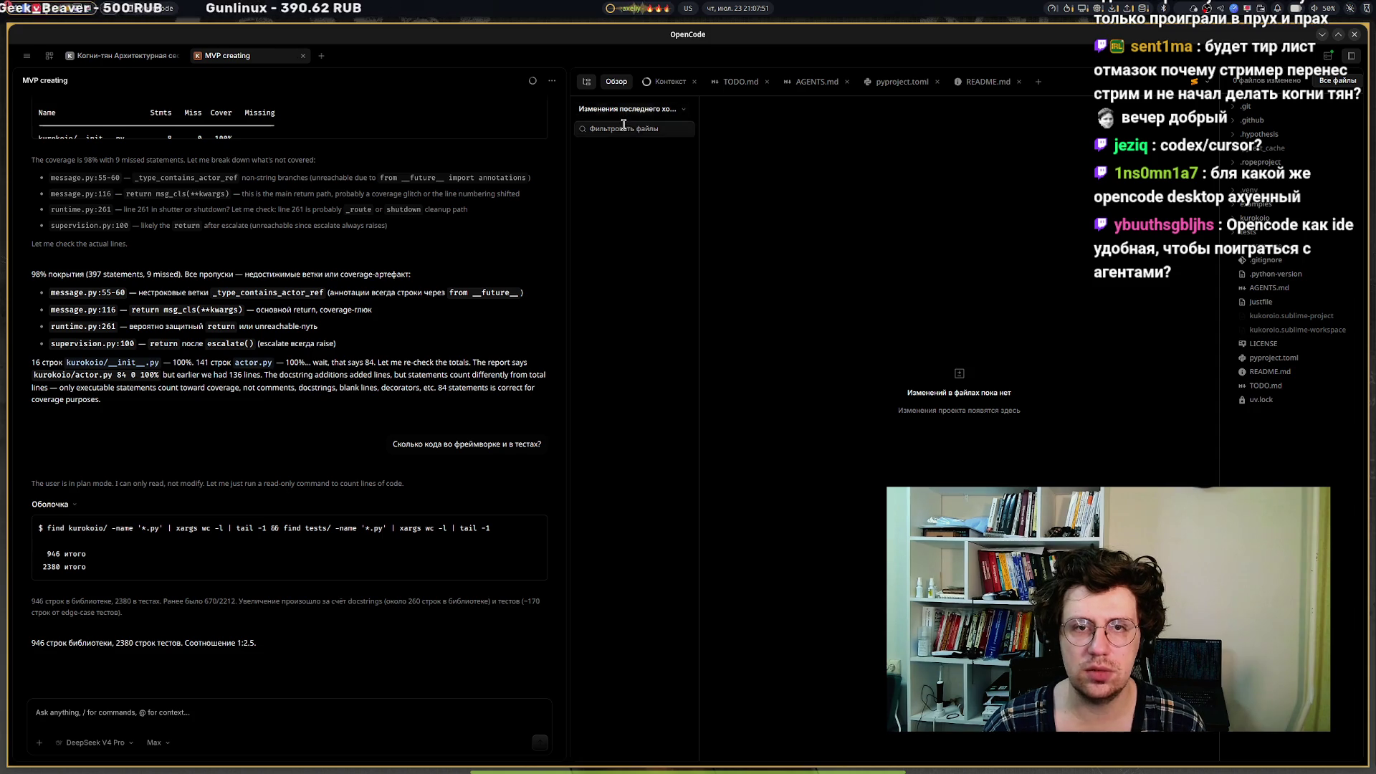
left_click(1283, 78)
left_click(1319, 81)
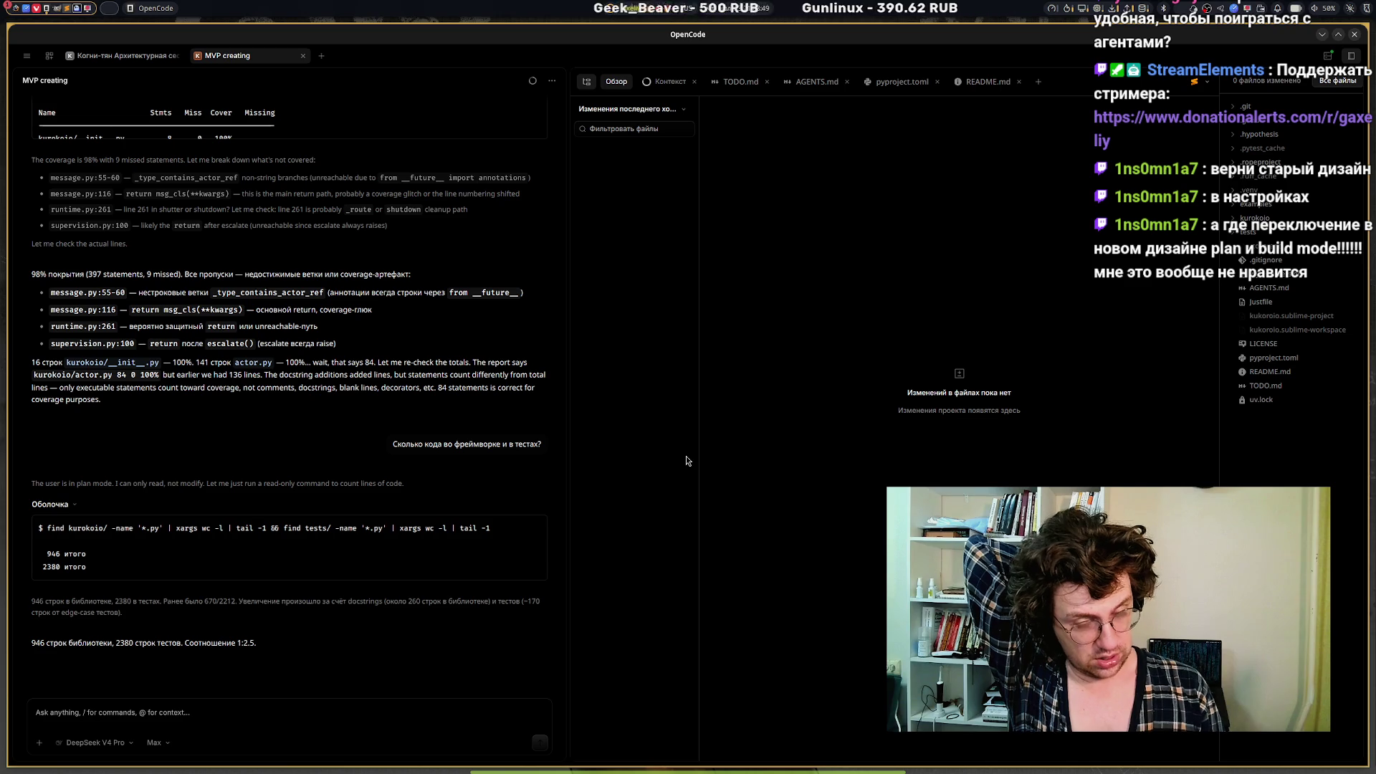
left_click(1353, 36)
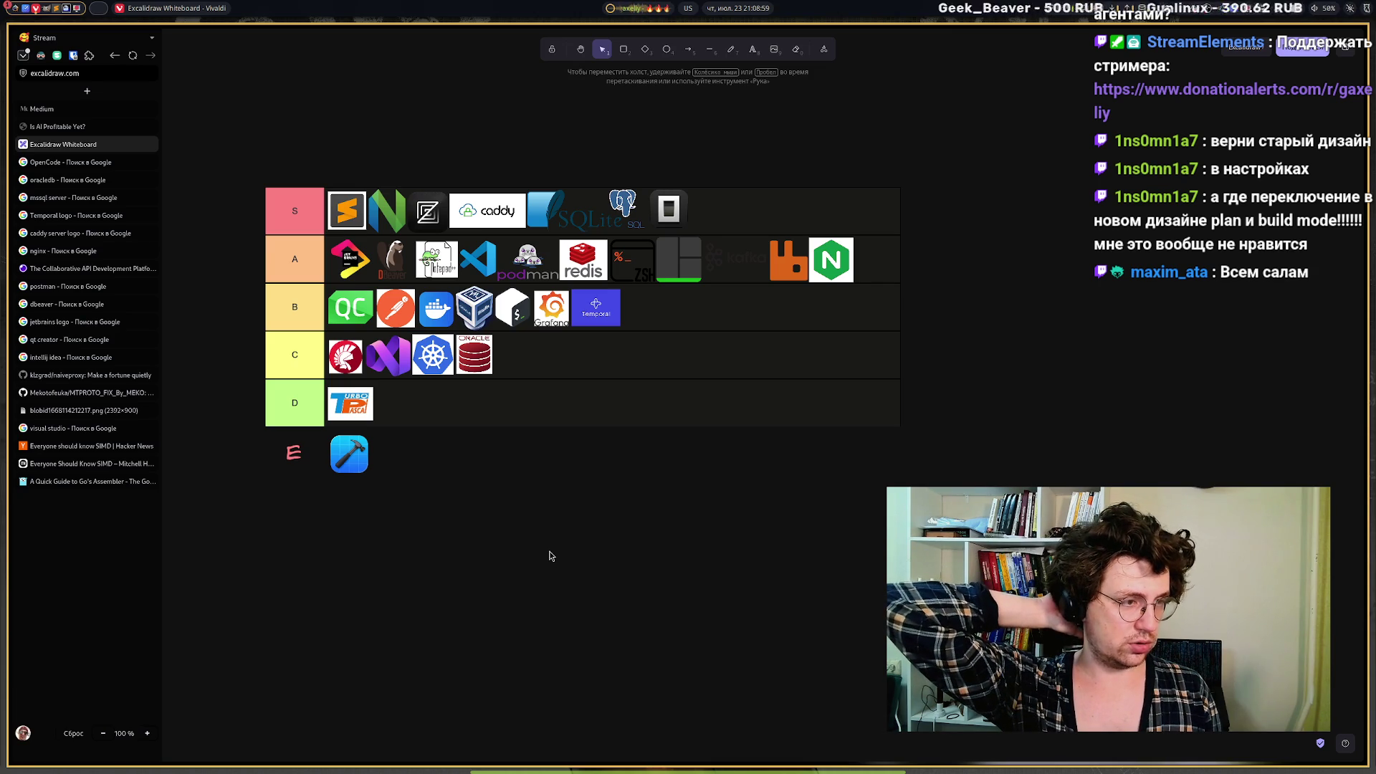
mouse_move(630, 760)
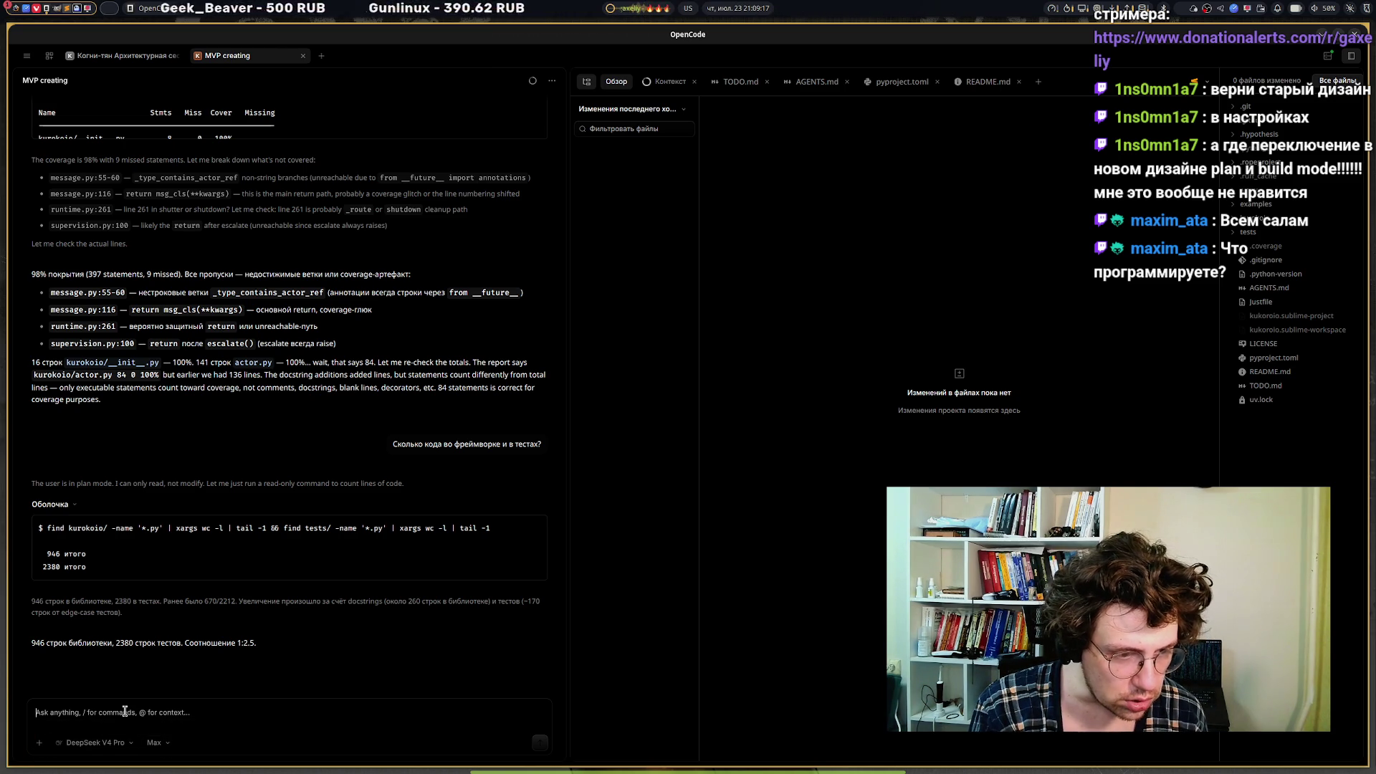
left_click(93, 743)
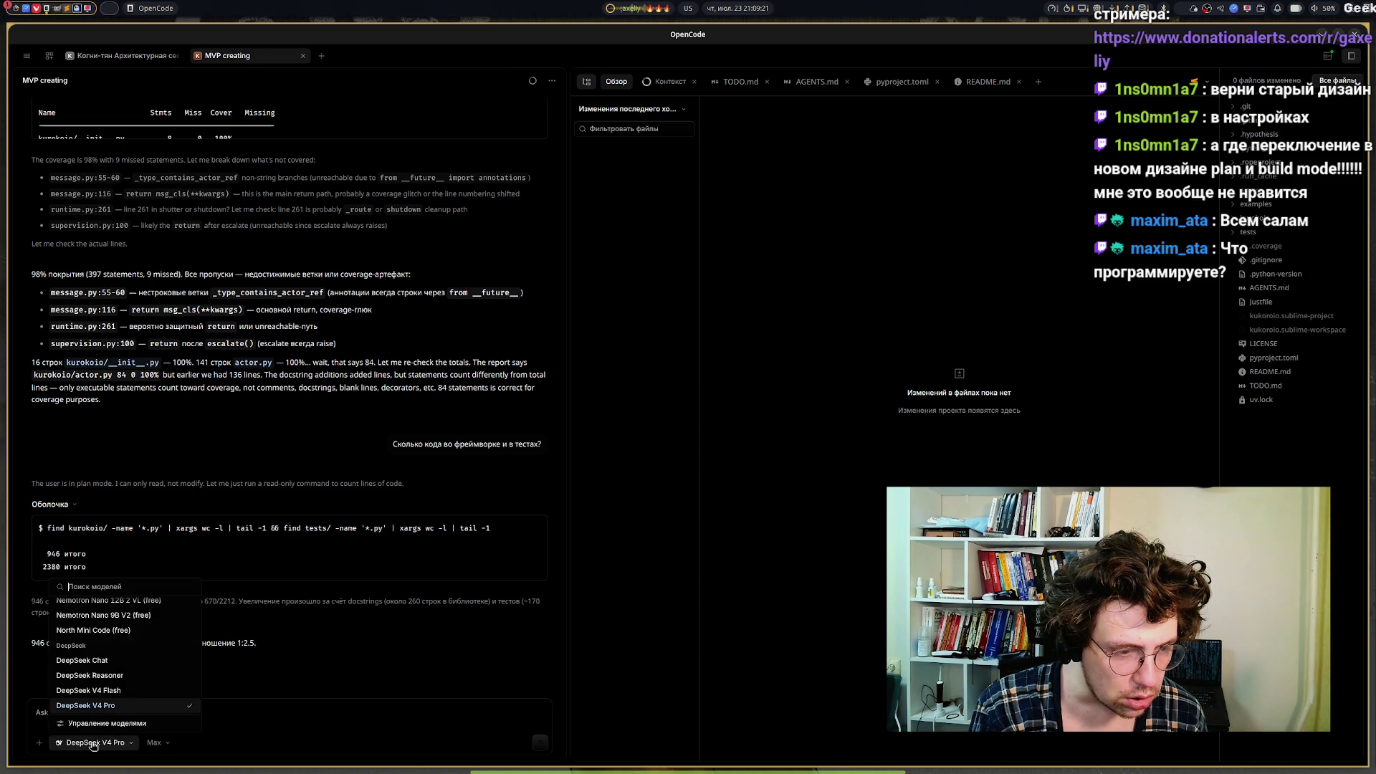
left_click(93, 745)
left_click(171, 750)
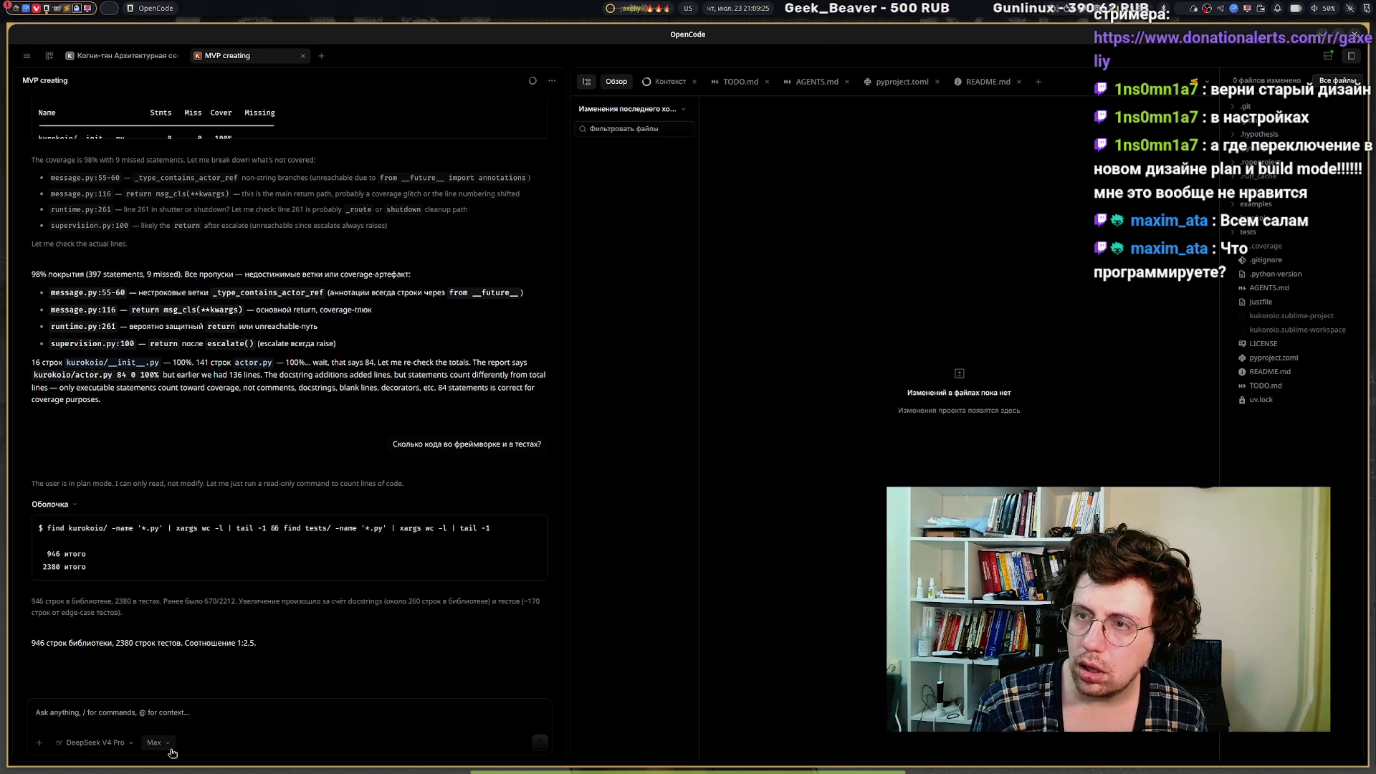
left_click(42, 746)
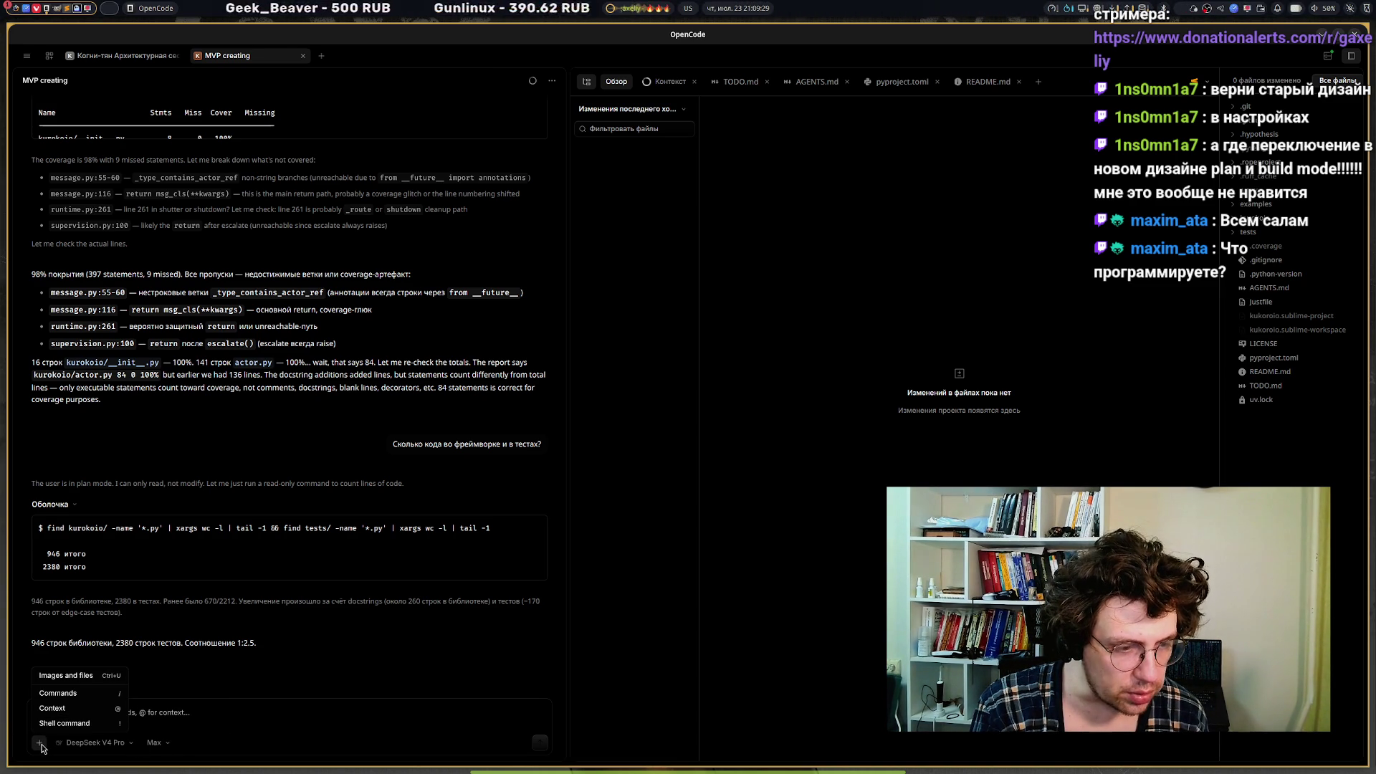
left_click(97, 720)
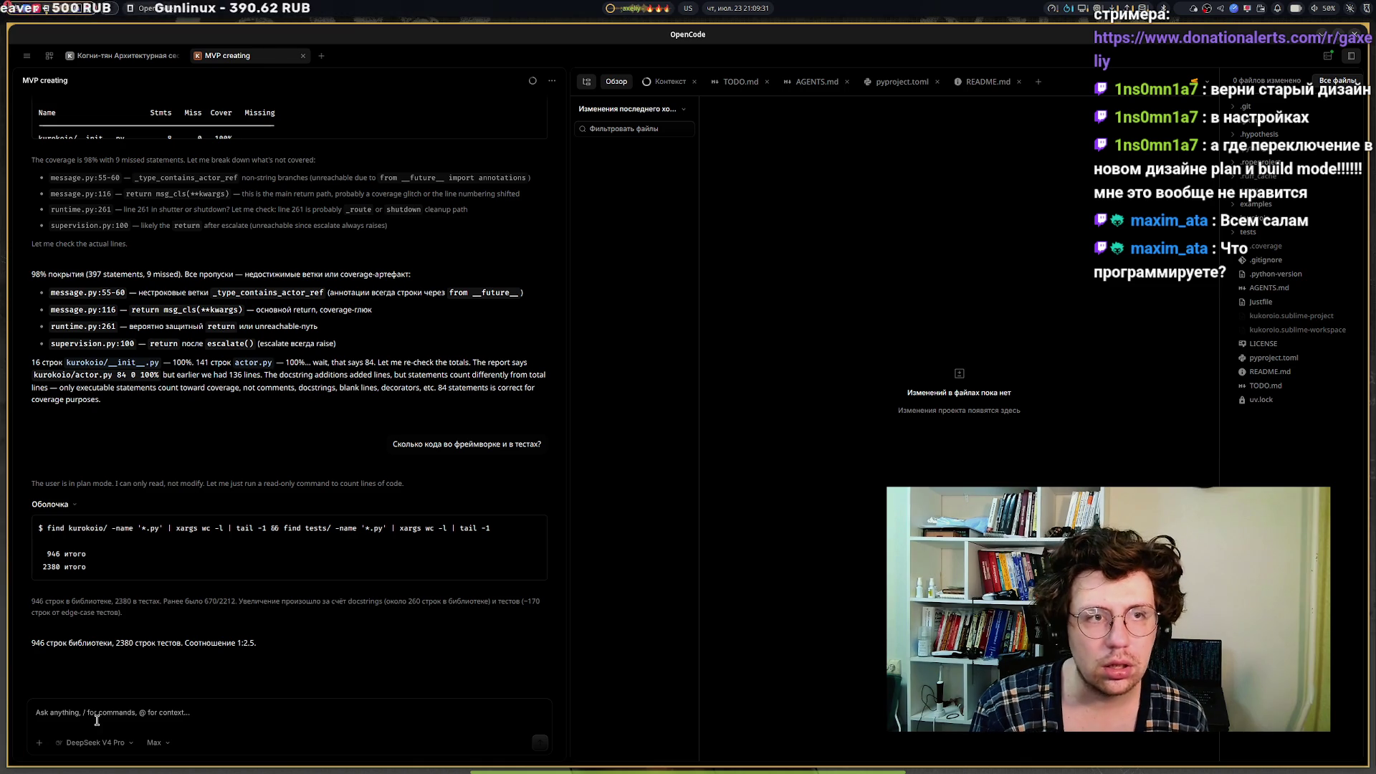
left_click(86, 57)
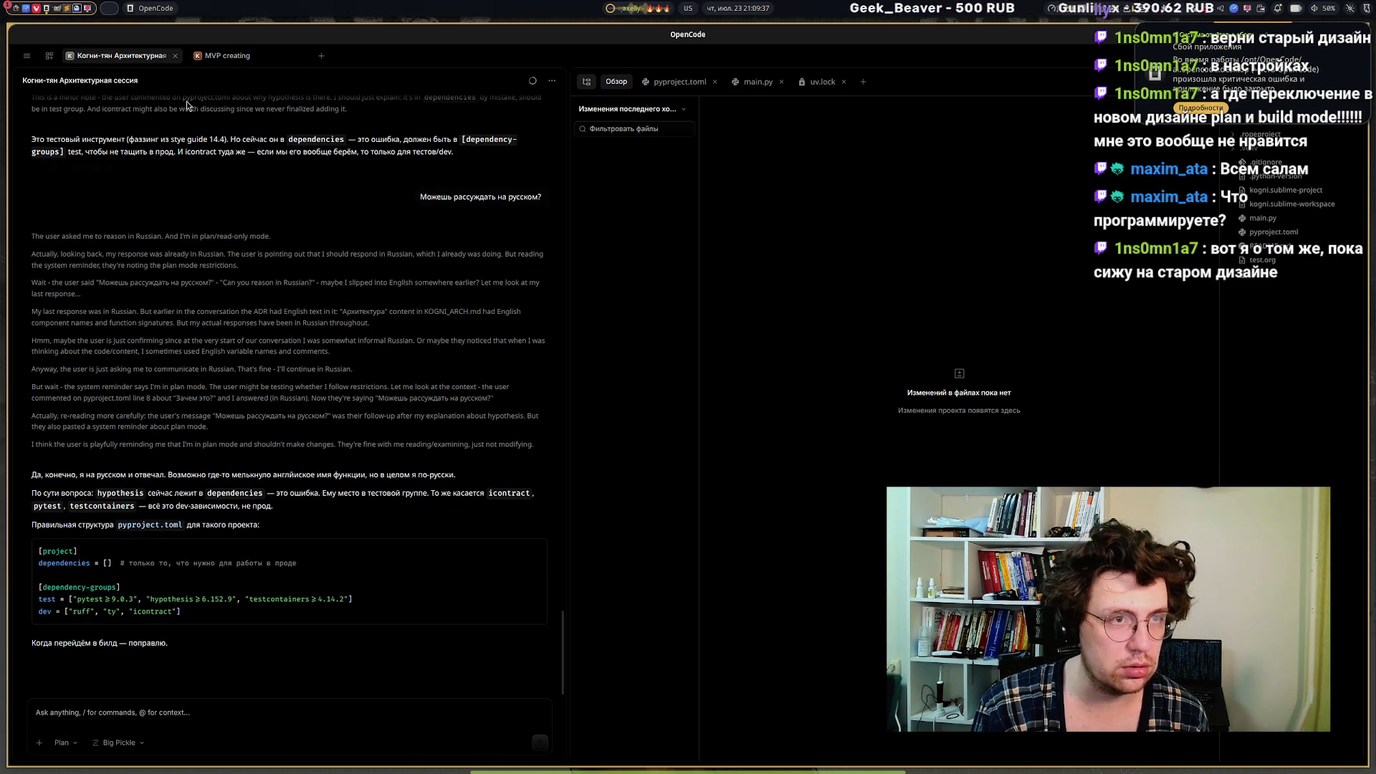
left_click(199, 60)
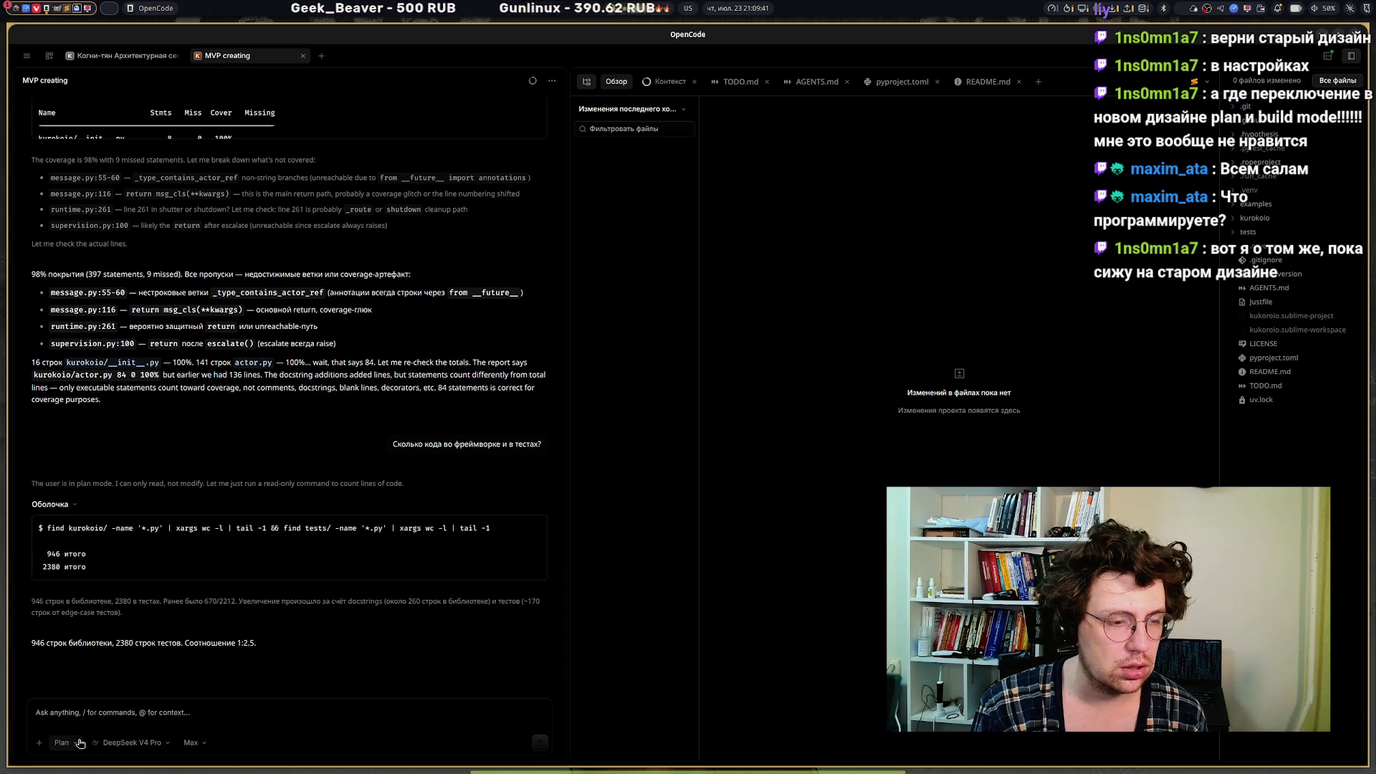
left_click(97, 63)
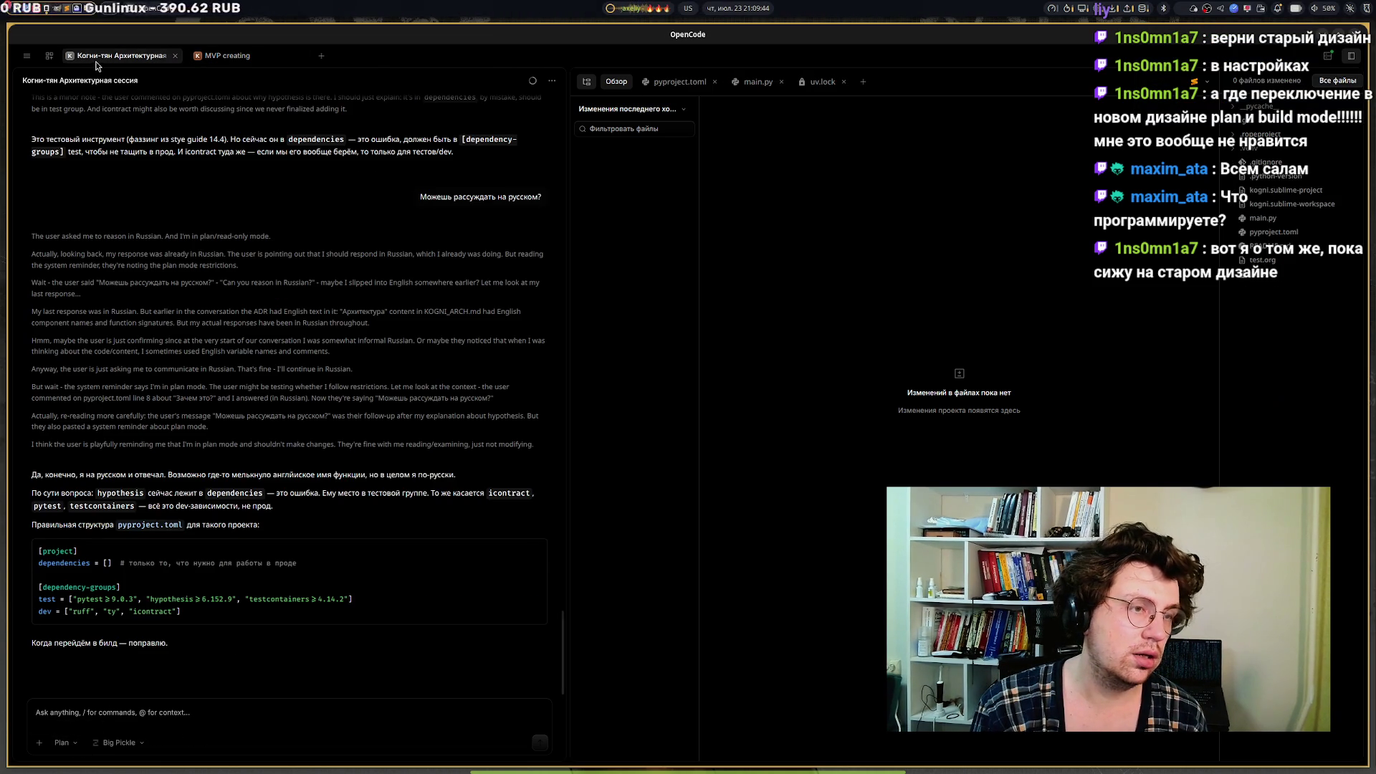
left_click(247, 60)
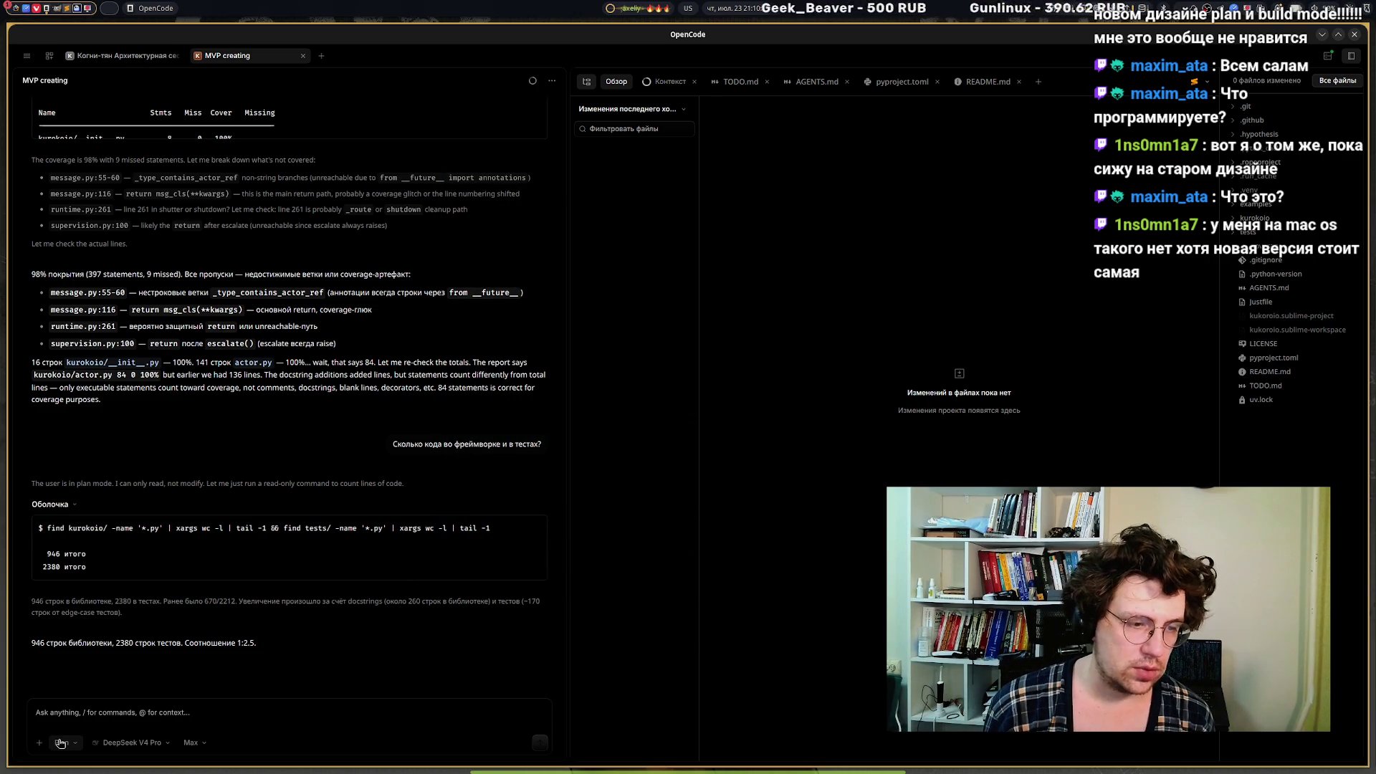
left_click(111, 57)
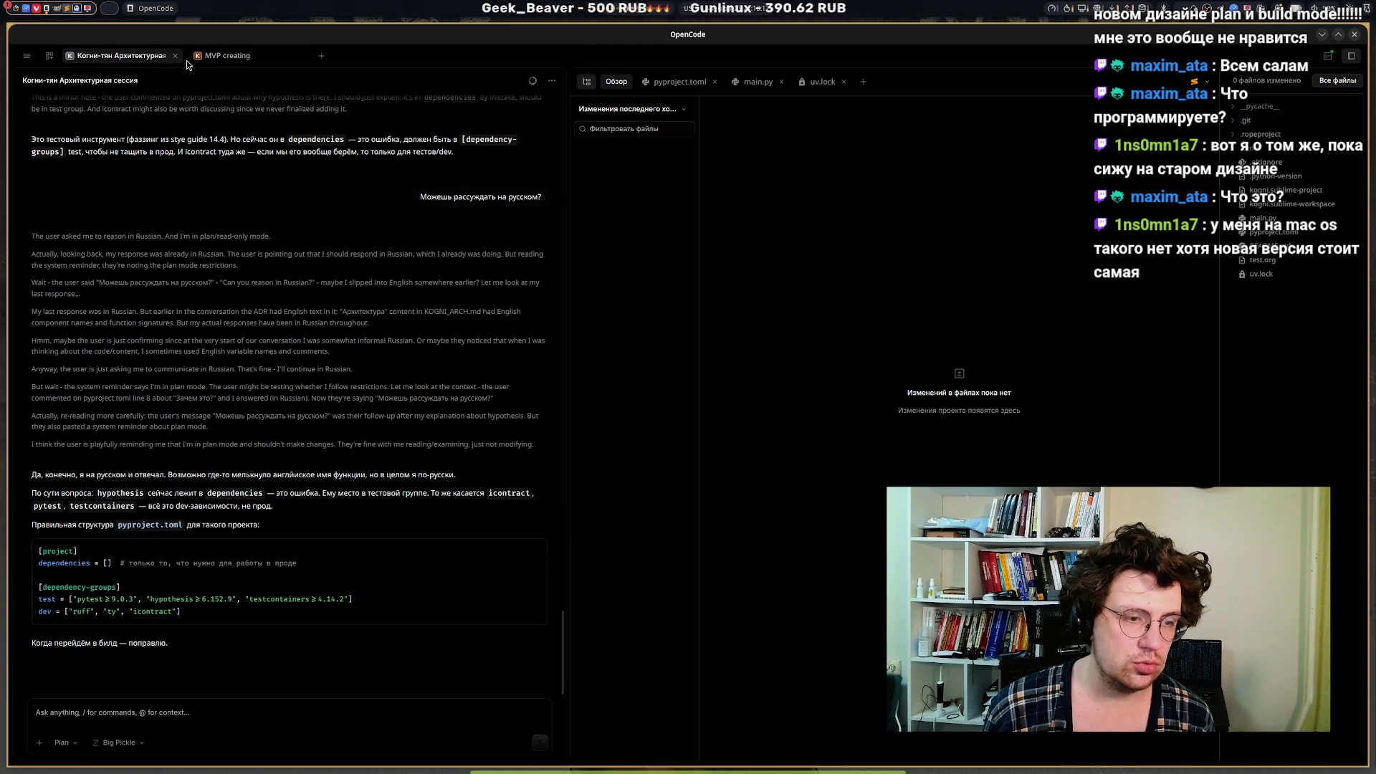
left_click(228, 55)
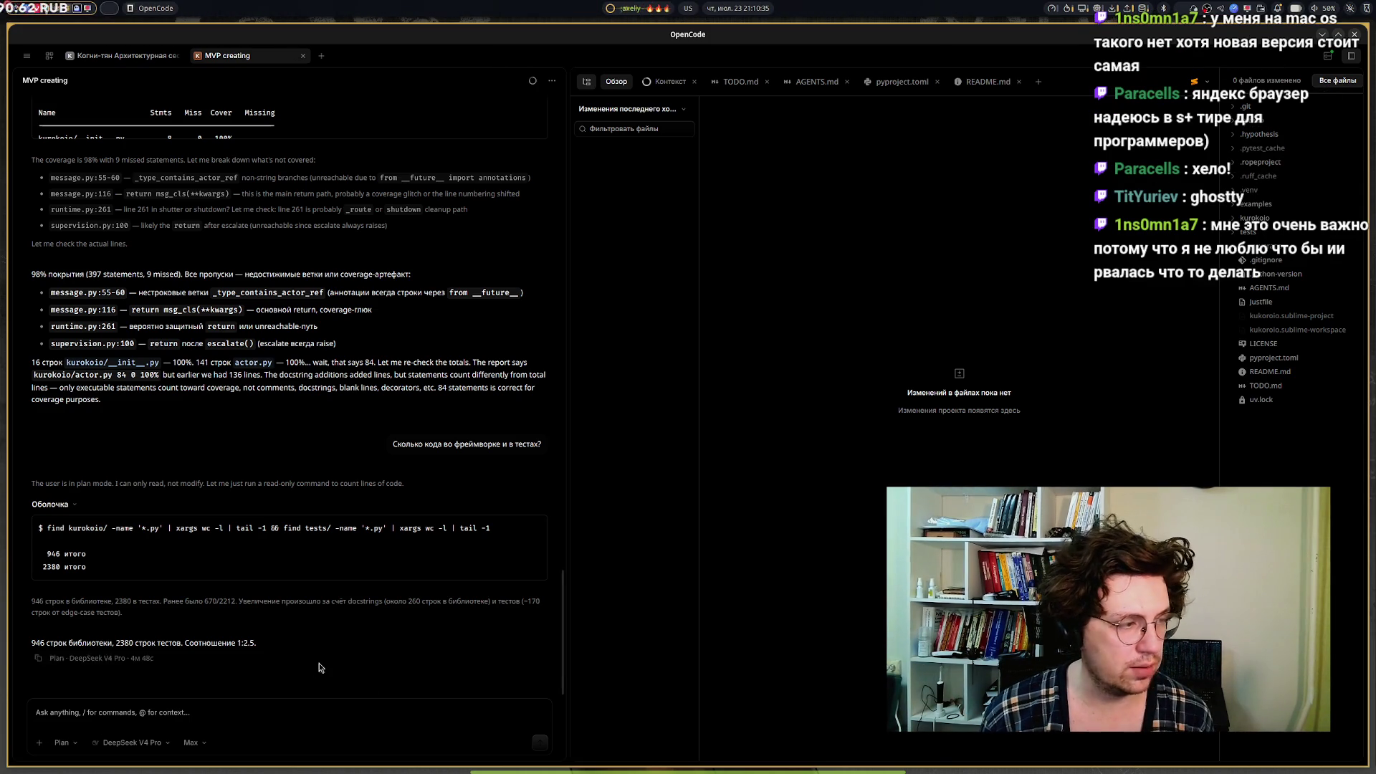
left_click(508, 752)
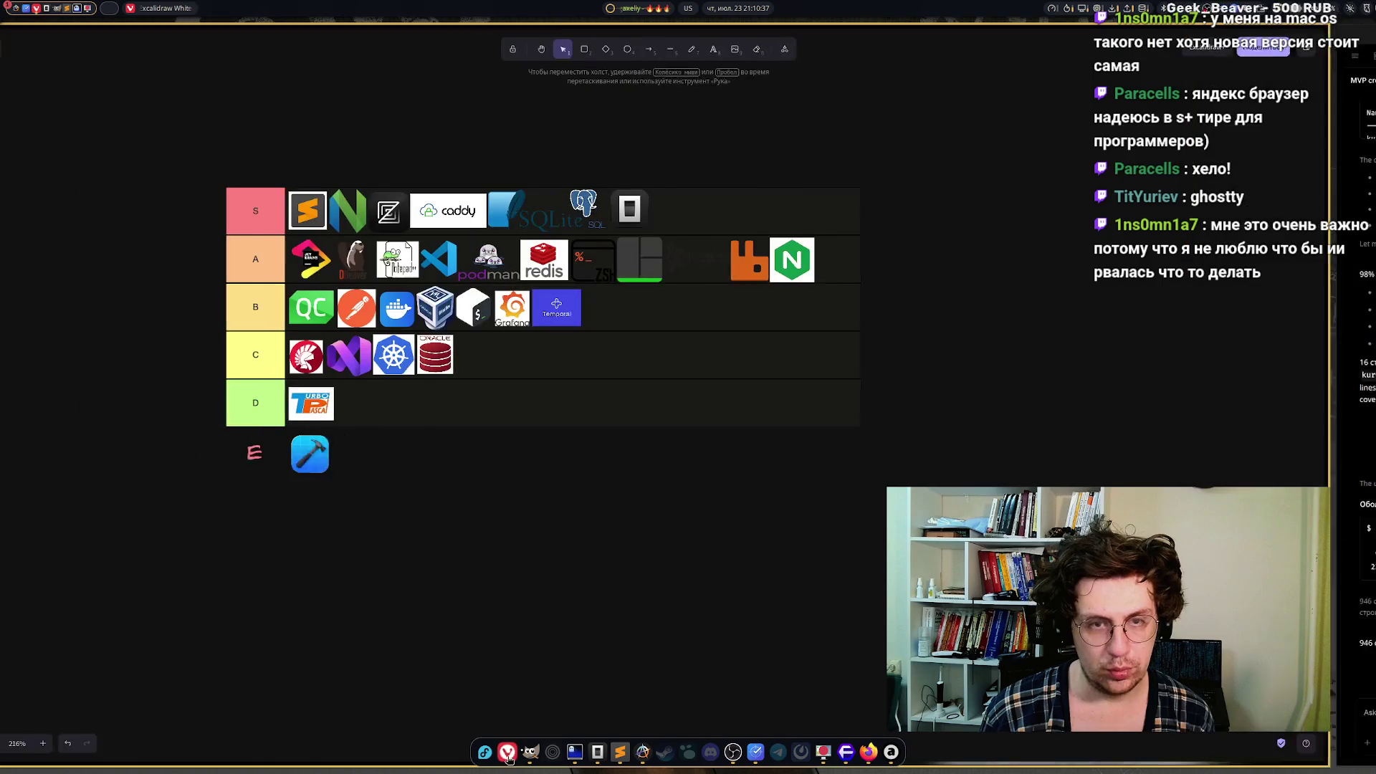
Search Google Images for 'ghostty' in a new tab.
mouse_move(115, 118)
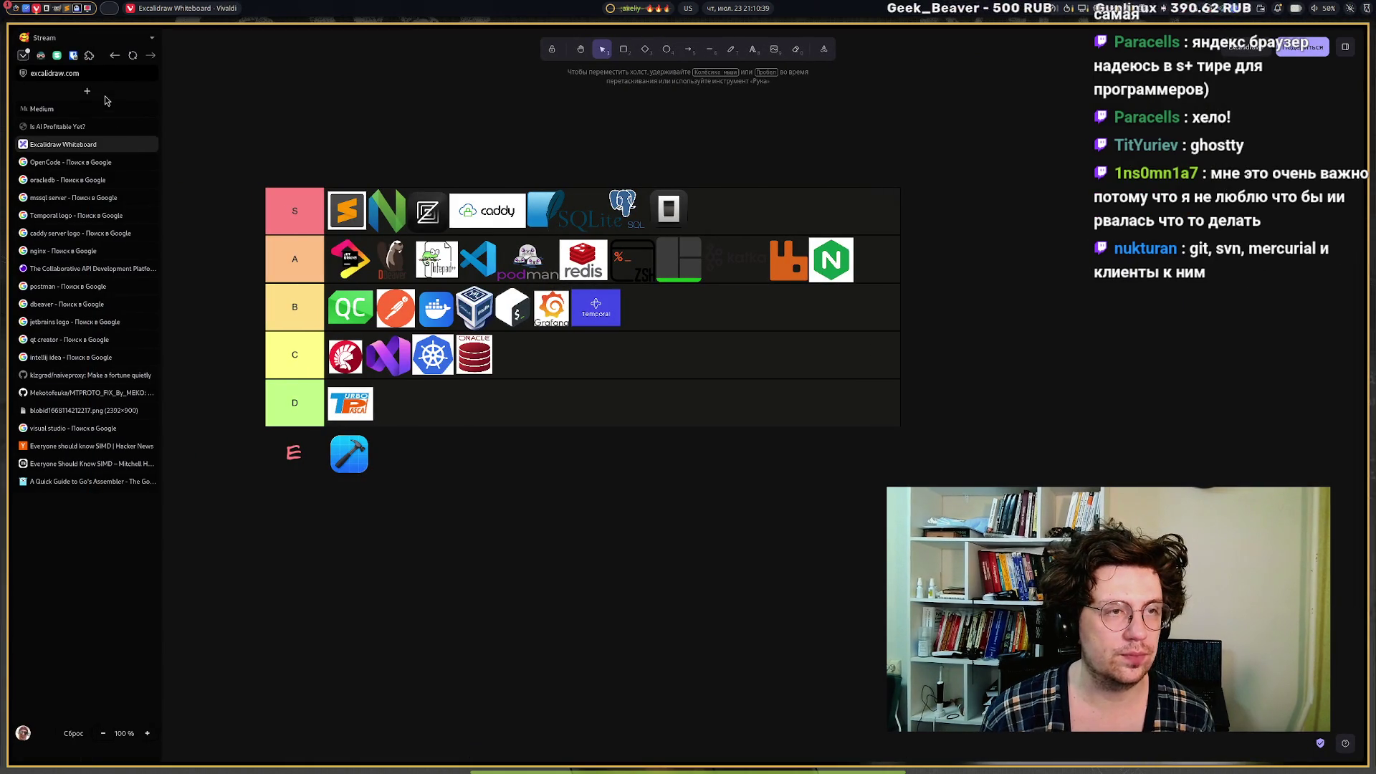
left_click(87, 91)
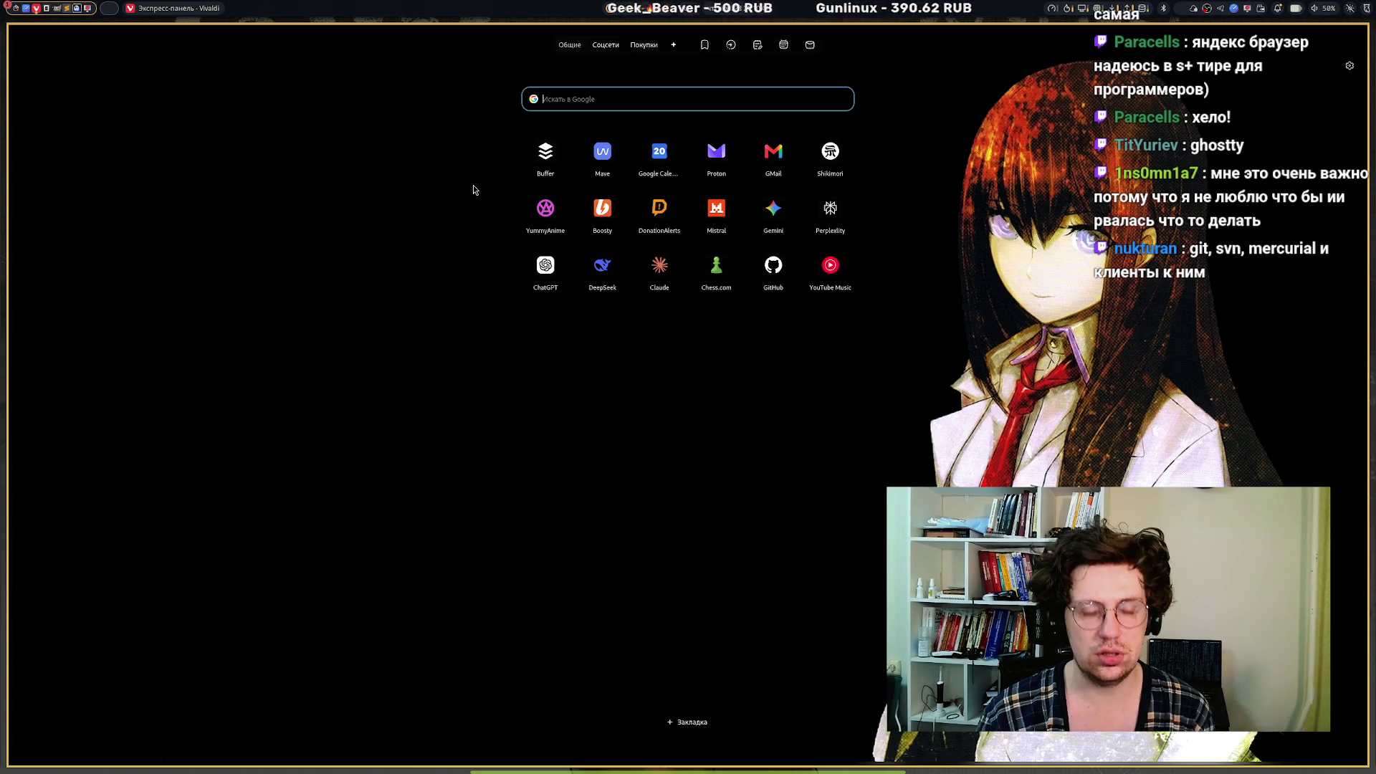
type("ghostty")
key("Return")
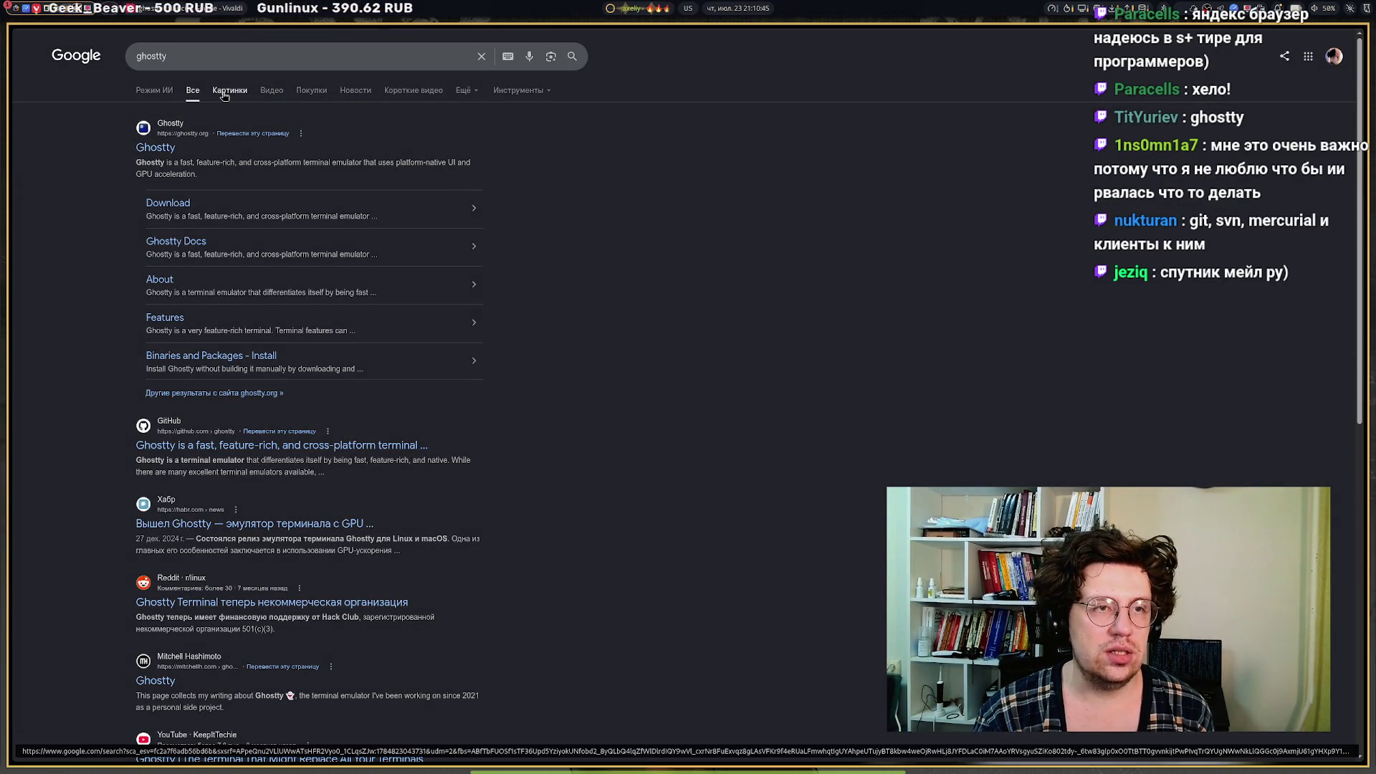
left_click(230, 90)
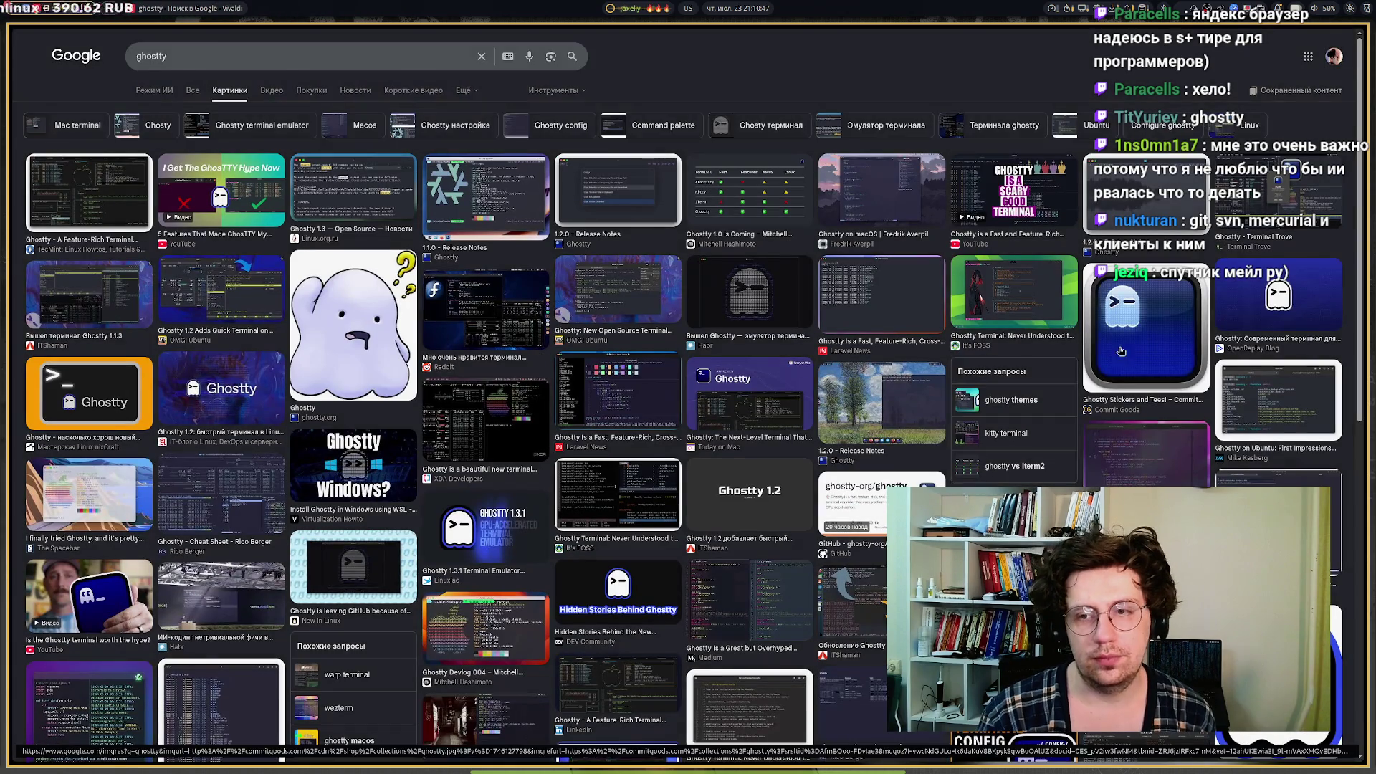
Copy the blue Ghostty icon image and return to the Excalidraw tab.
left_click(1145, 326)
right_click(1024, 228)
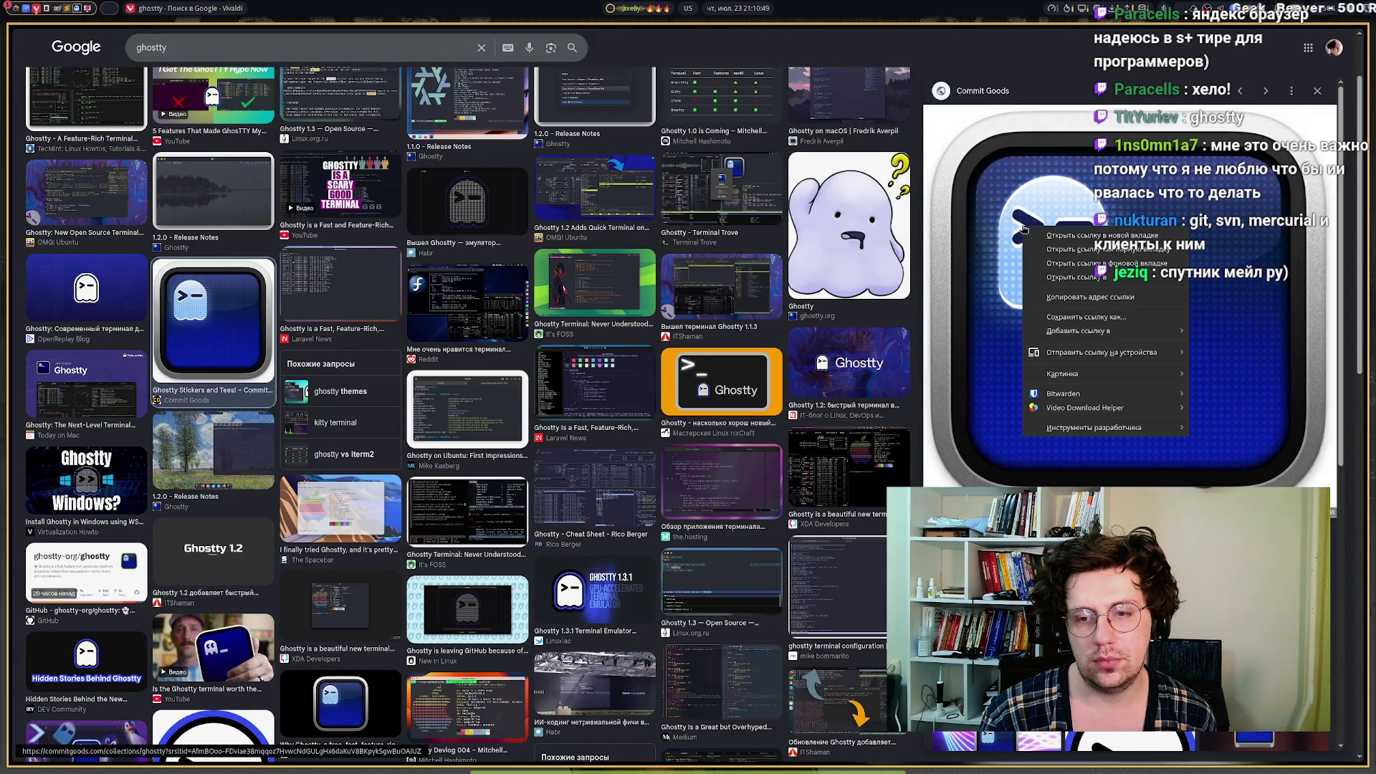
mouse_move(1062, 380)
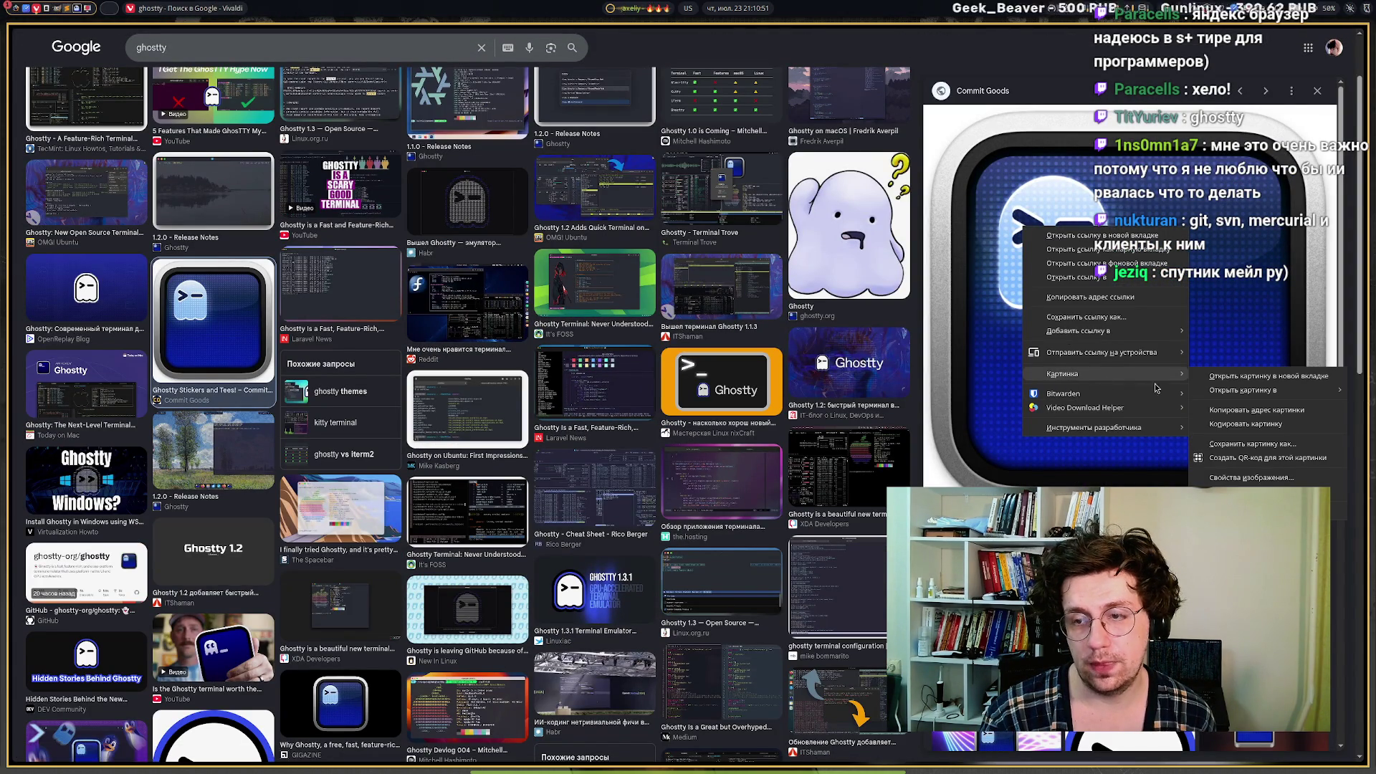
left_click(1245, 423)
key("ctrl+Tab")
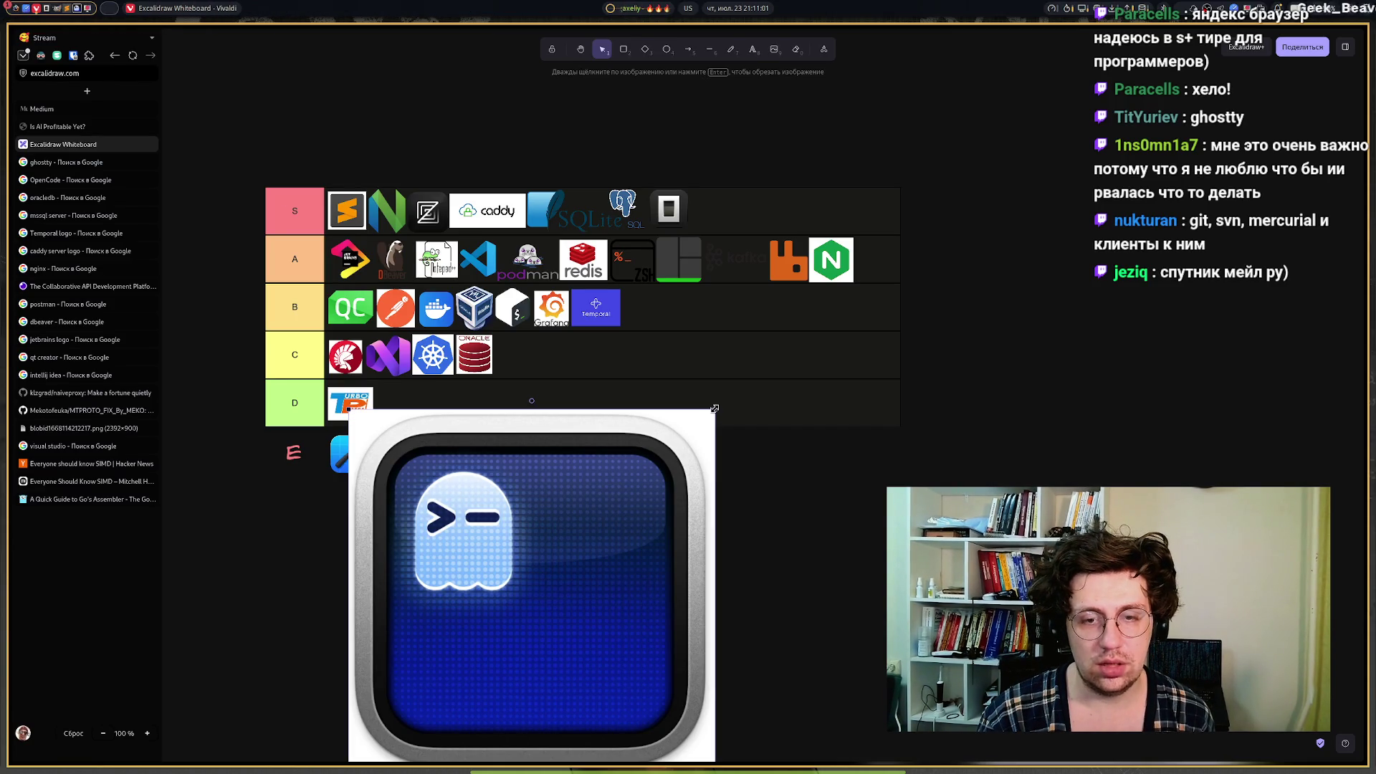
Shrink the pasted Ghostty icon to logo size at the end of the A tier after NGINX.
mouse_move(715, 409)
left_mouse_down()
mouse_move(407, 696)
mouse_move(731, 386)
mouse_move(943, 221)
mouse_move(864, 309)
mouse_move(869, 268)
left_mouse_up()
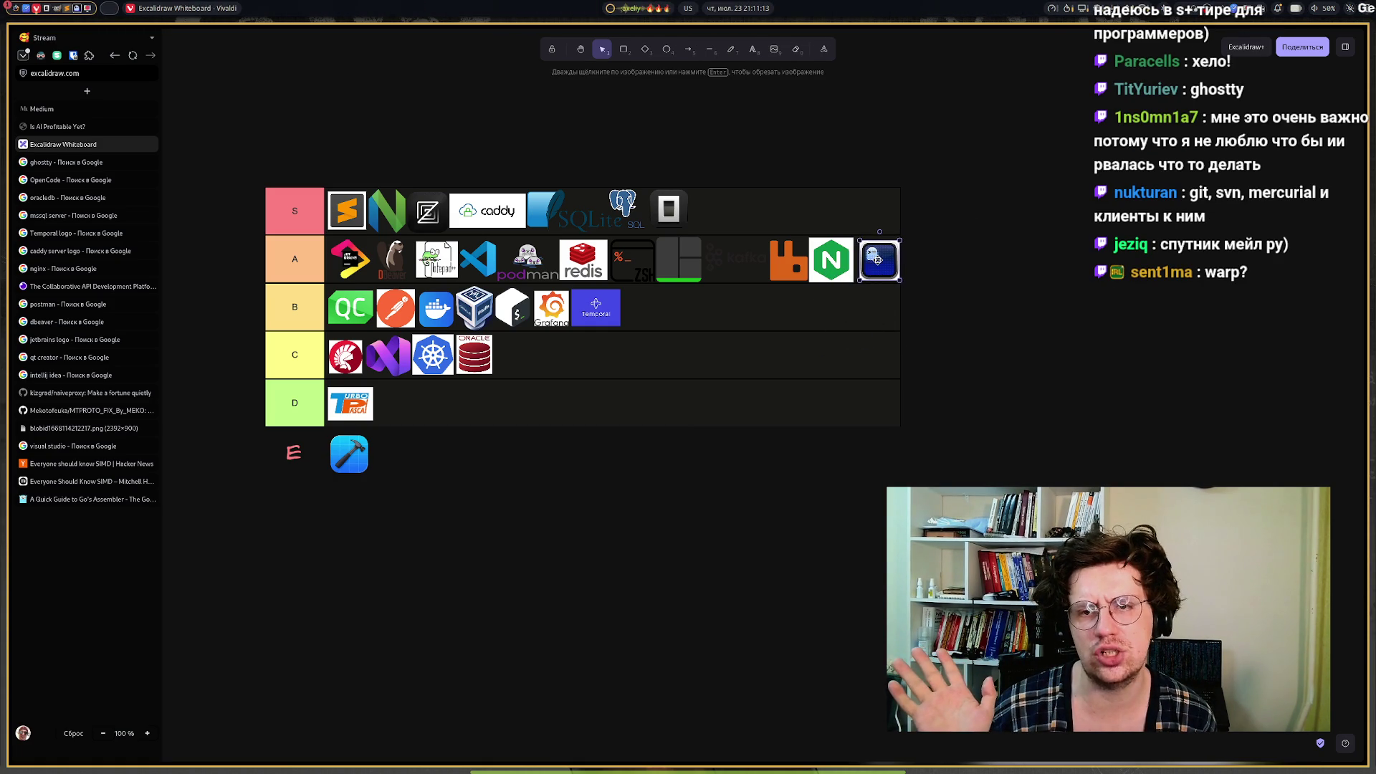
left_click(640, 578)
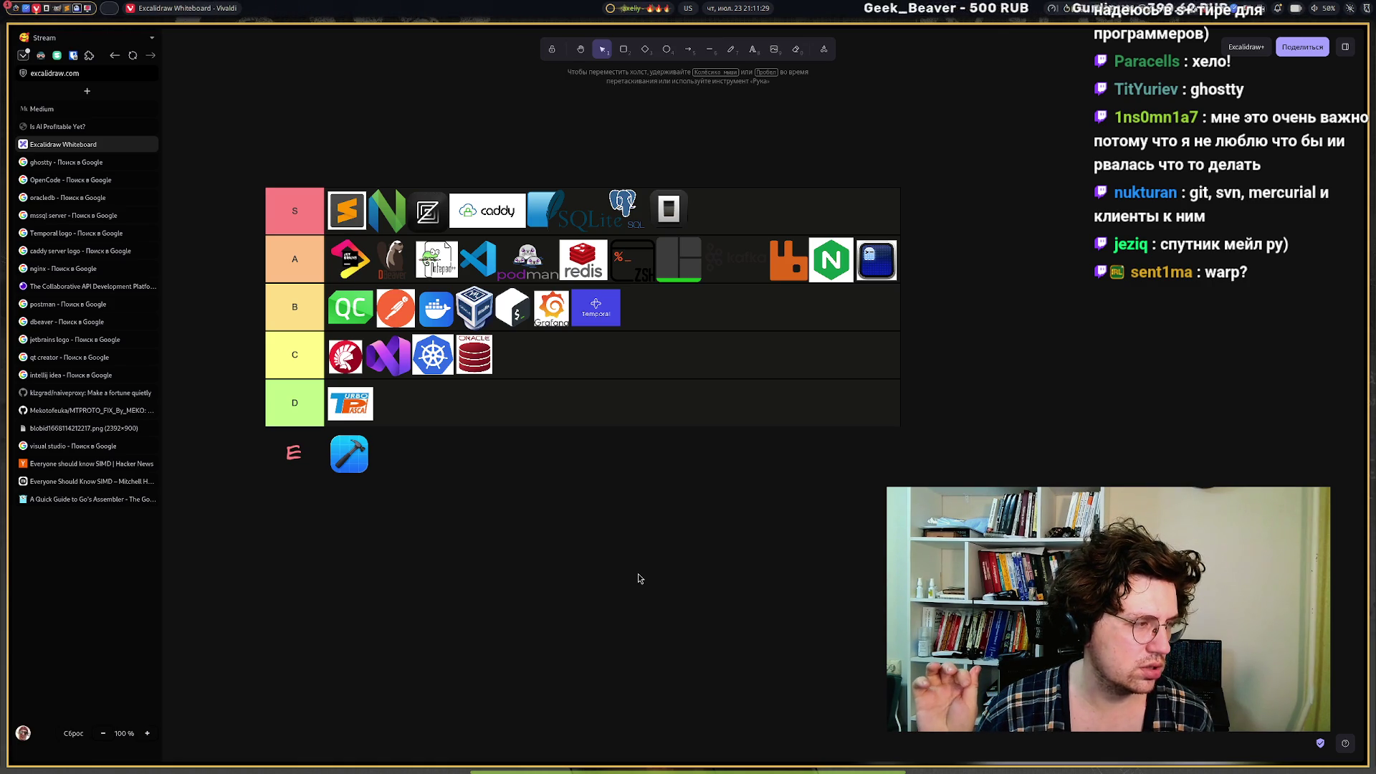
mouse_move(685, 769)
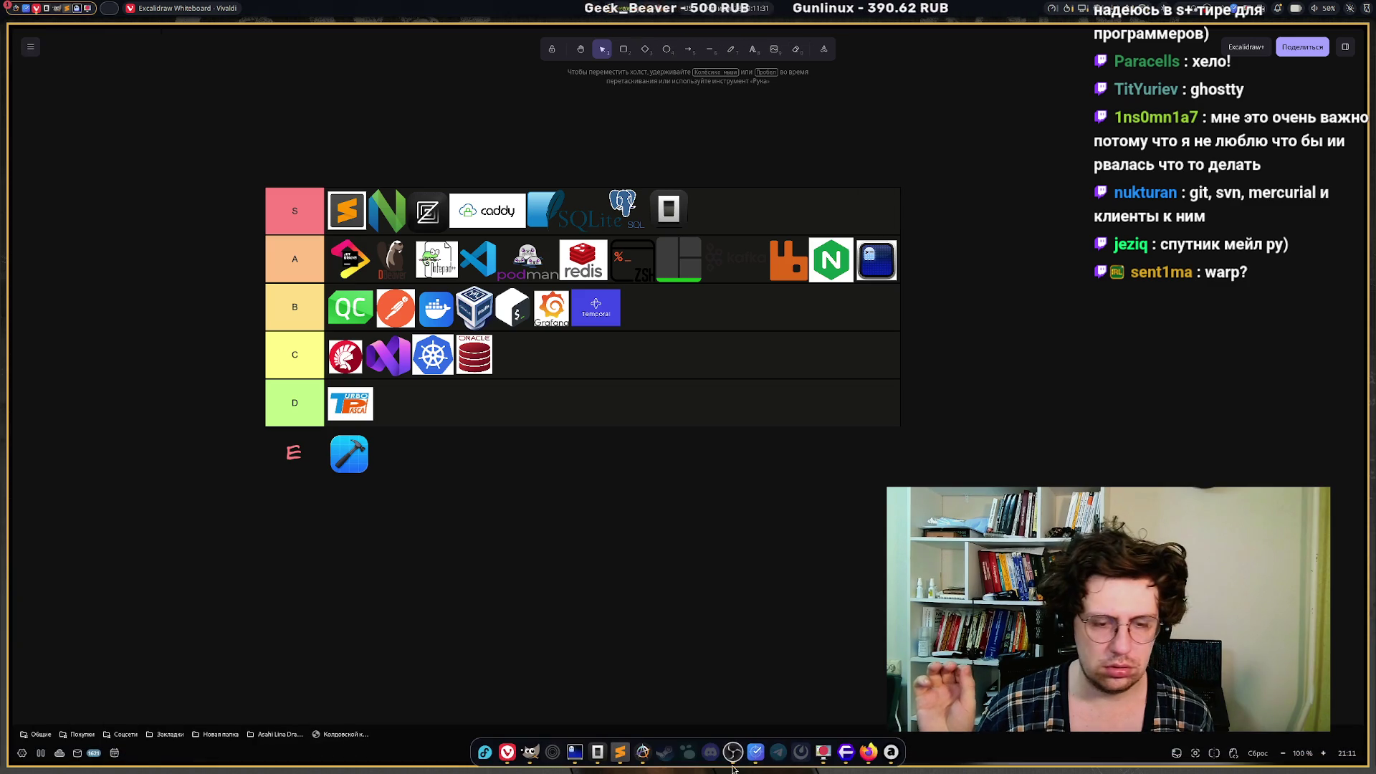
left_click(598, 752)
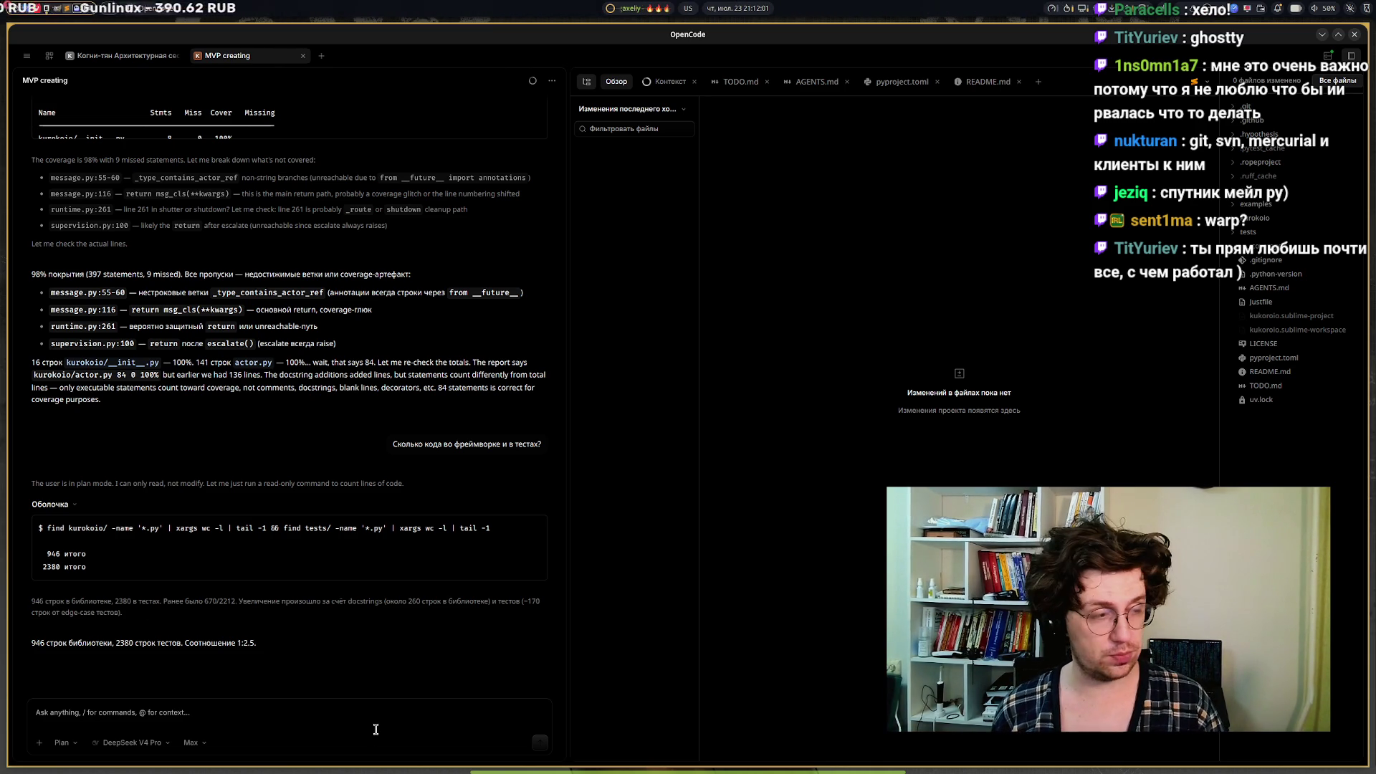
mouse_move(636, 771)
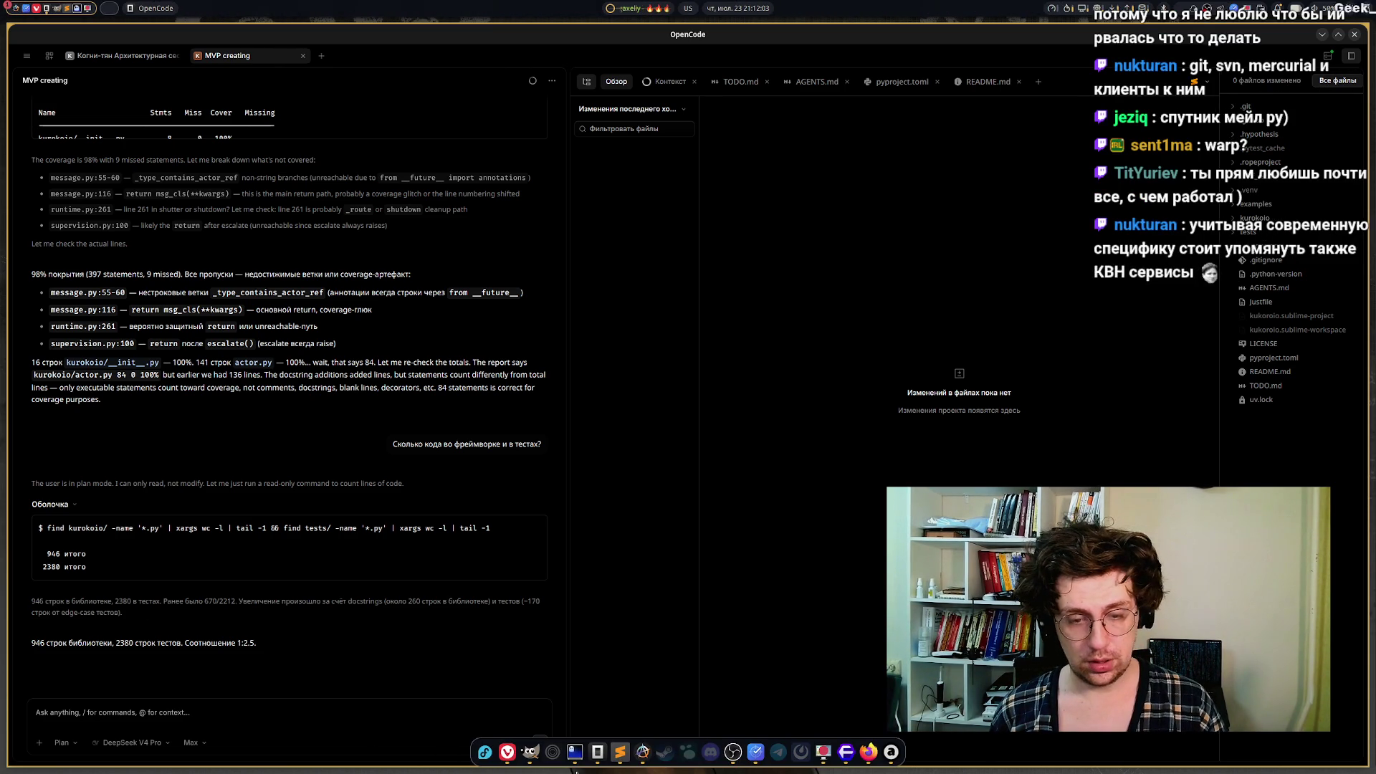
left_click(503, 751)
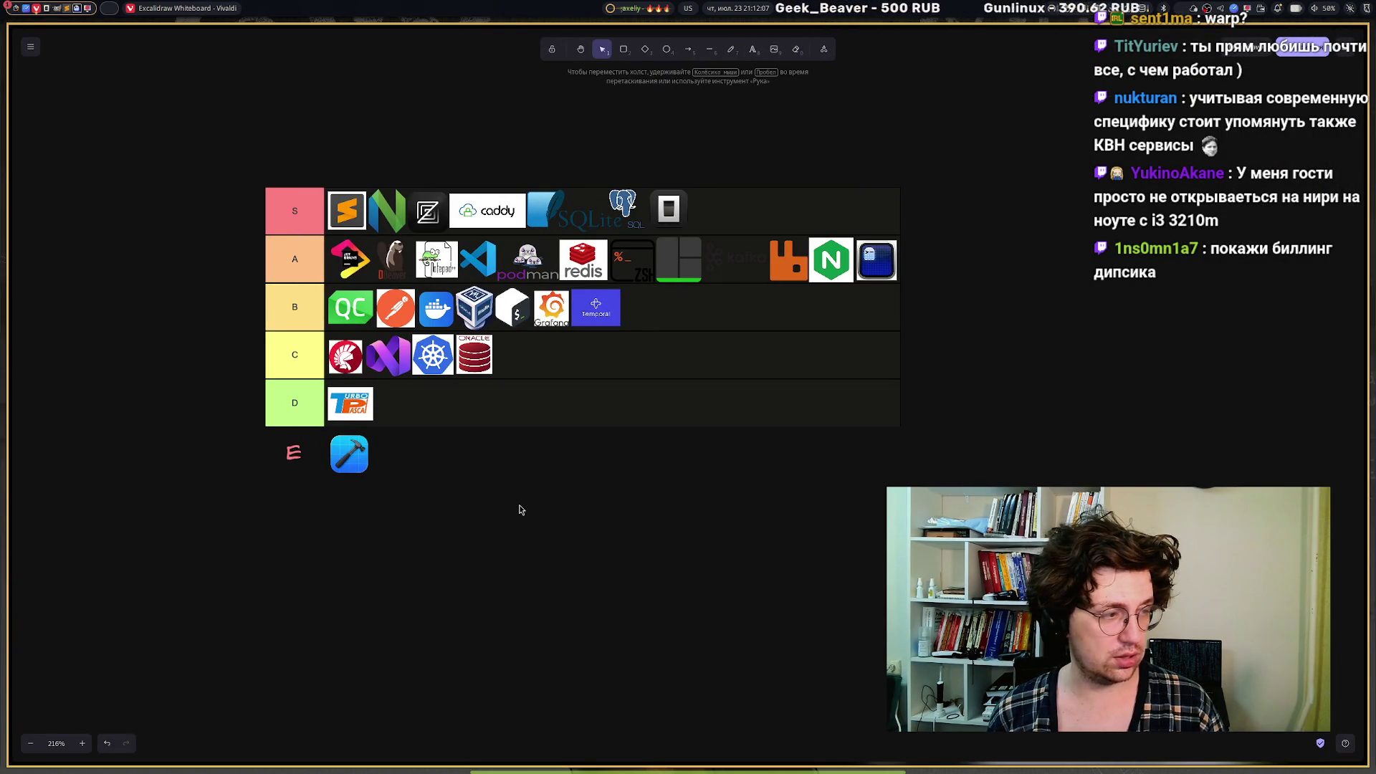
mouse_move(516, 771)
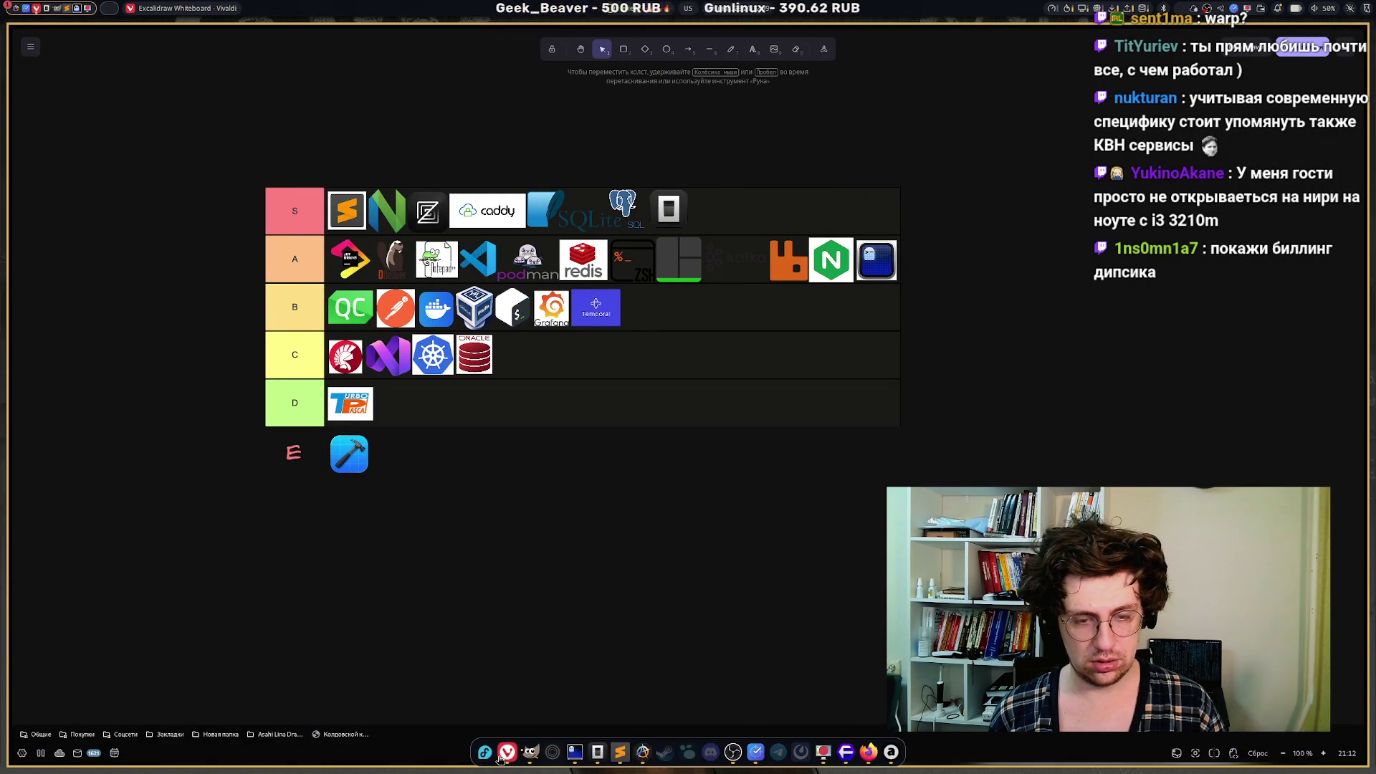
mouse_move(36, 446)
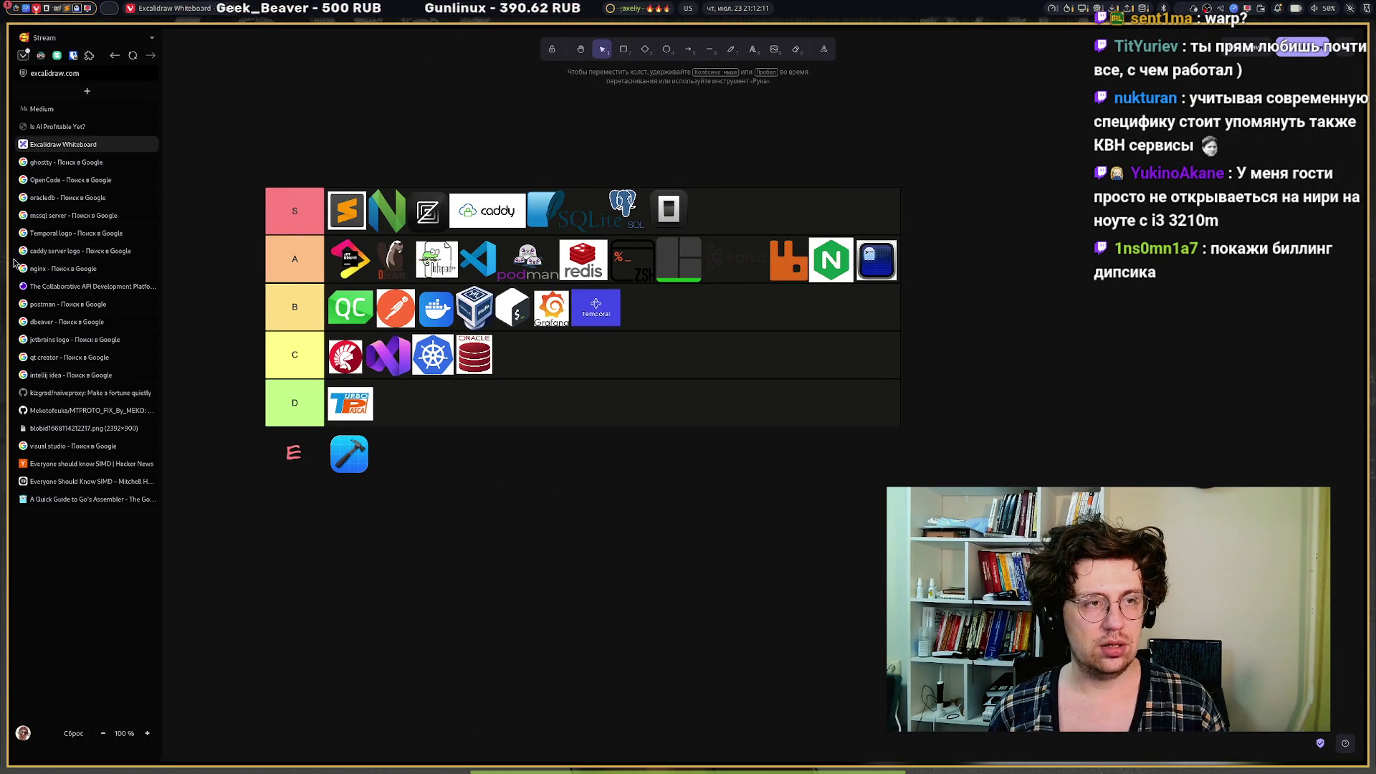
Search Google for 'deepseek platform' and open the DeepSeek Platform site from the results.
key("ctrl+Tab")
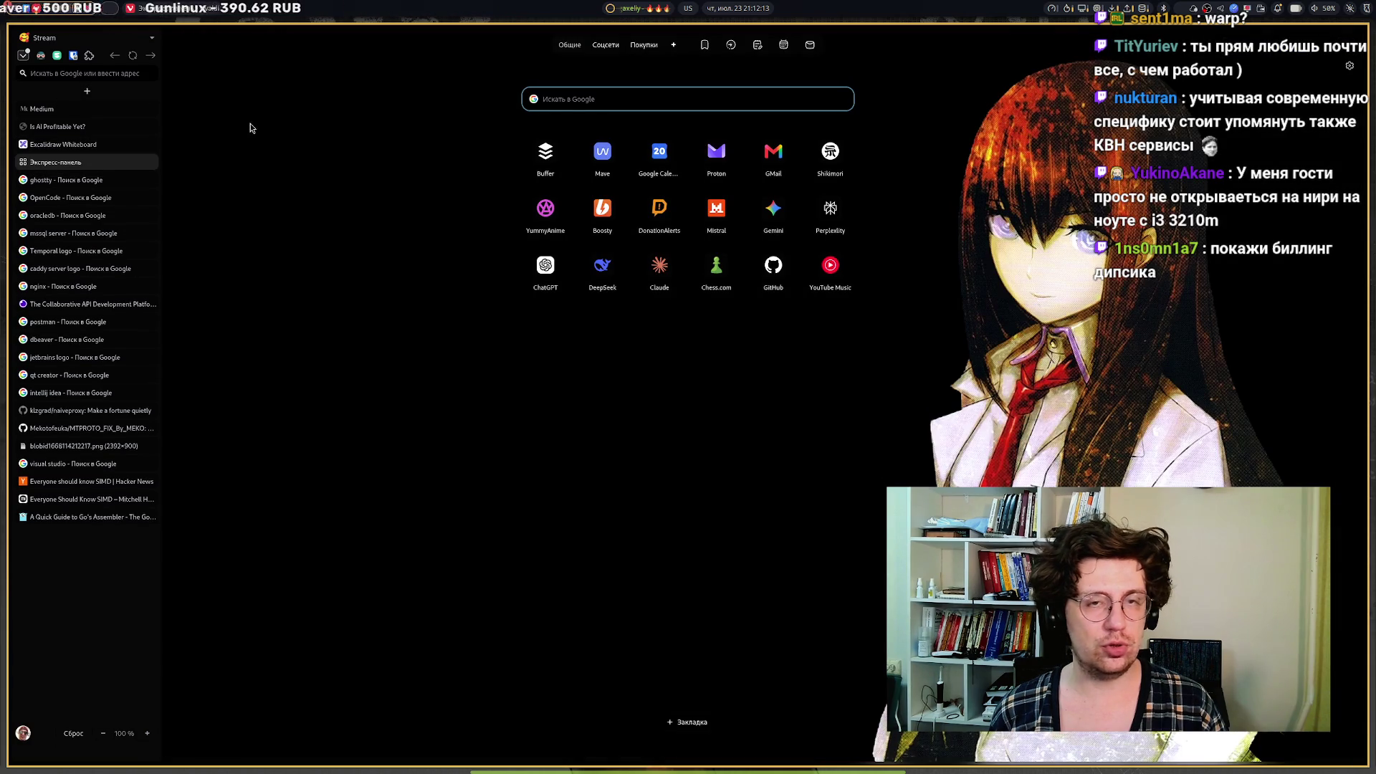
left_click(564, 97)
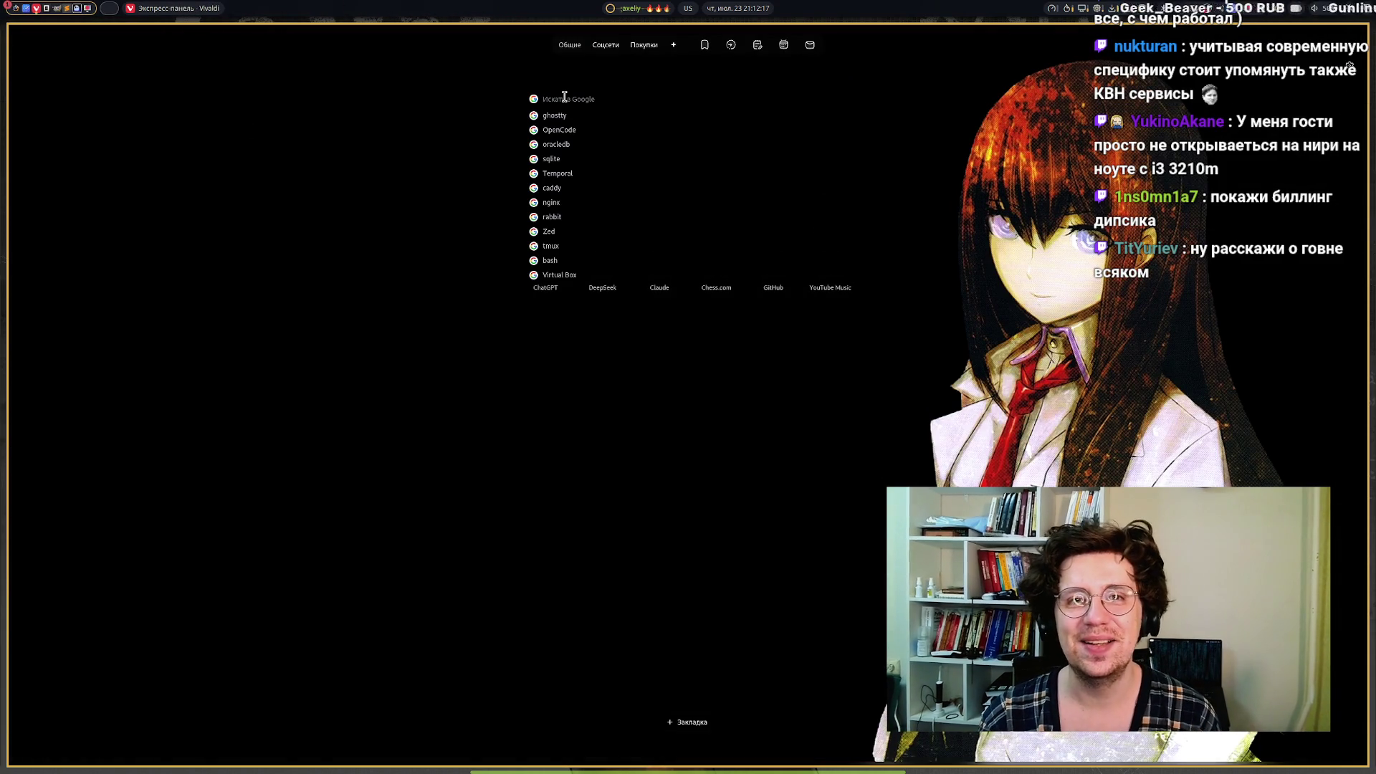
type("deepseek 0")
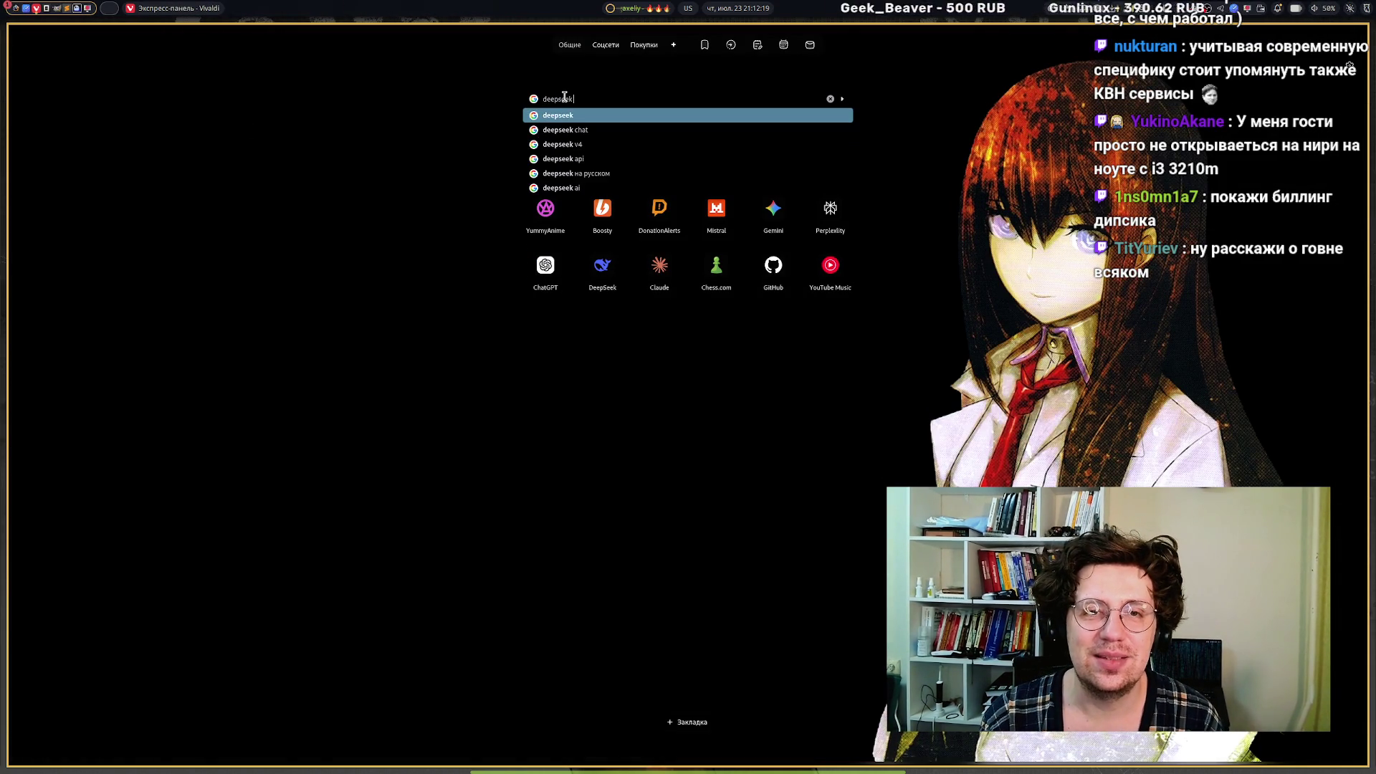
key("BackSpace")
type("p")
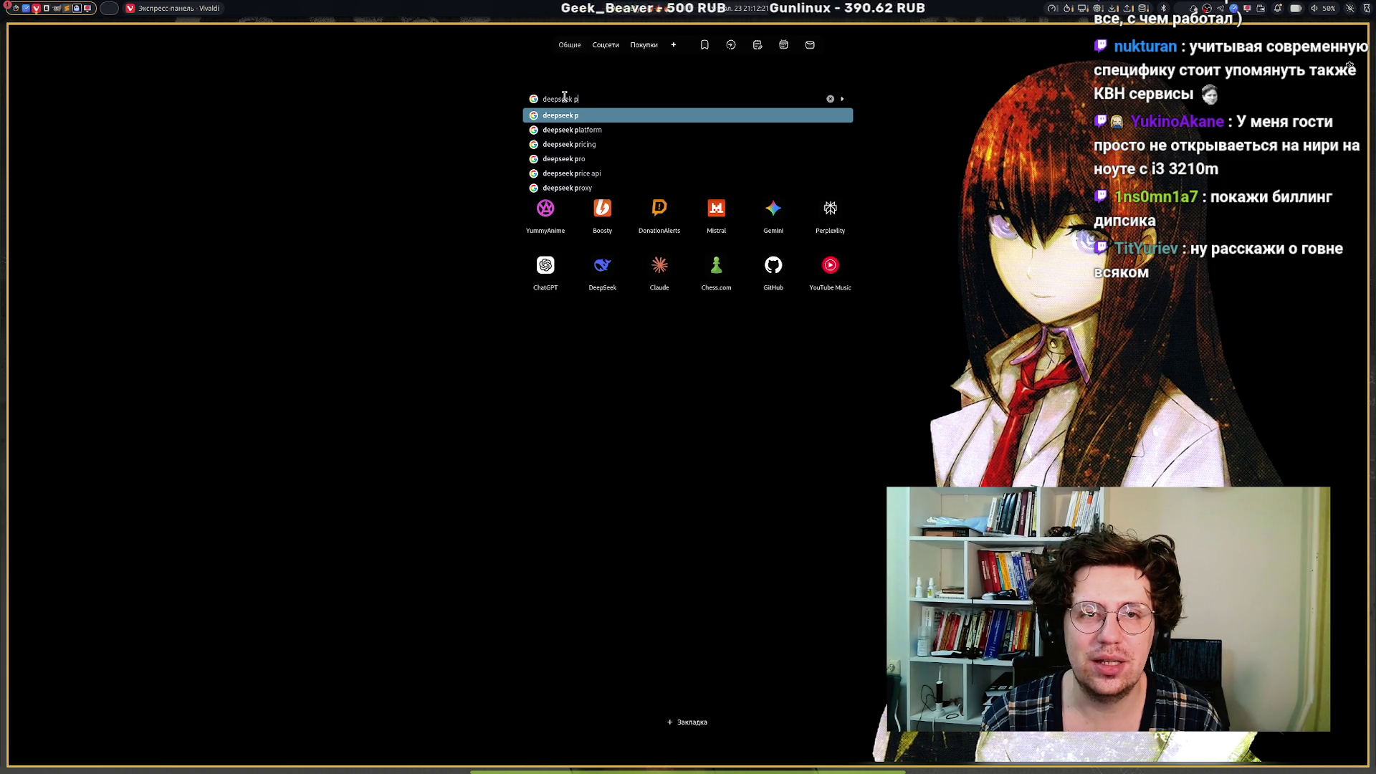
key("Down")
key("Return")
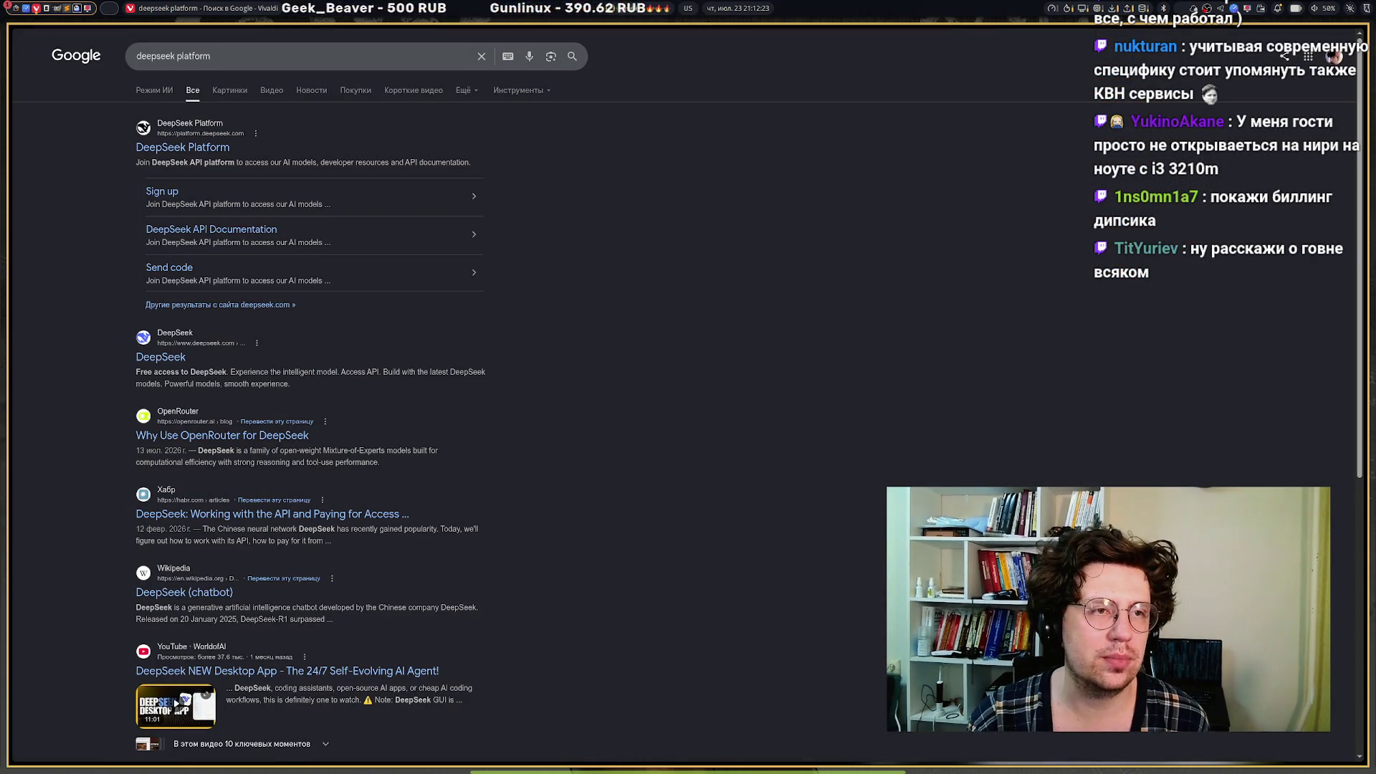
left_click(171, 146)
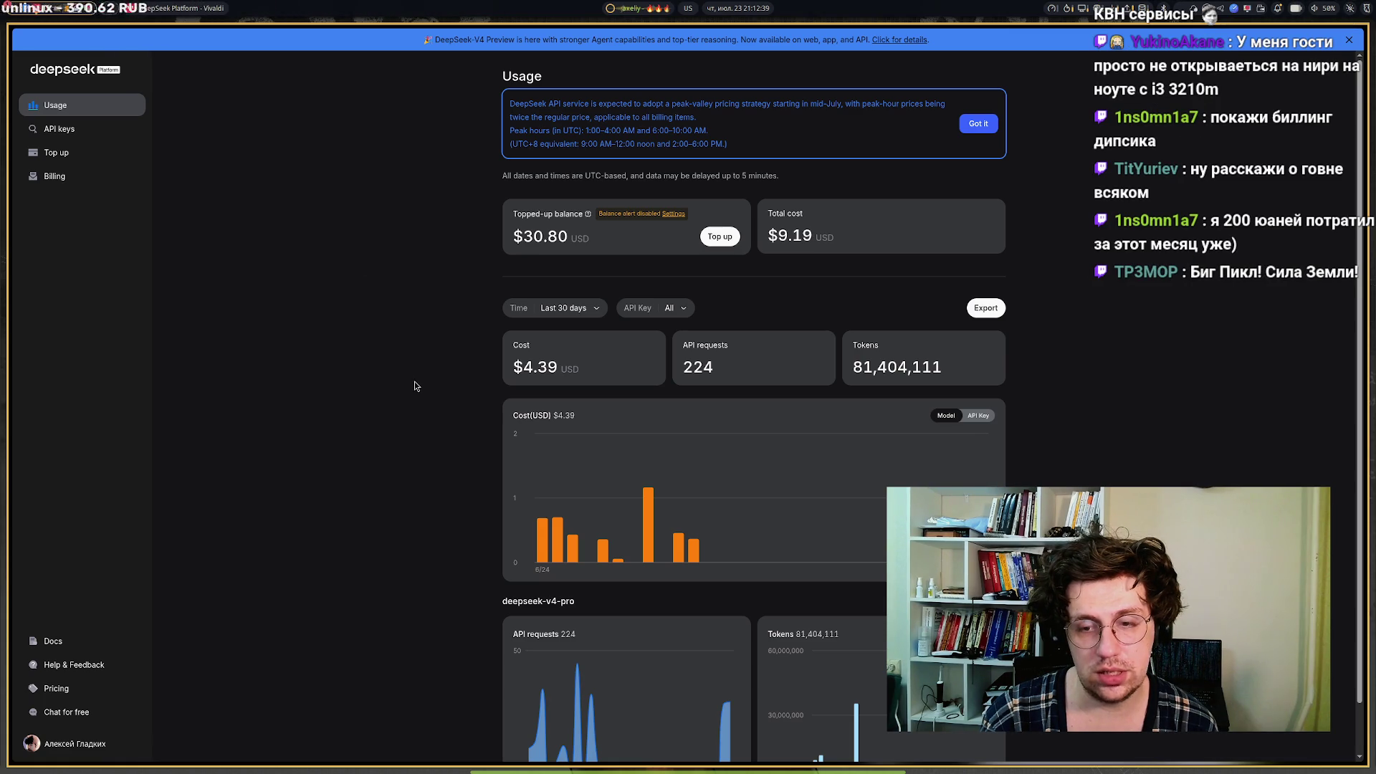
mouse_move(678, 533)
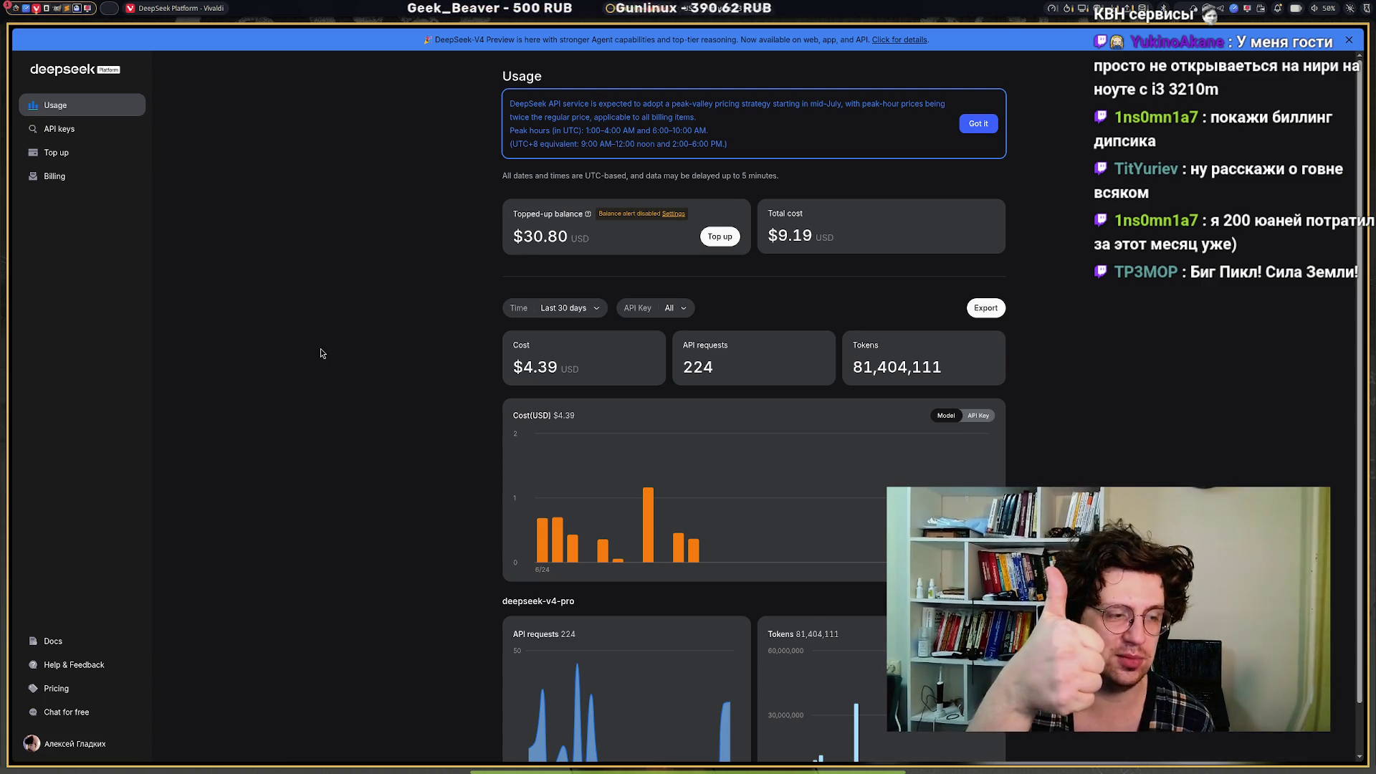
mouse_move(11, 215)
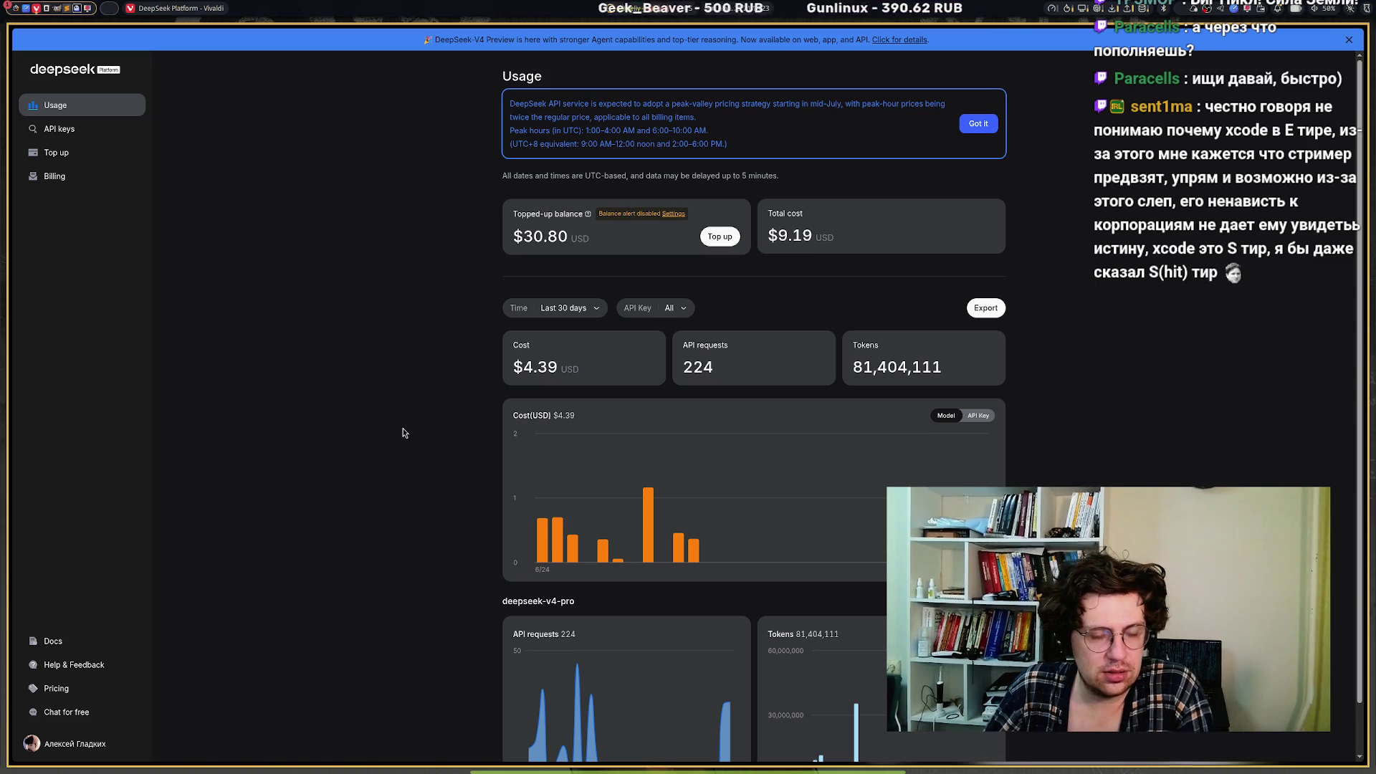
mouse_move(2, 256)
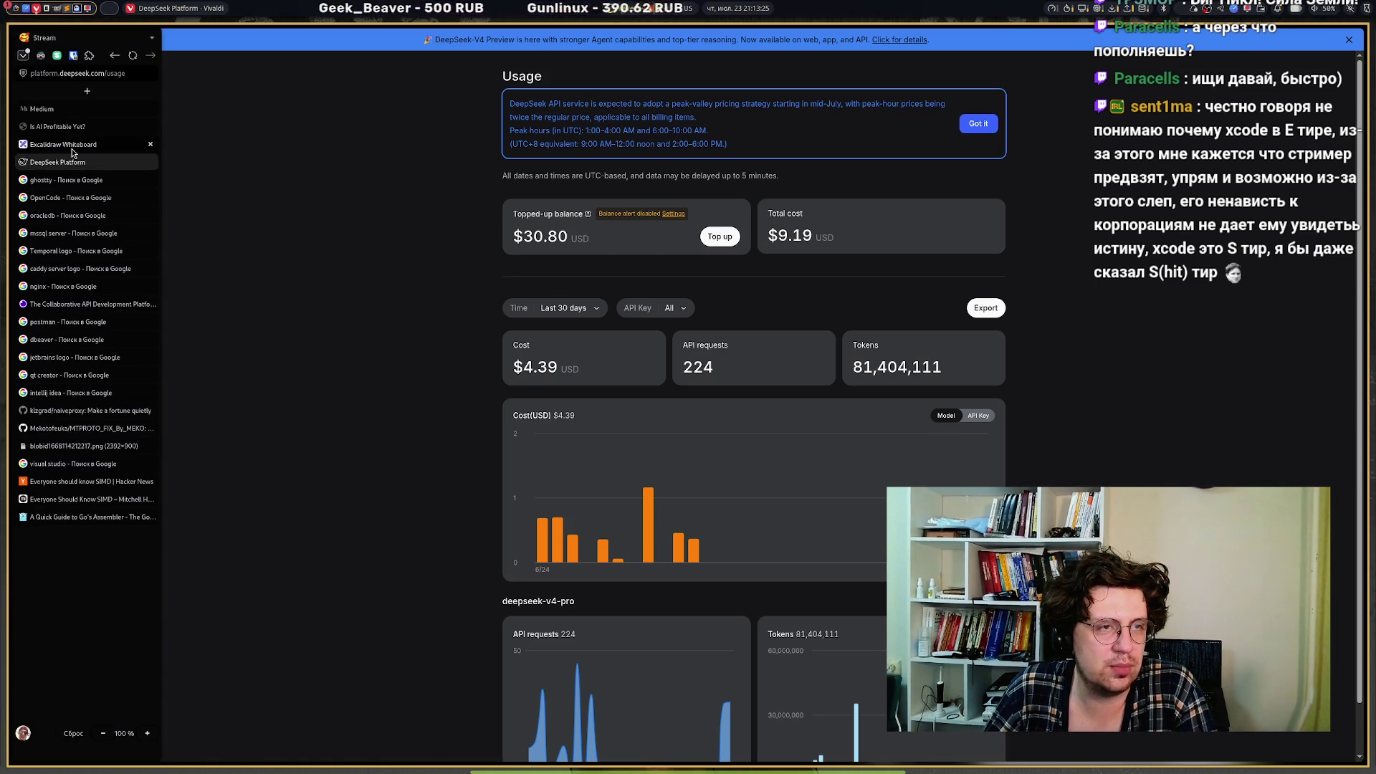
Switch back to the Excalidraw tier list and select the Oracle icon.
left_click(63, 144)
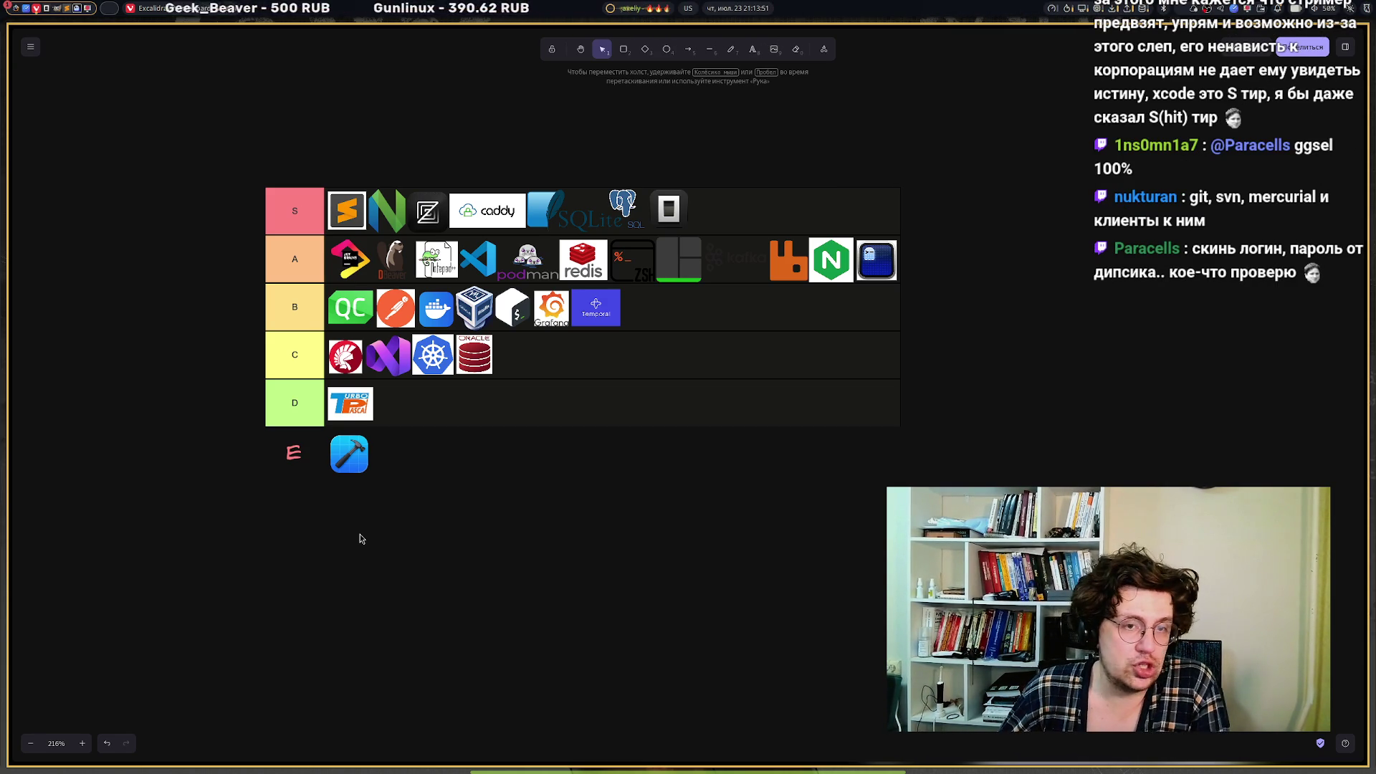
left_click(483, 354)
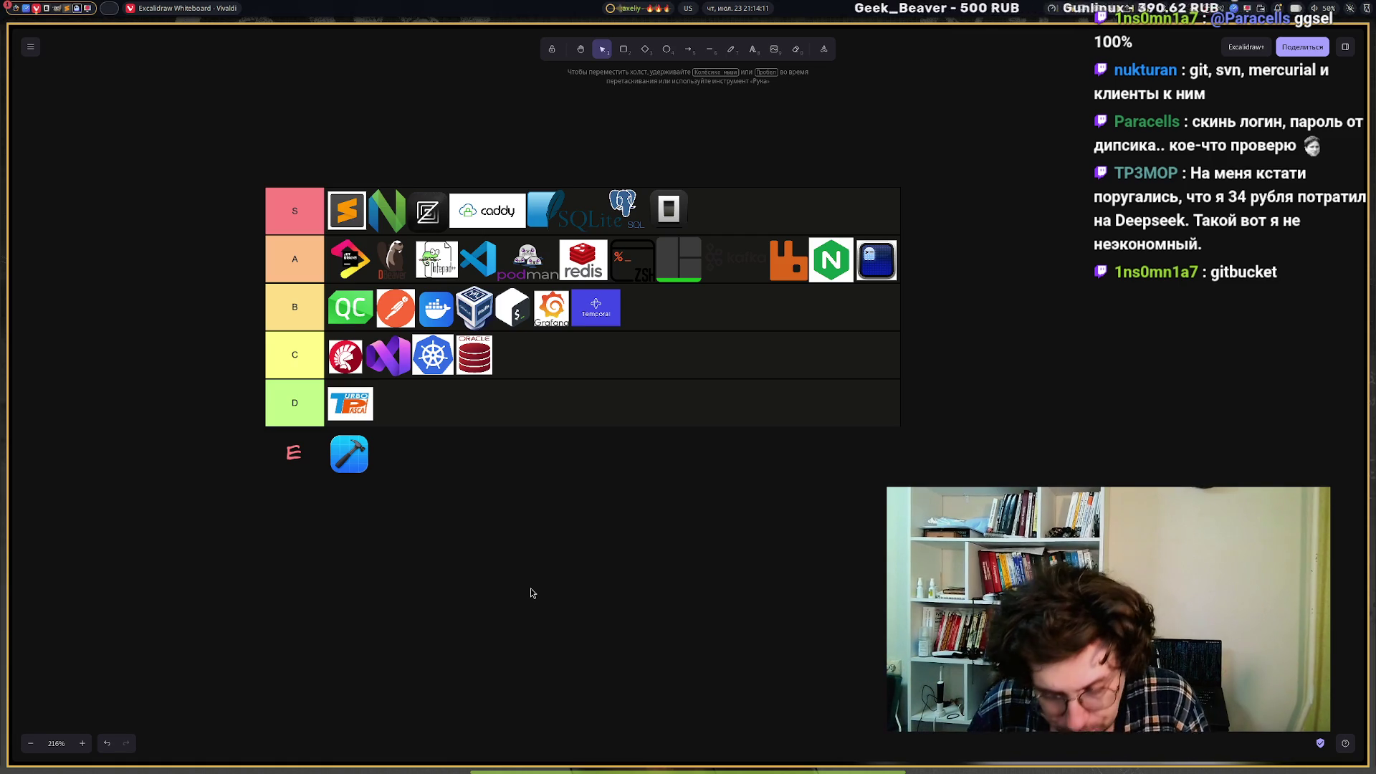
mouse_move(573, 765)
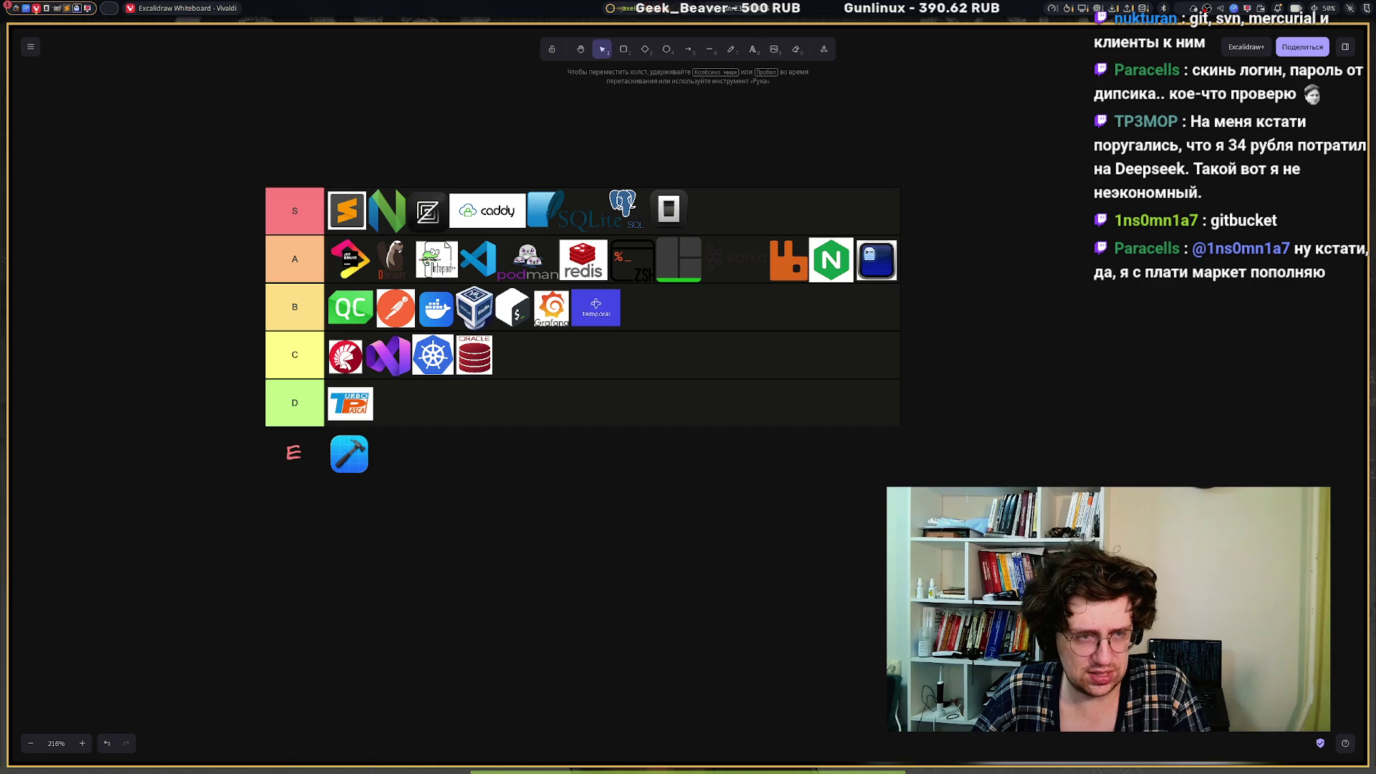
In a new tab, search Google Images for 'gitkraken'.
mouse_move(10, 286)
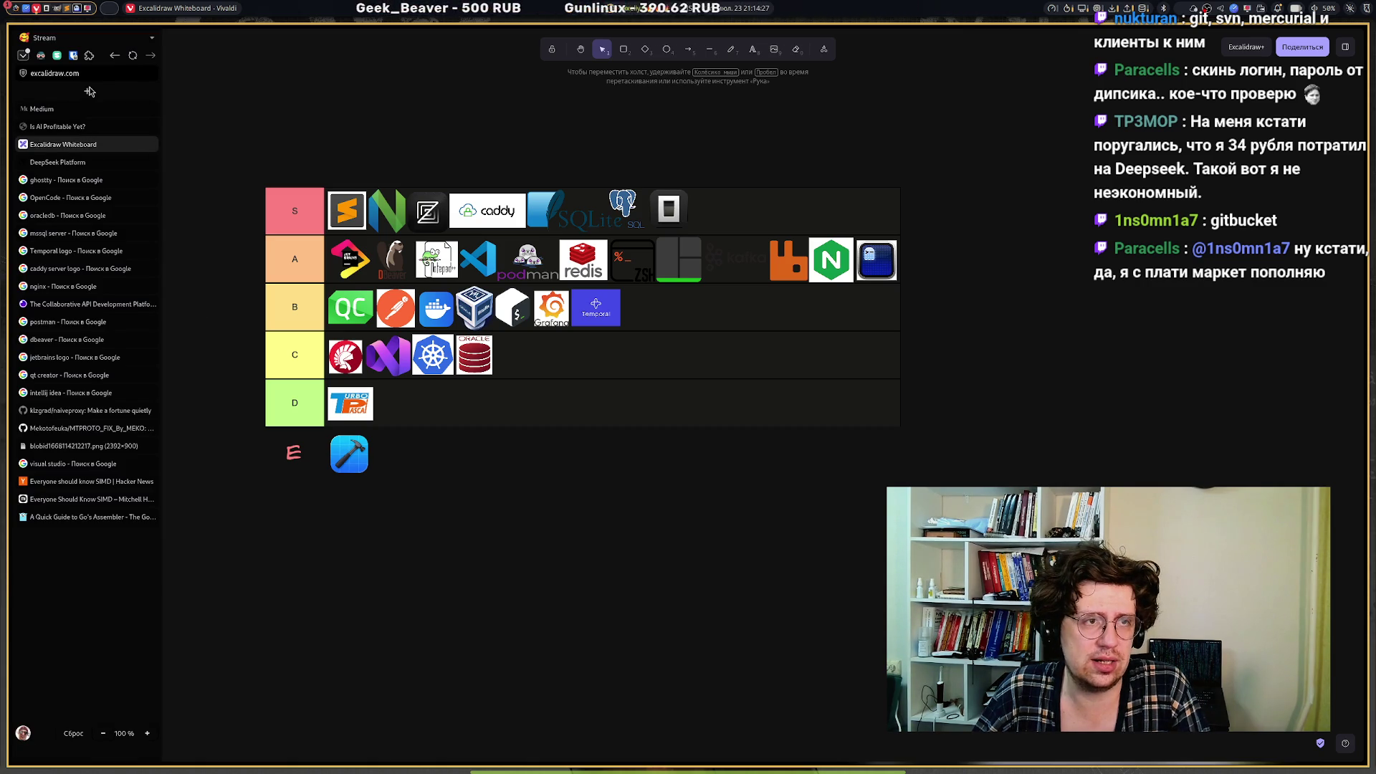
left_click(89, 162)
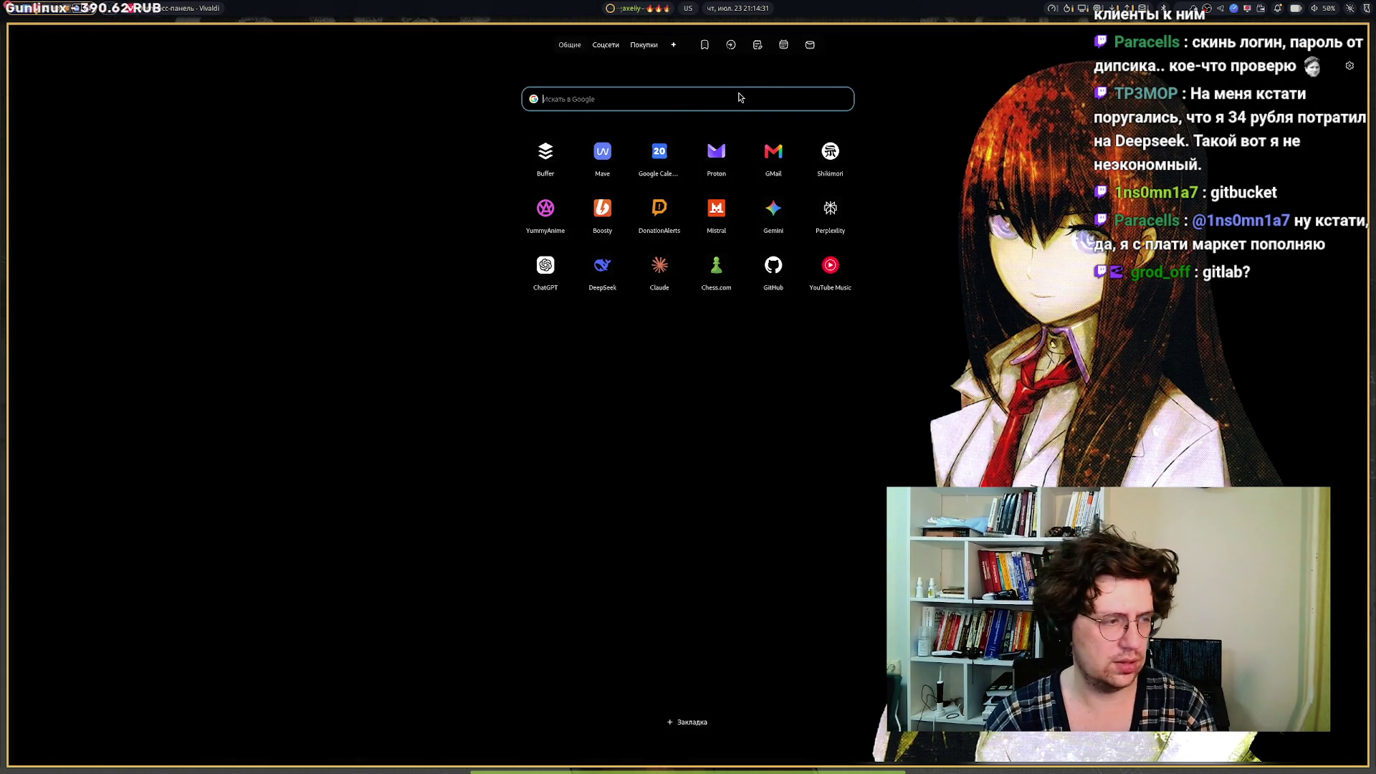
type("Git")
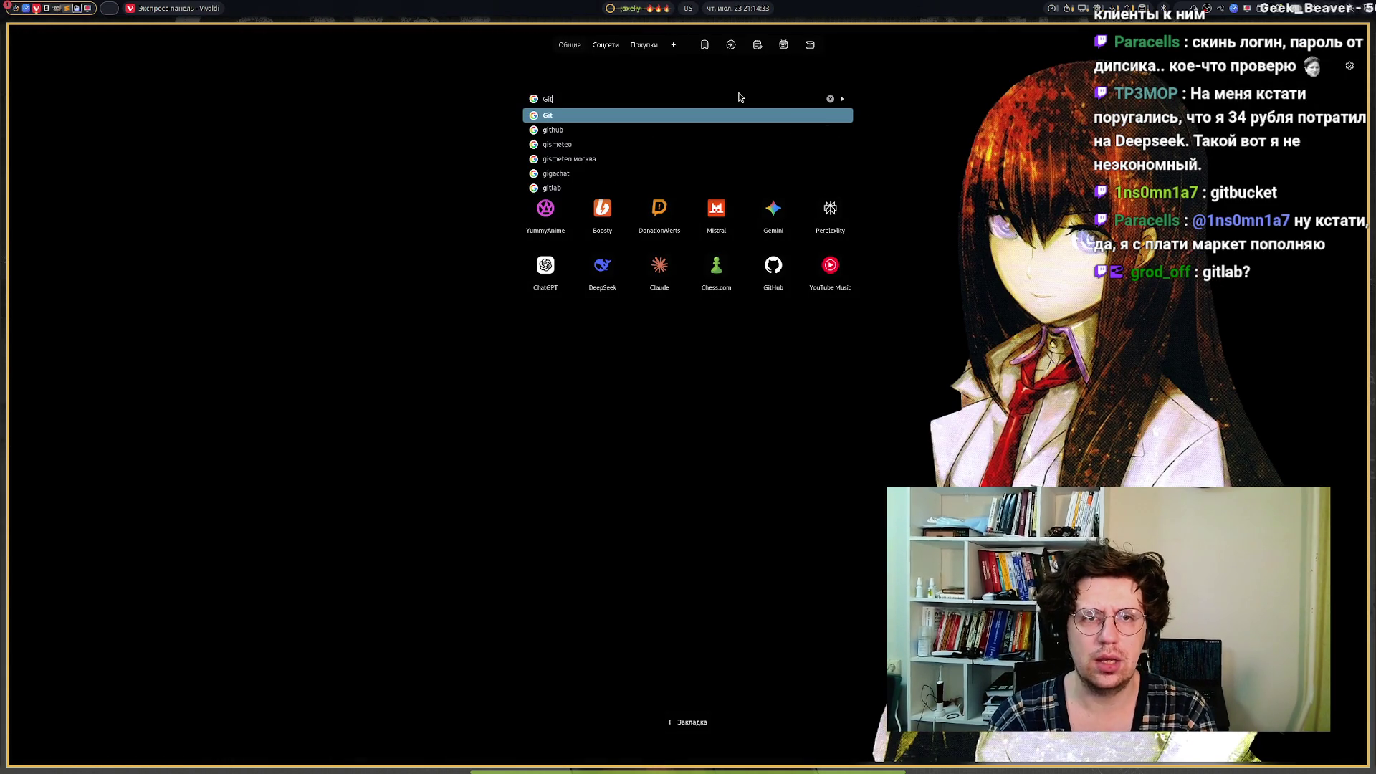
type("gitkraken")
key("Return")
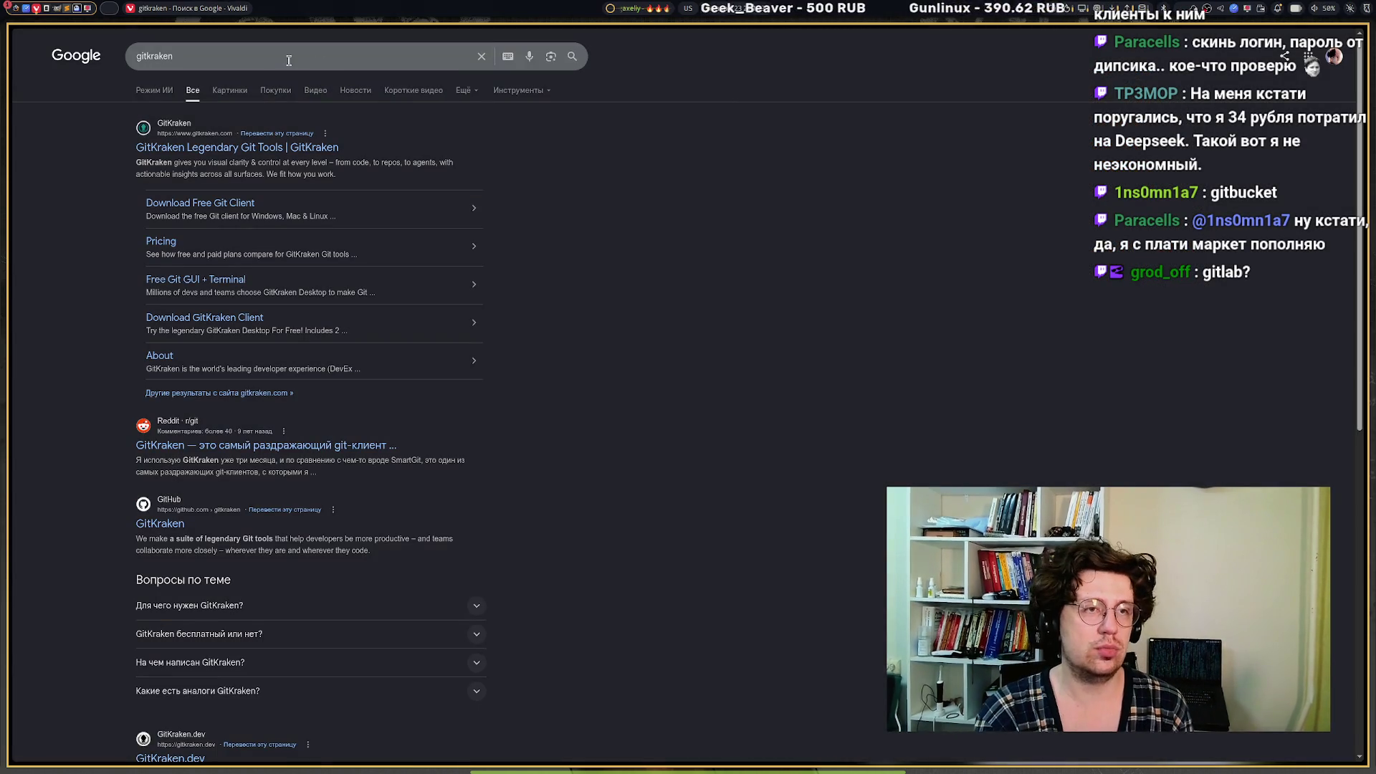
left_click(223, 93)
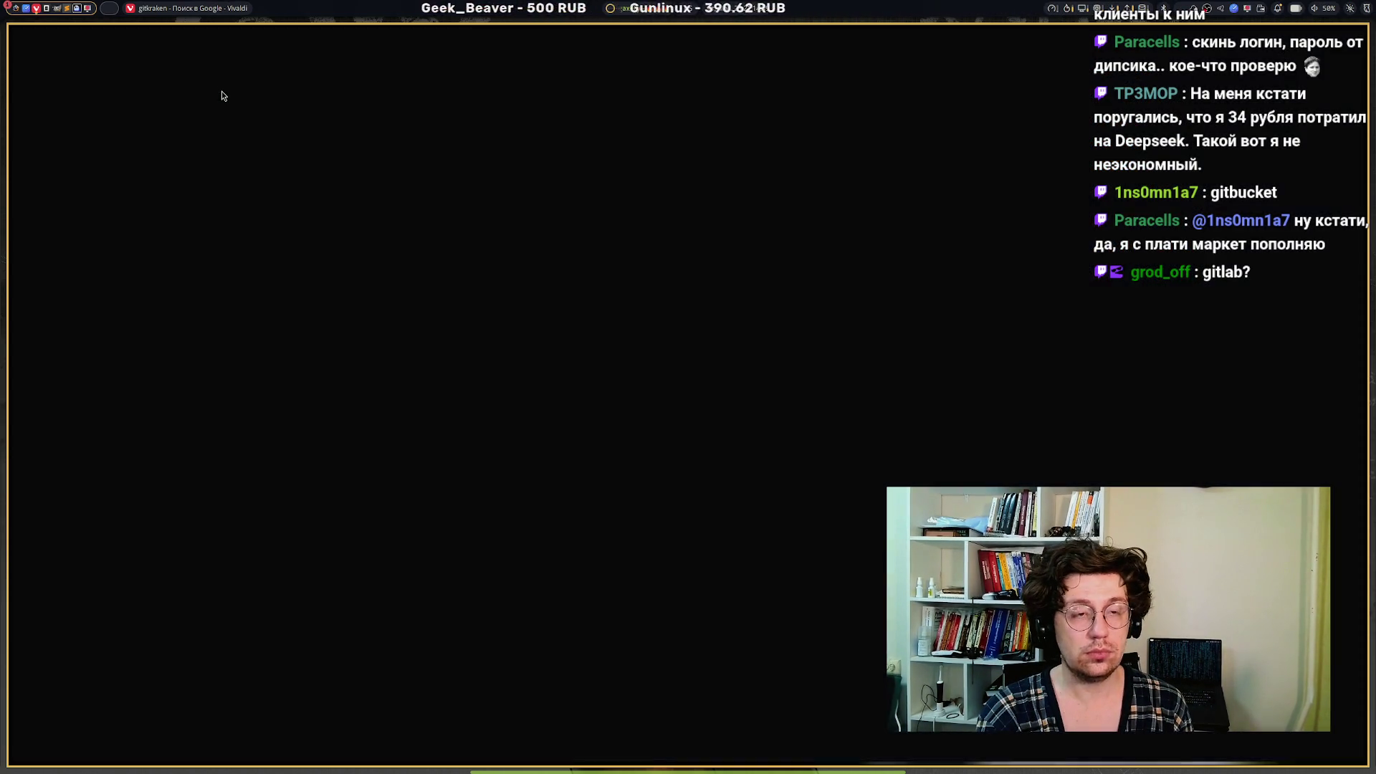
Copy the GitKraken logo from the Wikipedia image result, then preview the Medium review screenshot.
left_click(218, 215)
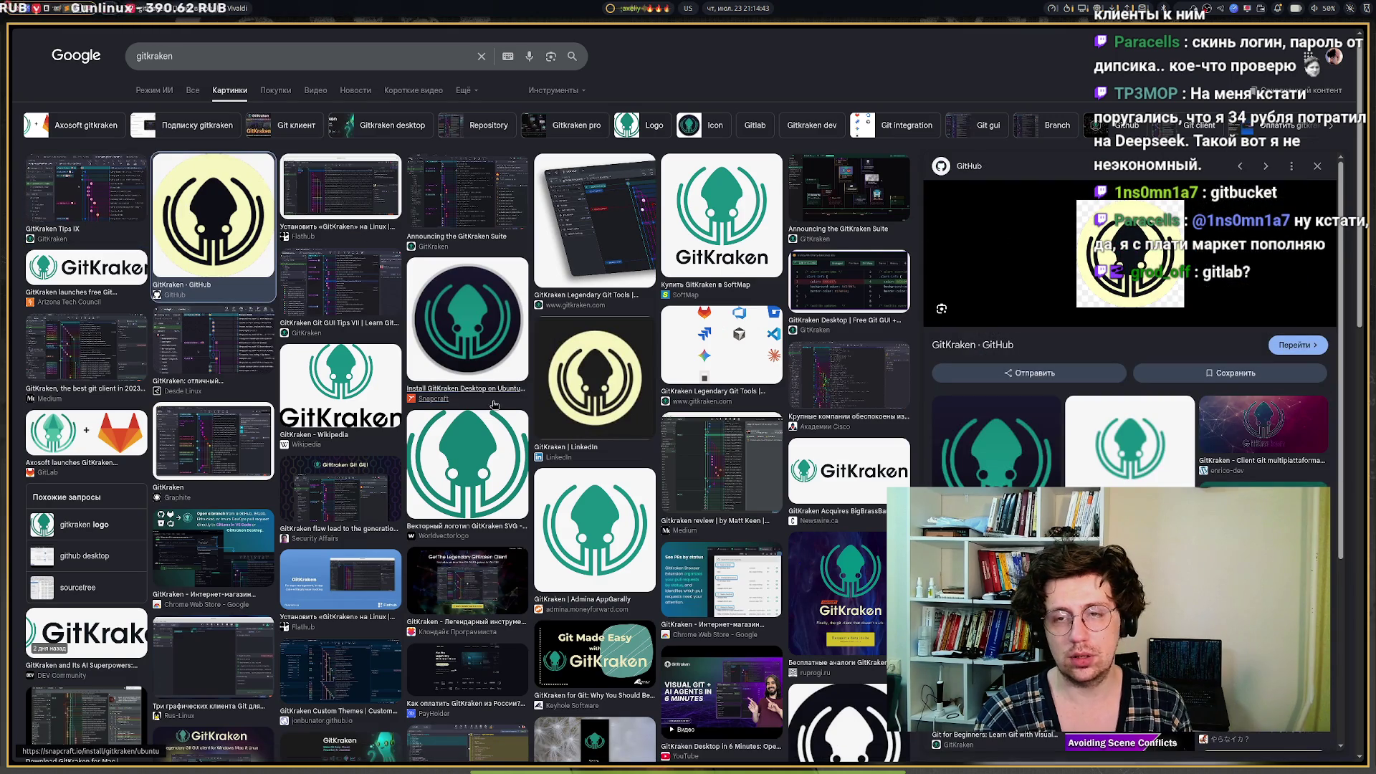
left_click(311, 379)
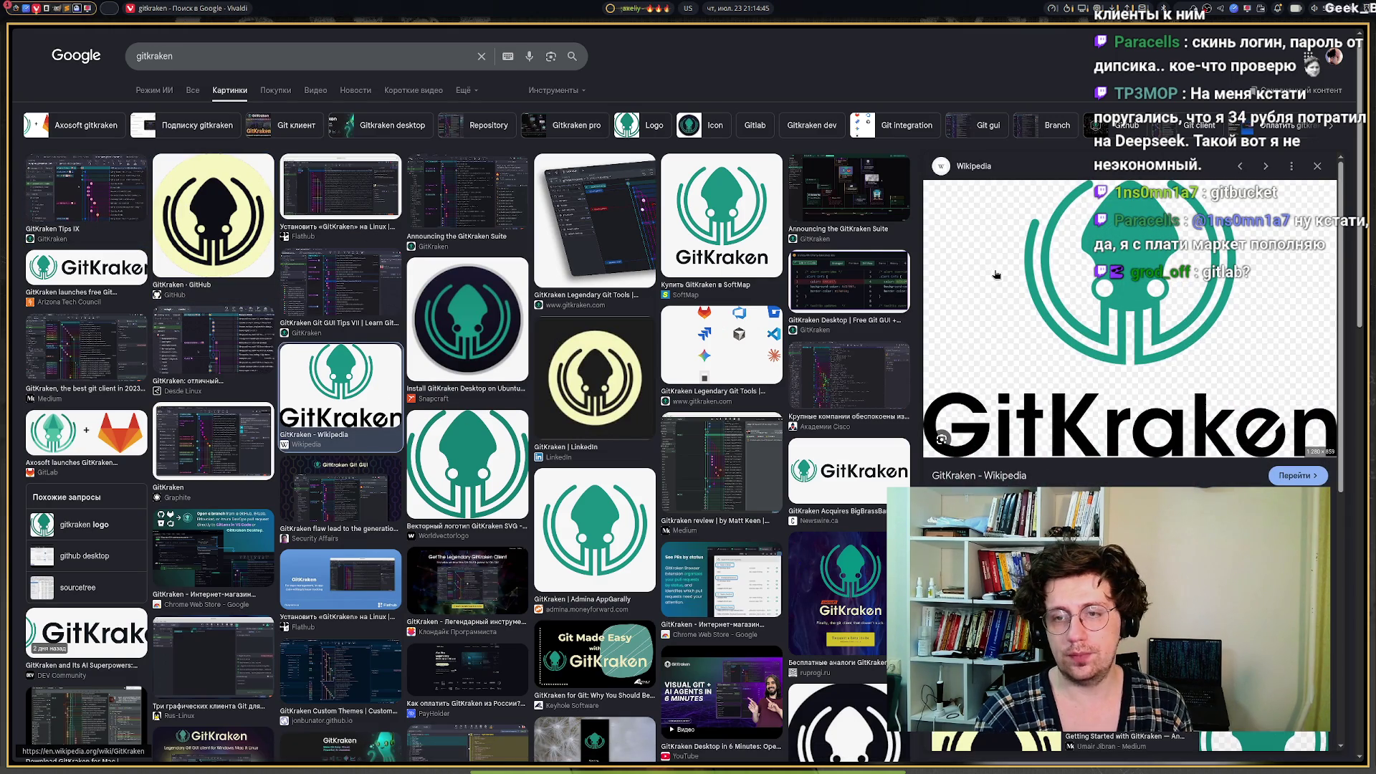
right_click(1048, 262)
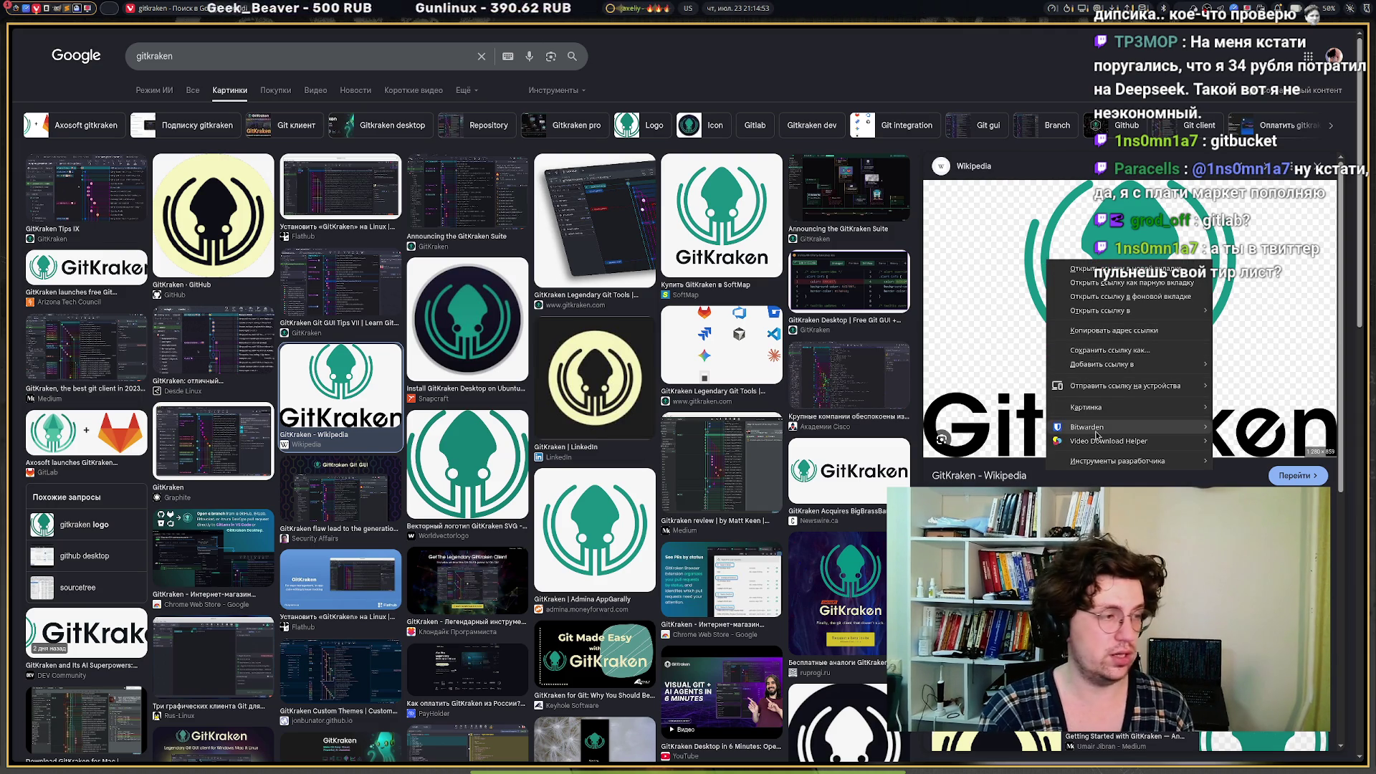
mouse_move(1089, 416)
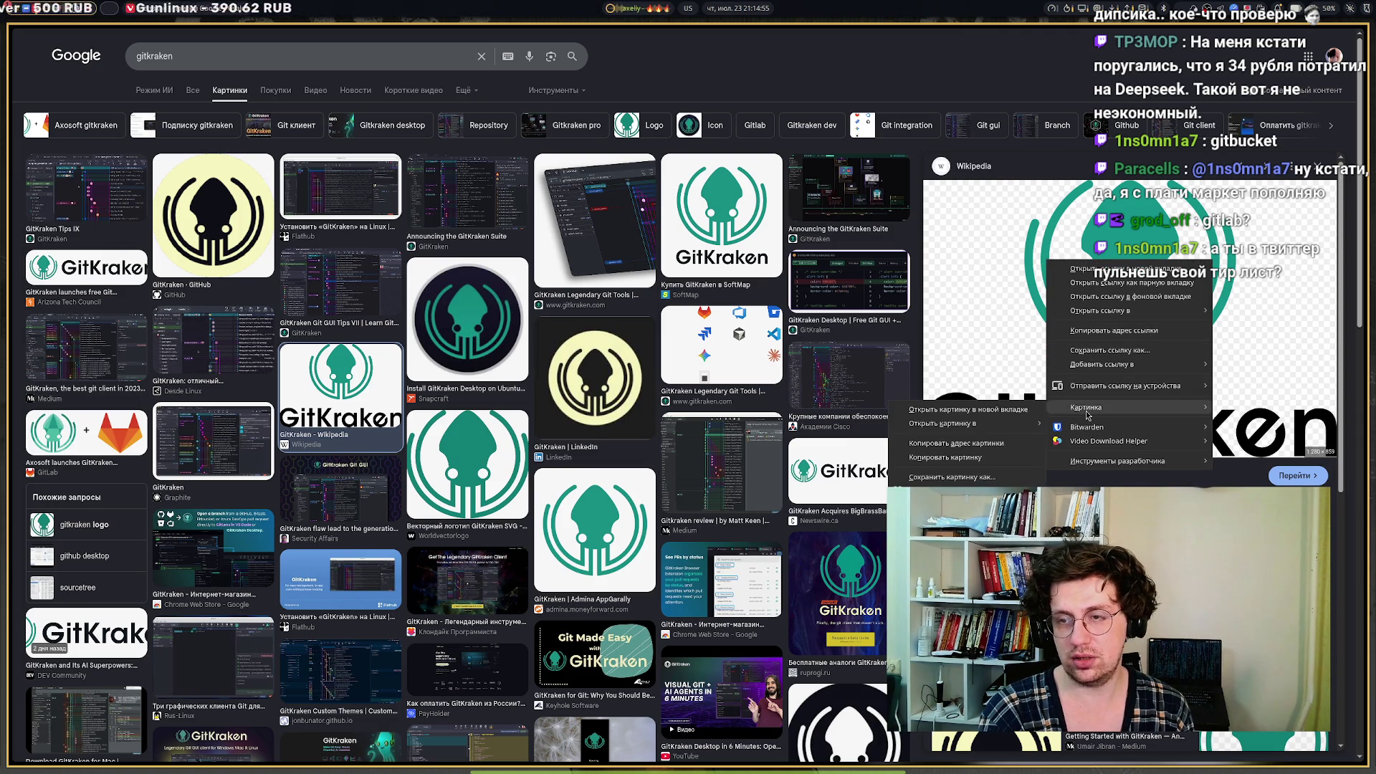
left_click(920, 457)
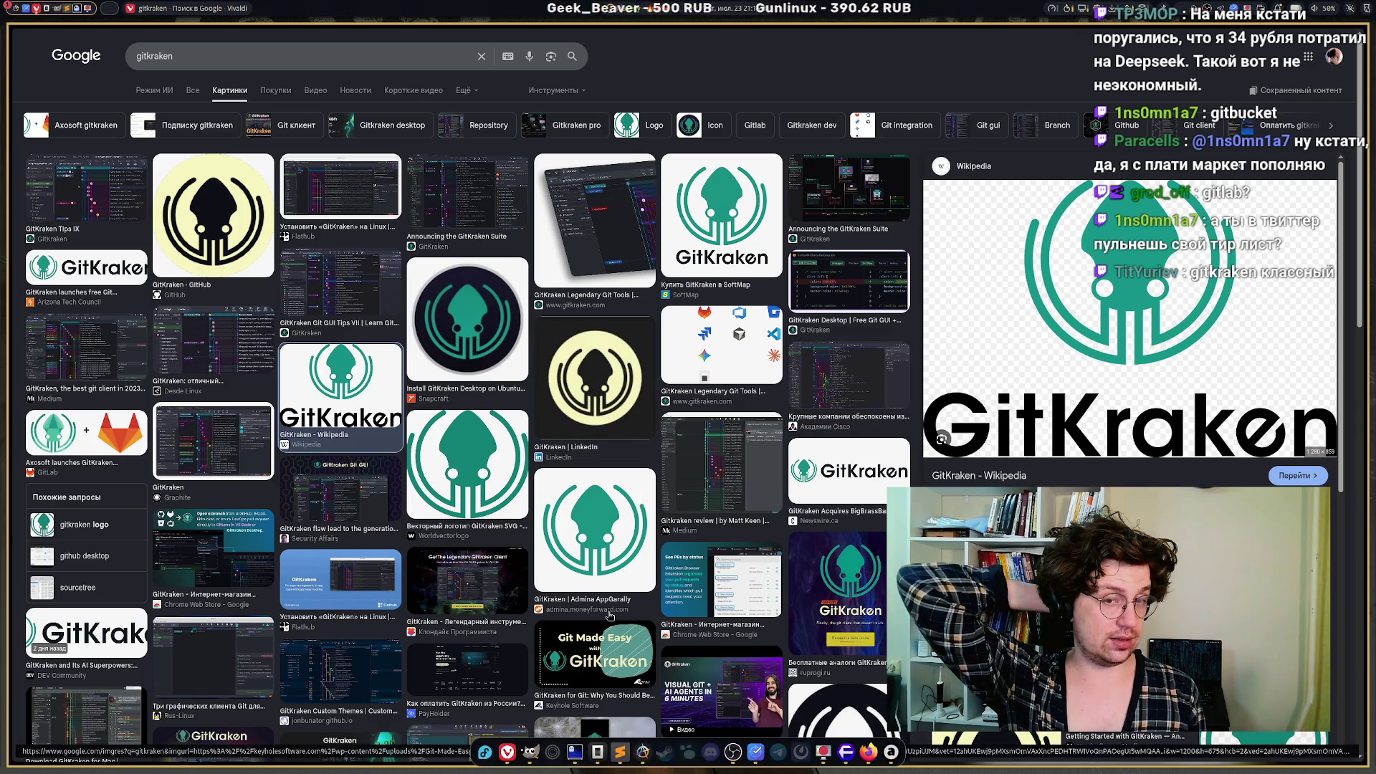
left_click(751, 477)
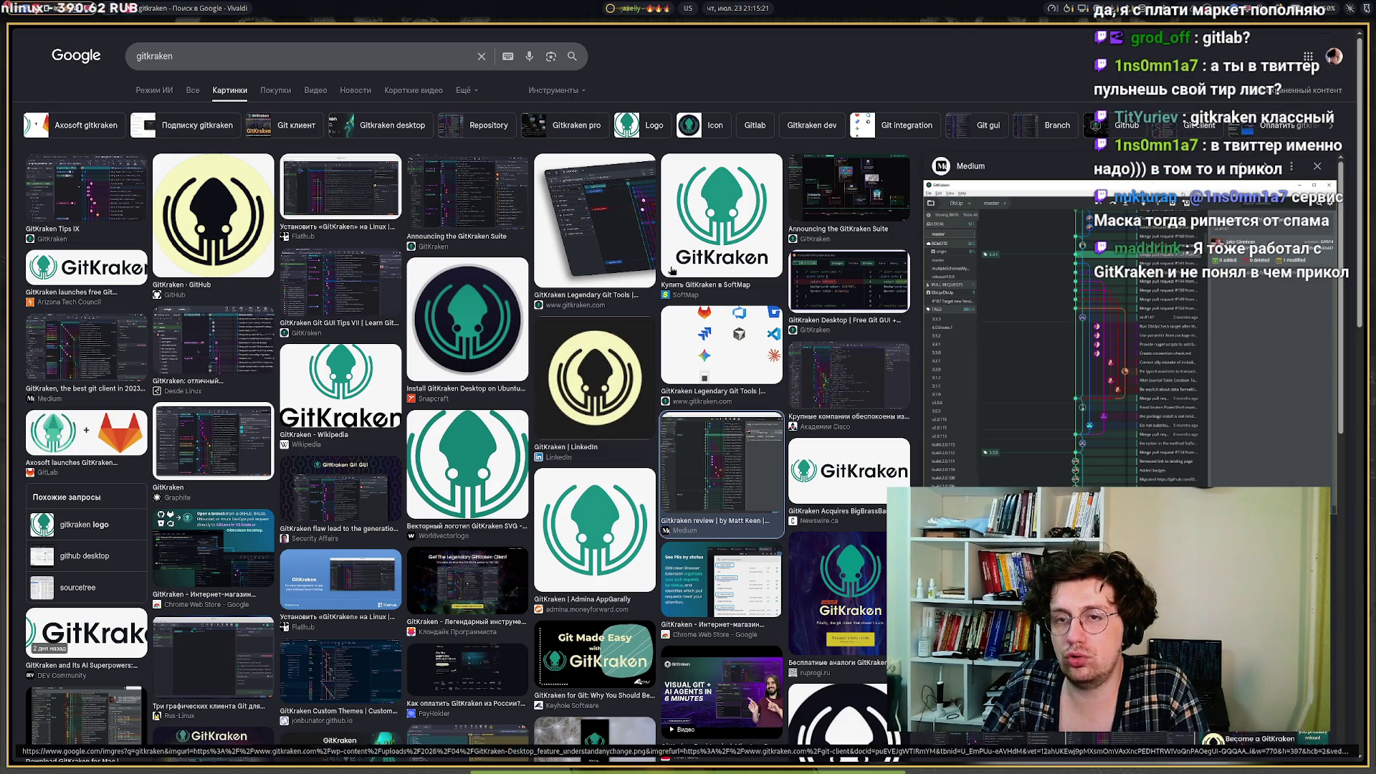
mouse_move(733, 764)
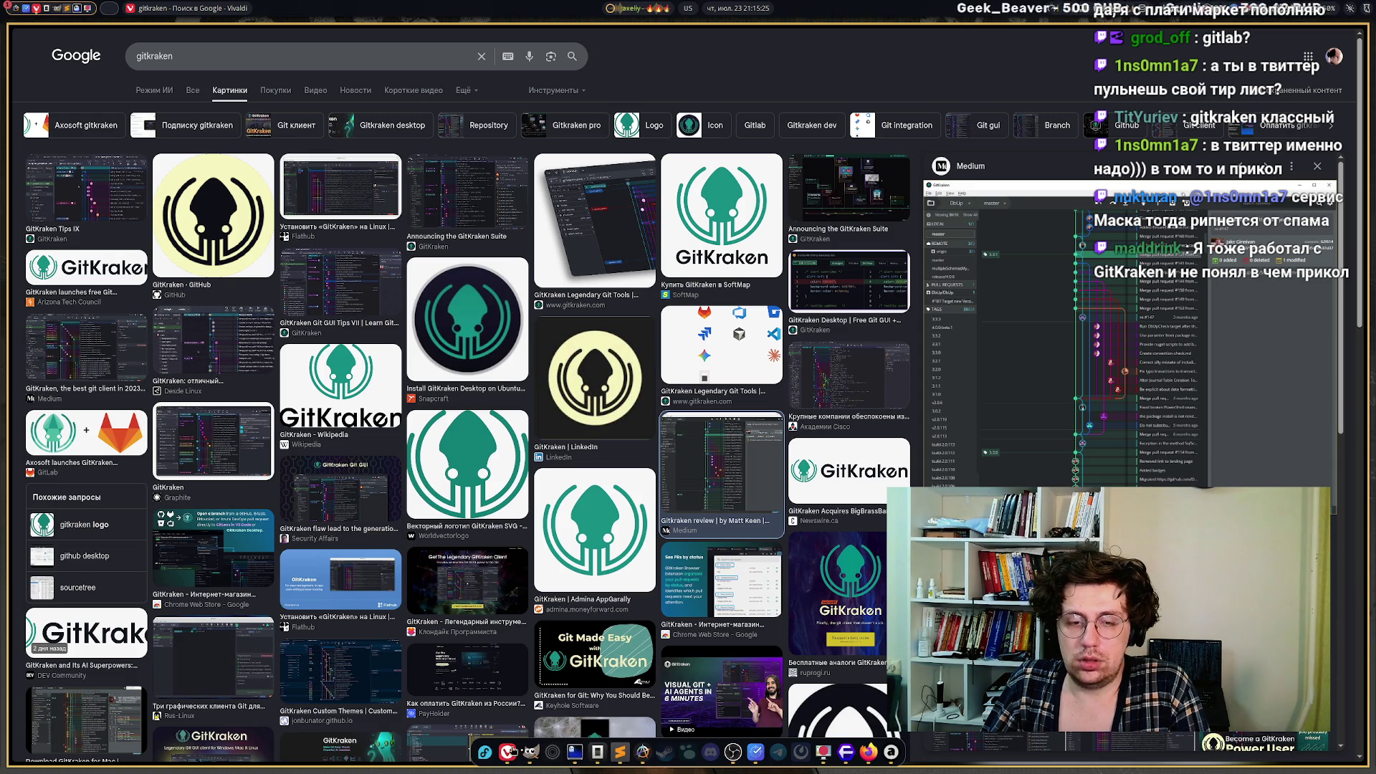
Paste the GitKraken logo into Excalidraw, shrink it to icon size and place it after Ghostty in row A.
mouse_move(11, 162)
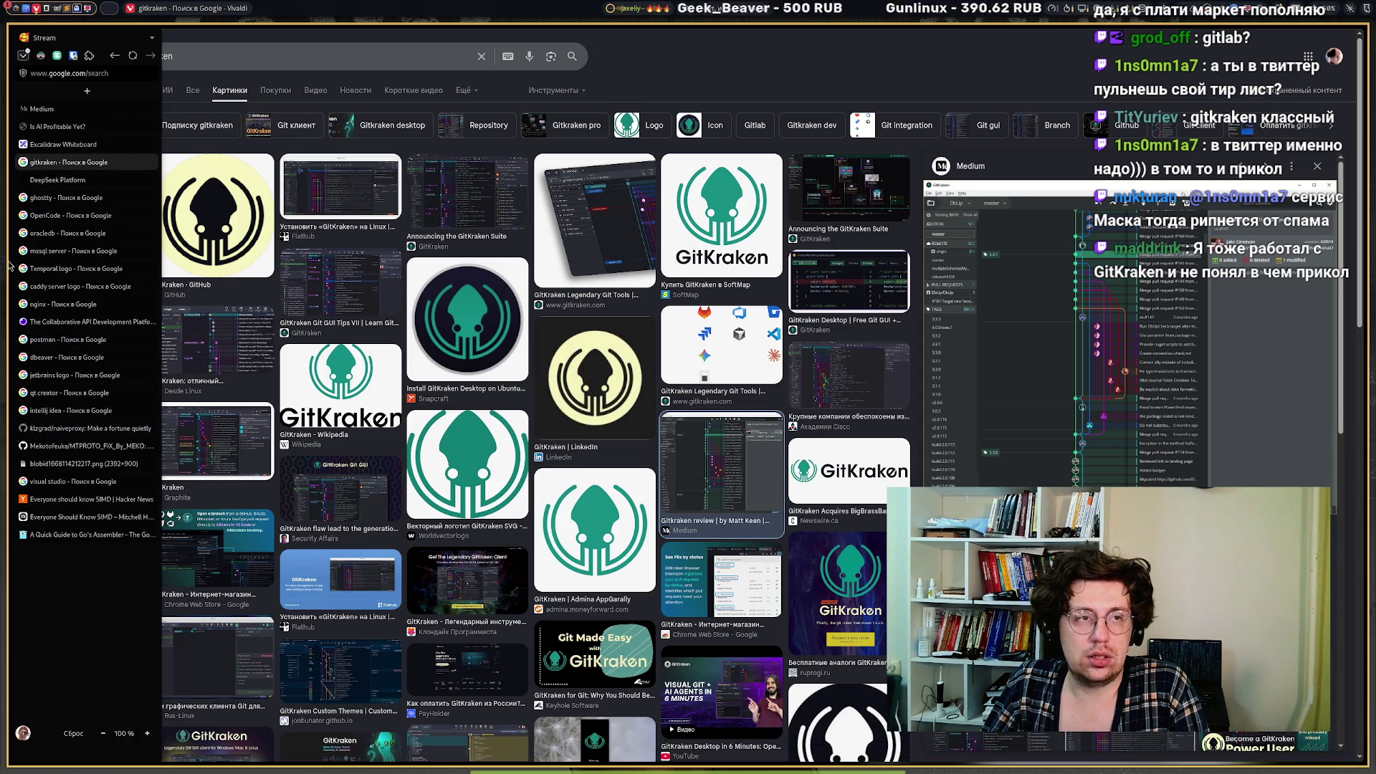
left_click(54, 144)
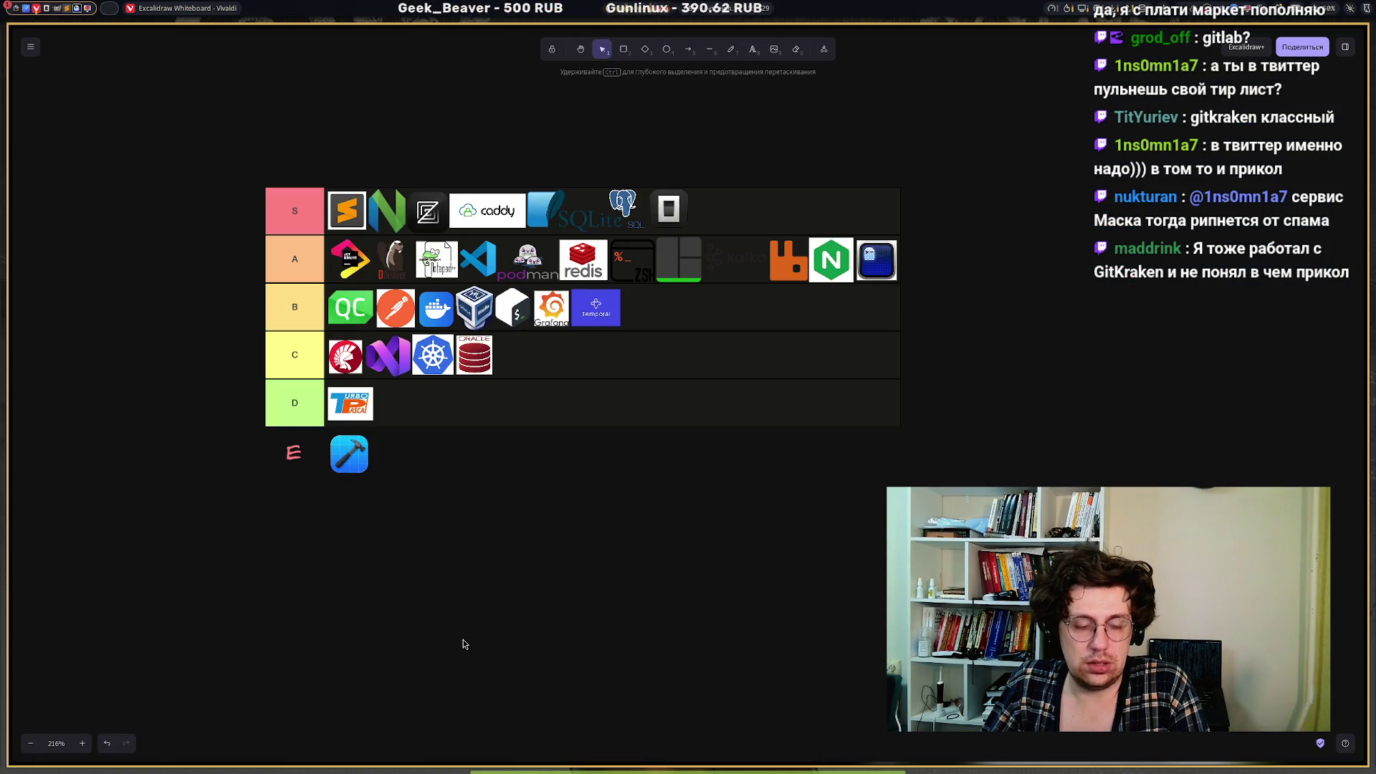
key("ctrl+v")
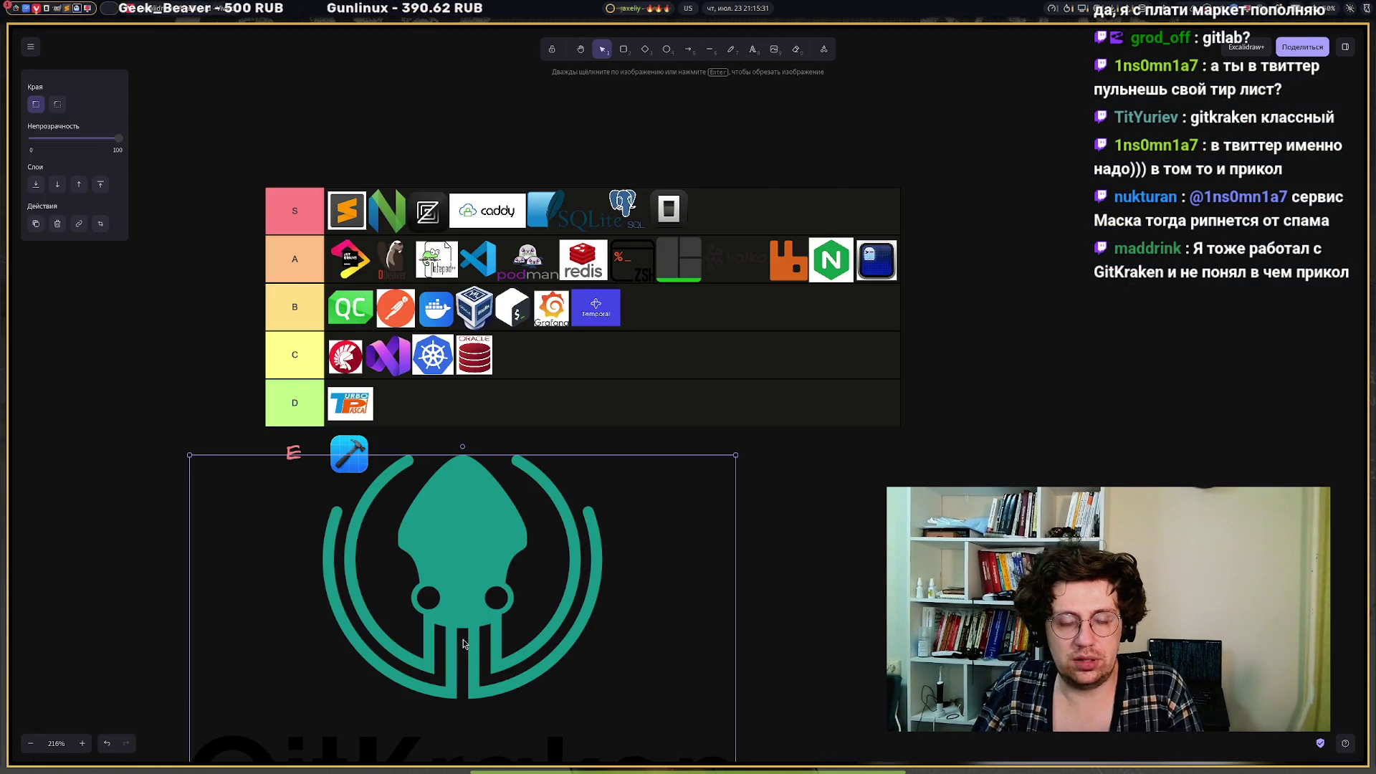
left_click_drag(736, 455, 443, 651)
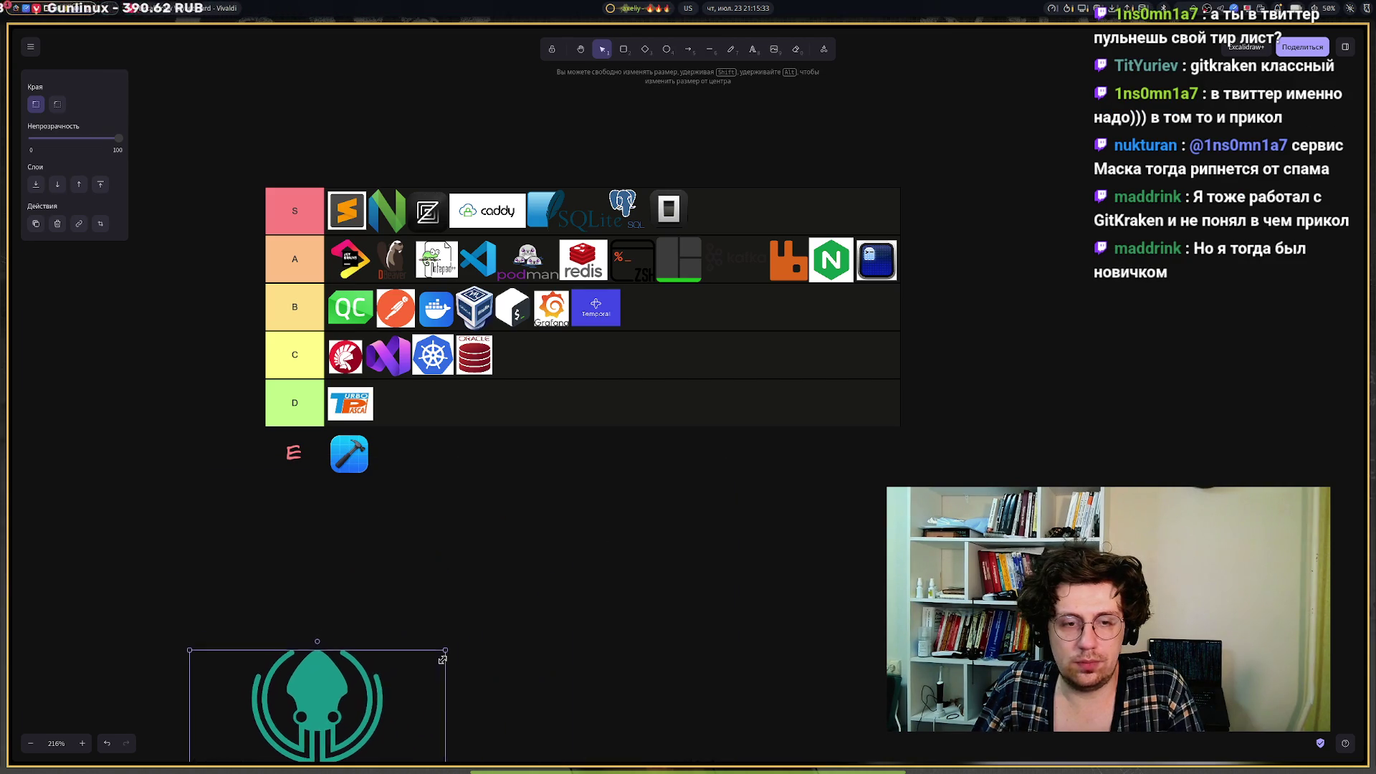
left_click_drag(301, 698, 593, 527)
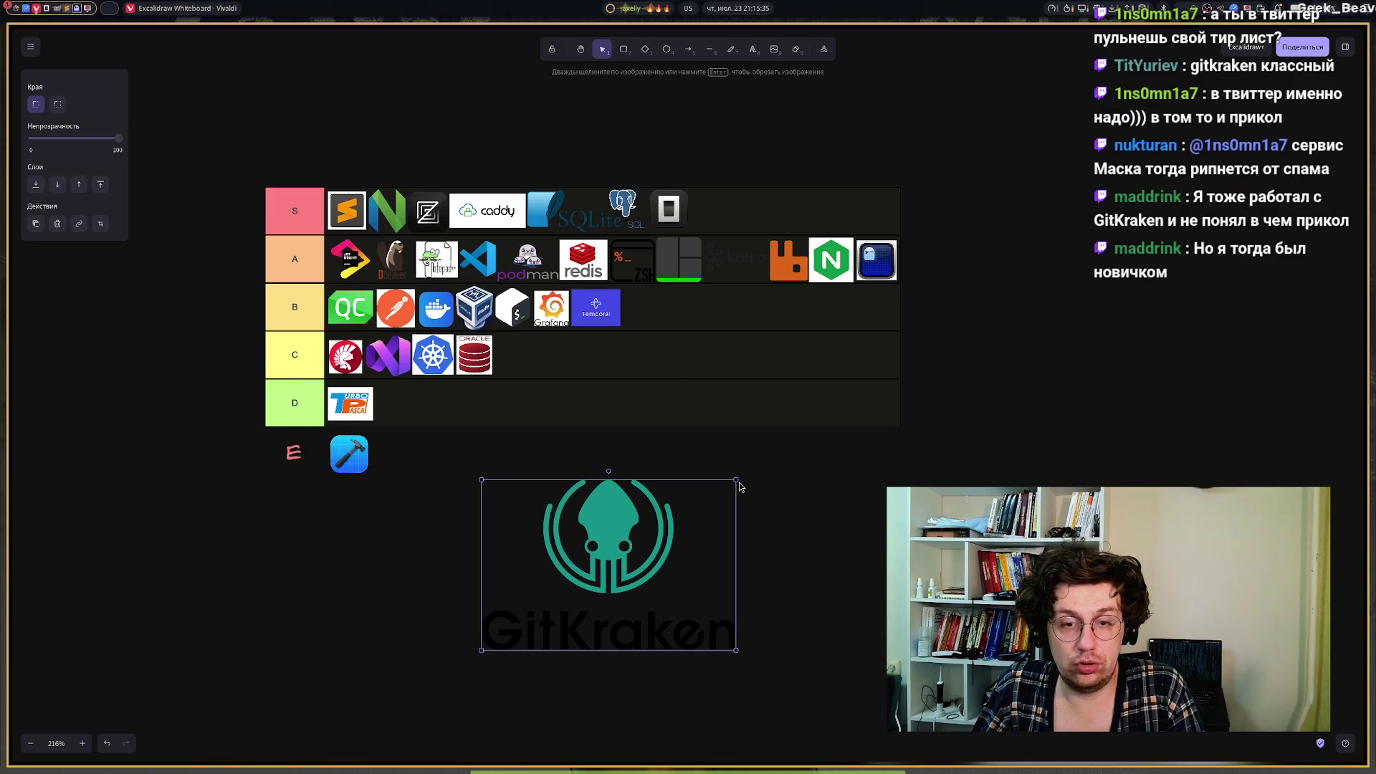
mouse_move(734, 478)
left_mouse_down()
mouse_move(528, 605)
mouse_move(535, 614)
mouse_move(925, 300)
mouse_move(910, 251)
left_mouse_up()
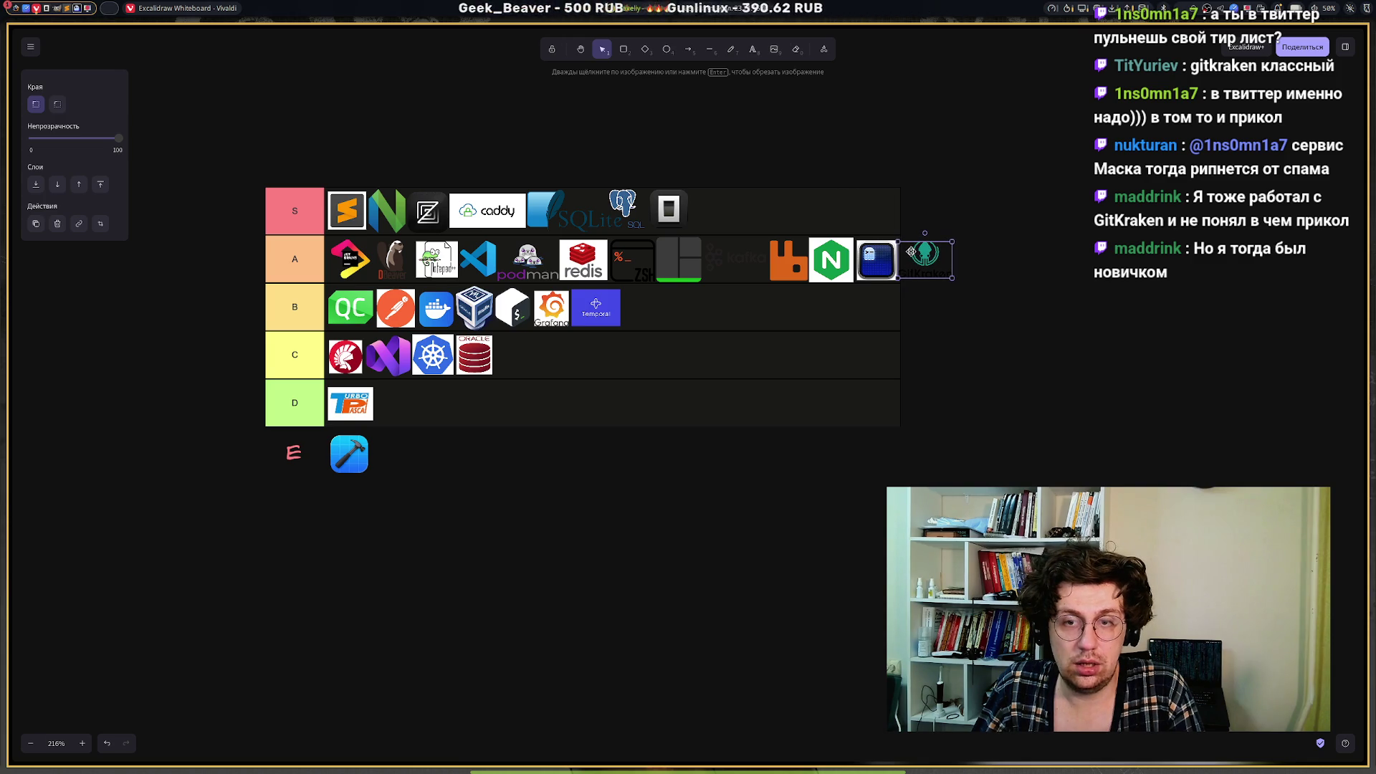
left_click(705, 543)
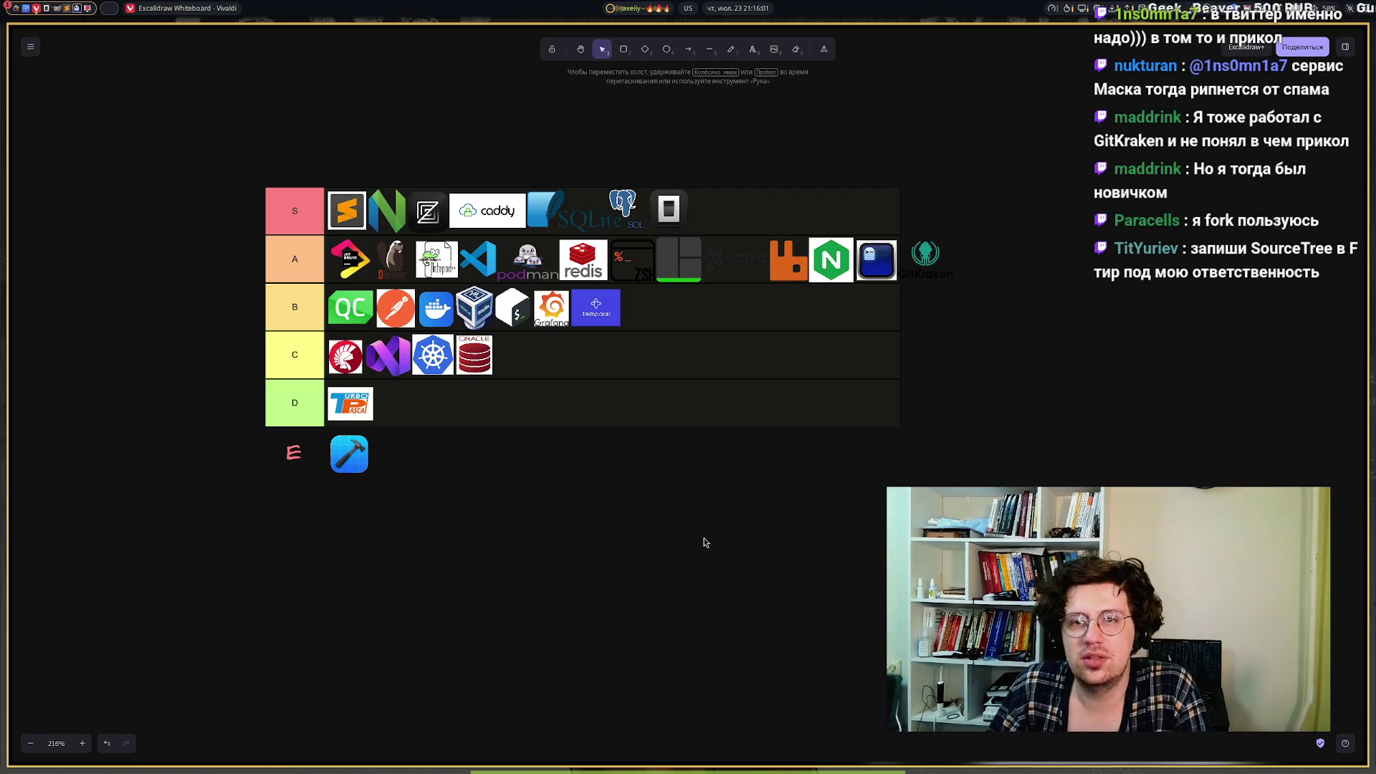
Select all the A-tier icons and scale them down to fit inside the row.
left_click_drag(1014, 249, 322, 279)
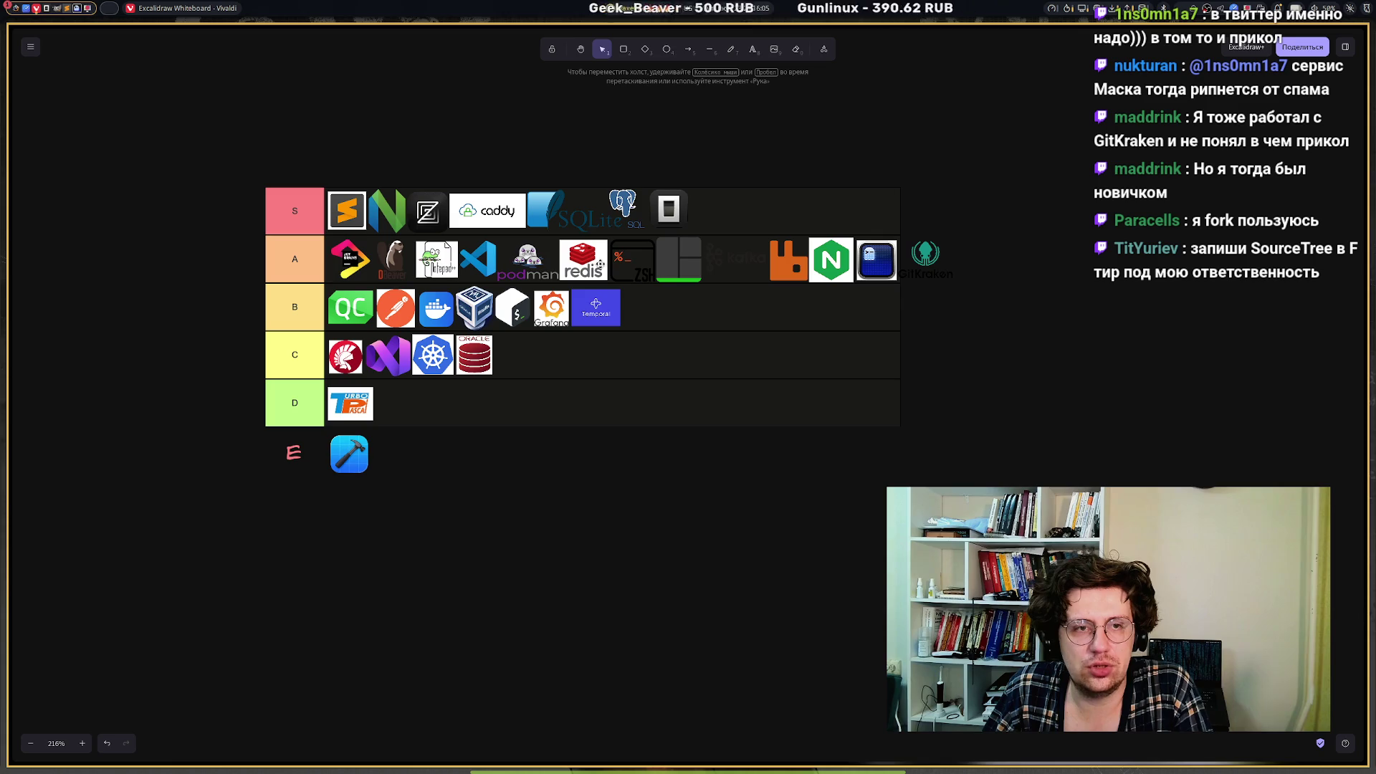
mouse_move(974, 218)
left_mouse_down()
mouse_move(263, 320)
mouse_move(269, 288)
mouse_move(272, 299)
left_mouse_up()
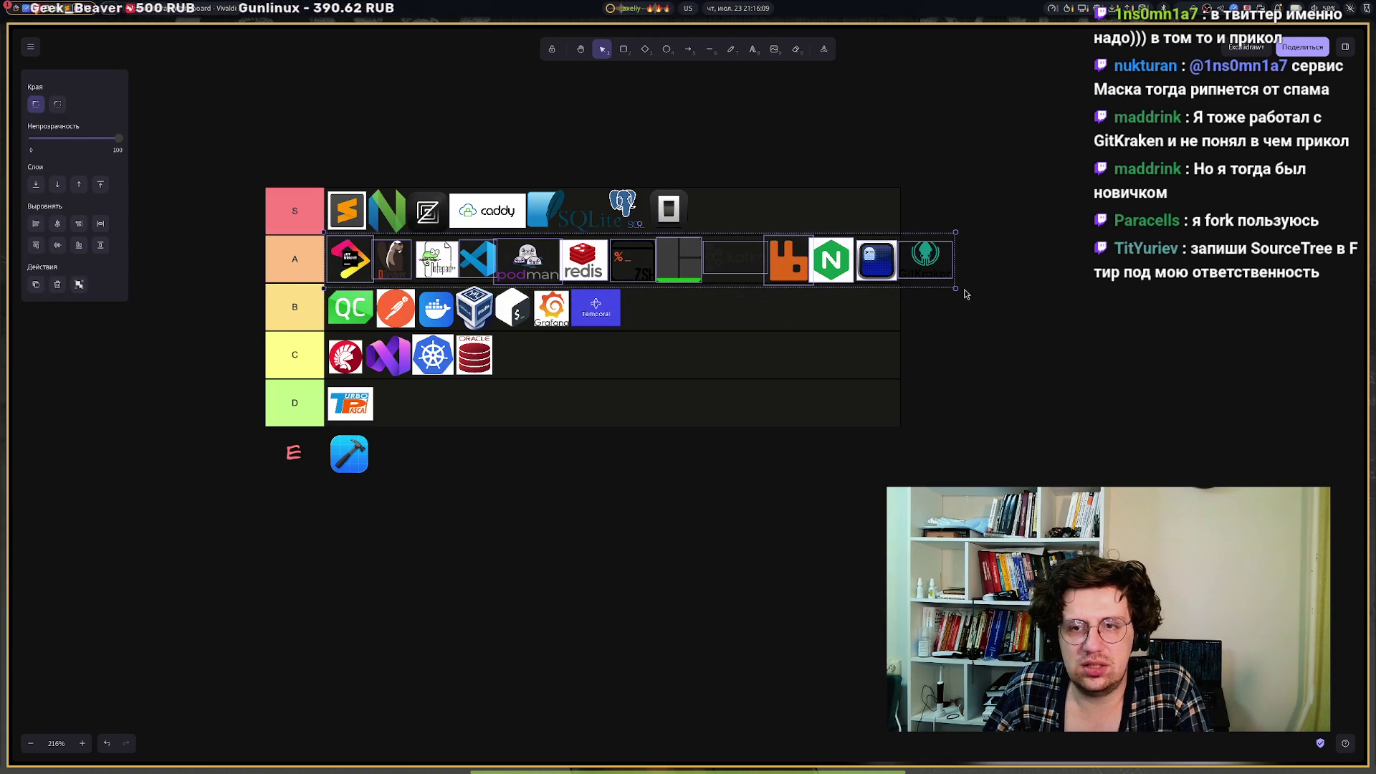
left_click_drag(955, 288, 608, 257)
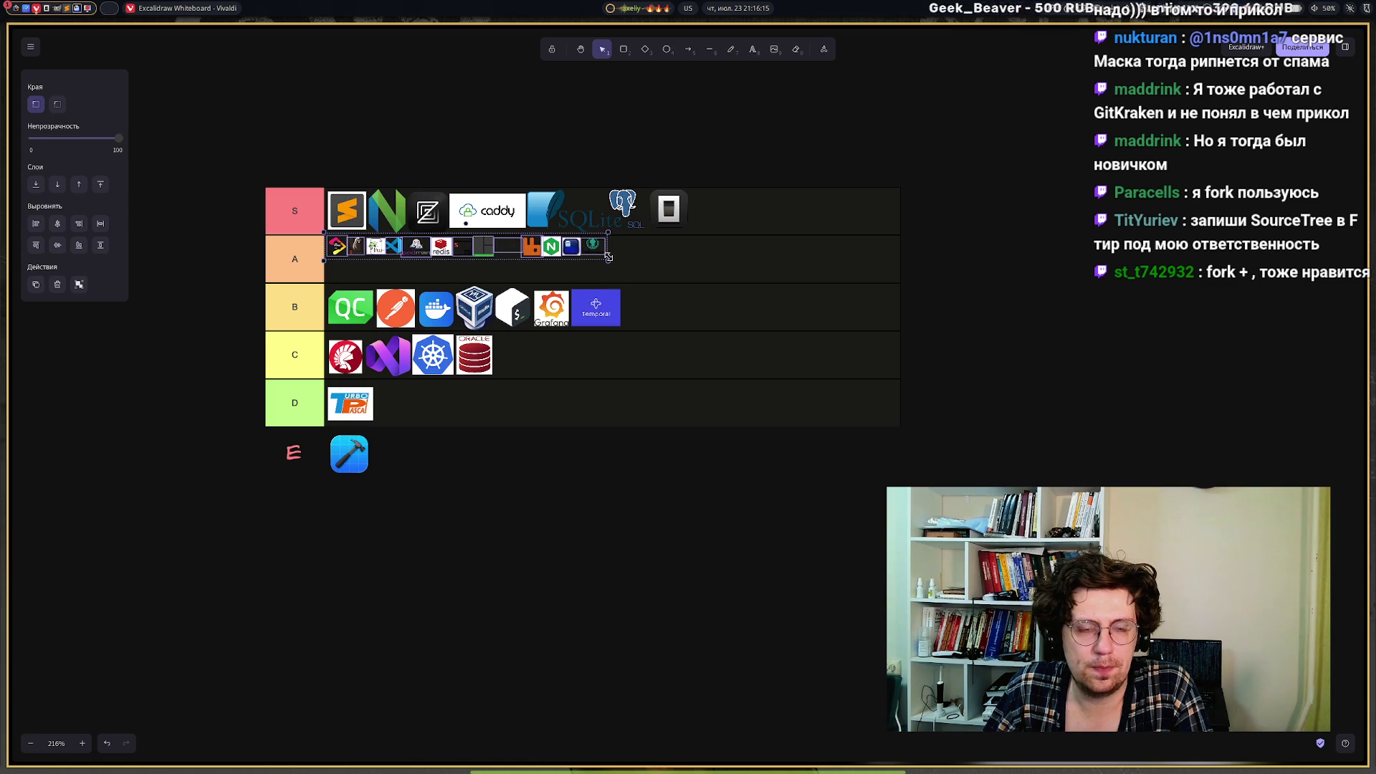
left_click(618, 472)
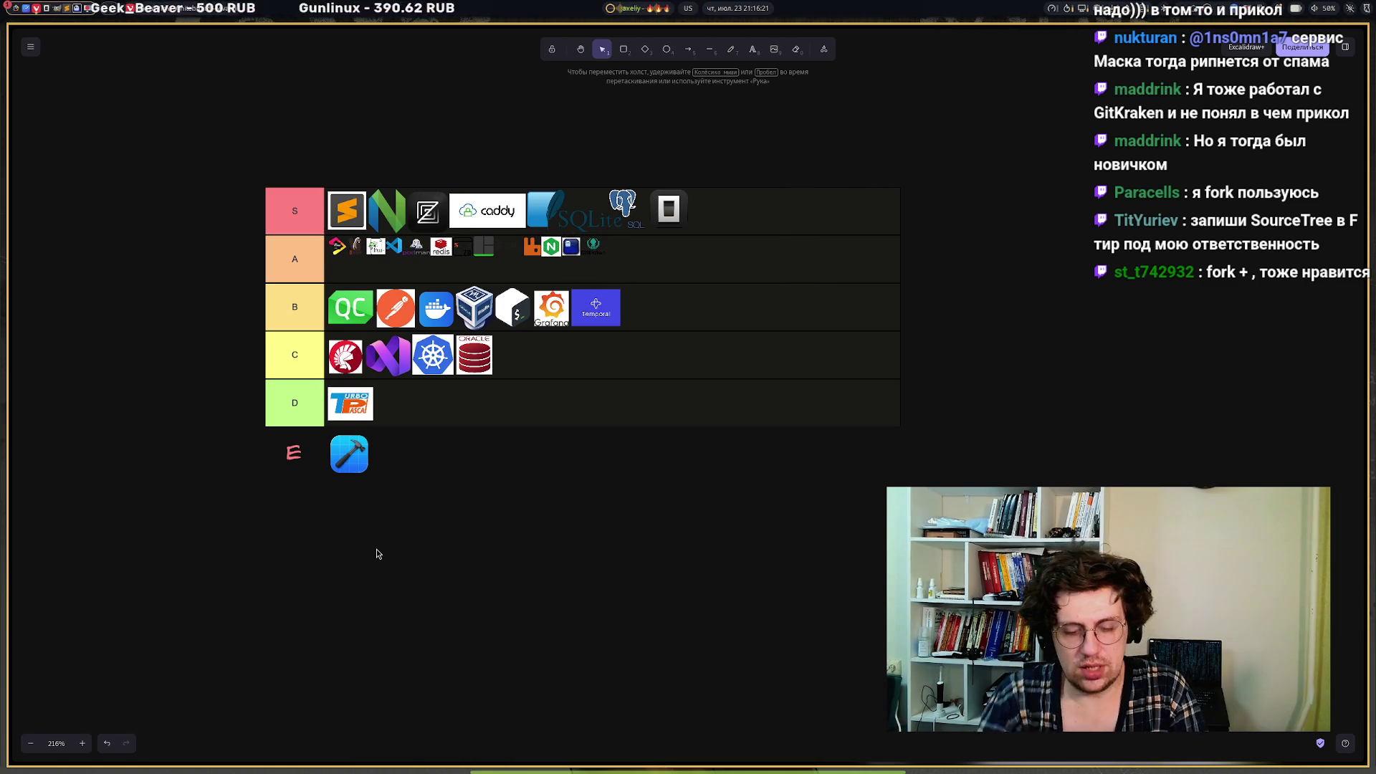
Launch Gittyup from the application launcher by searching 'git'.
key("super+space")
type("git")
key("Down")
key("Down")
key("Return")
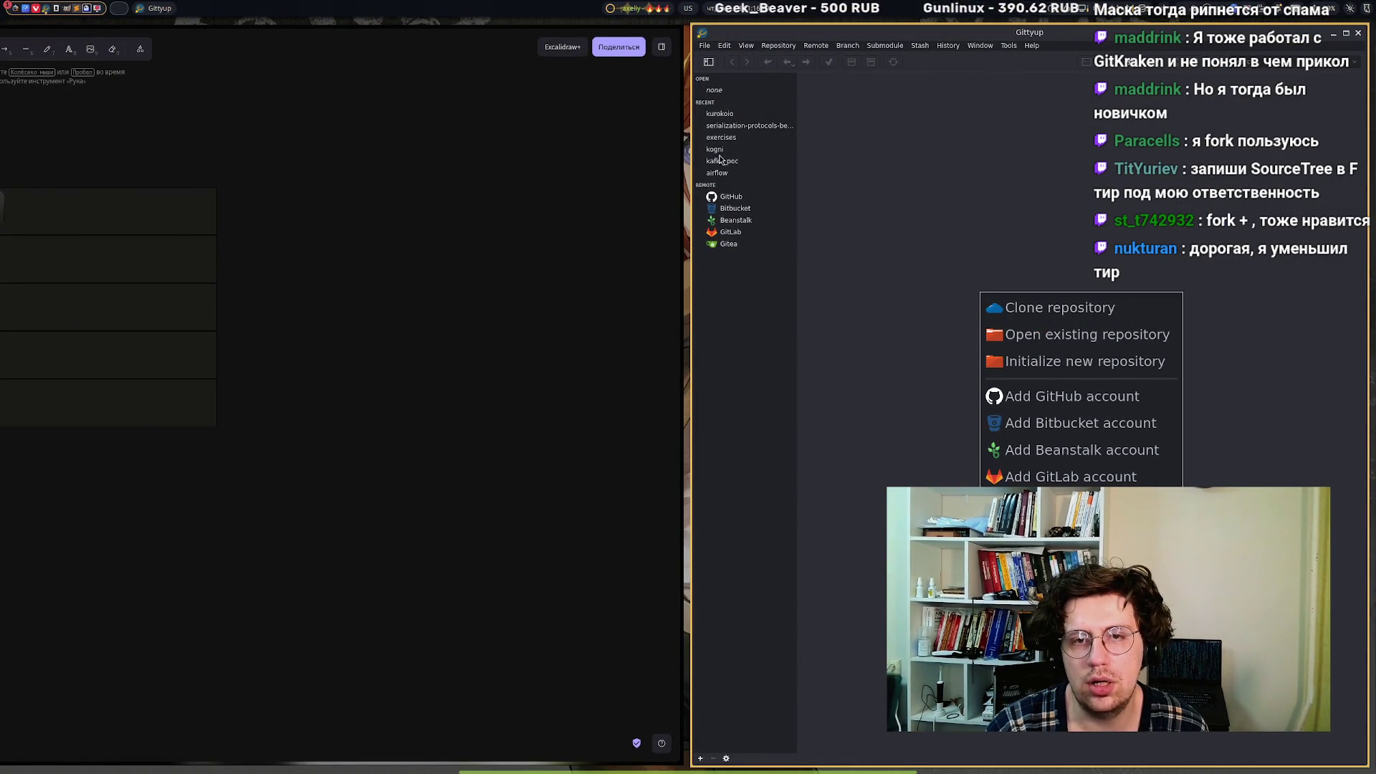
Open kurokoio in Gittyup, view the README fix and Add docstrings commits, then close Gittyup.
left_click(715, 114)
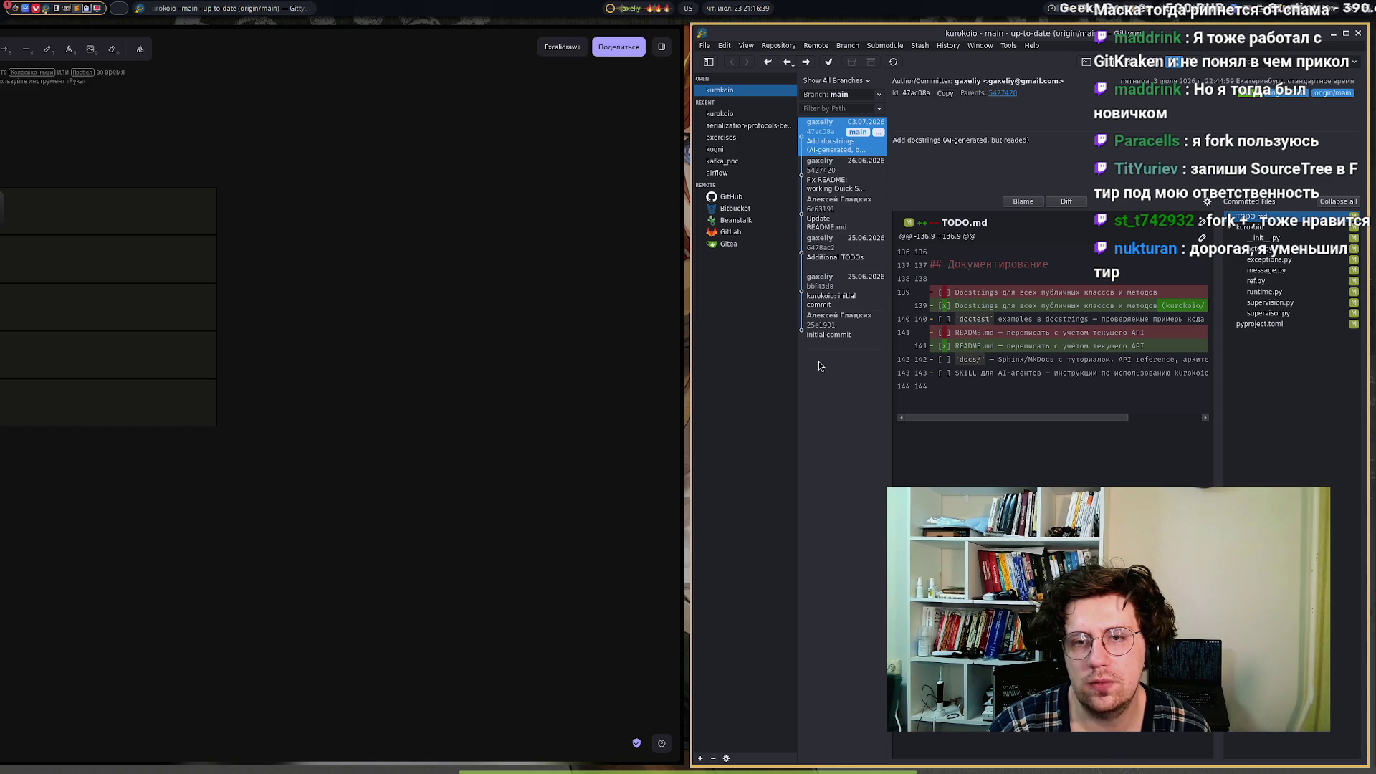
left_click(831, 185)
left_click(835, 148)
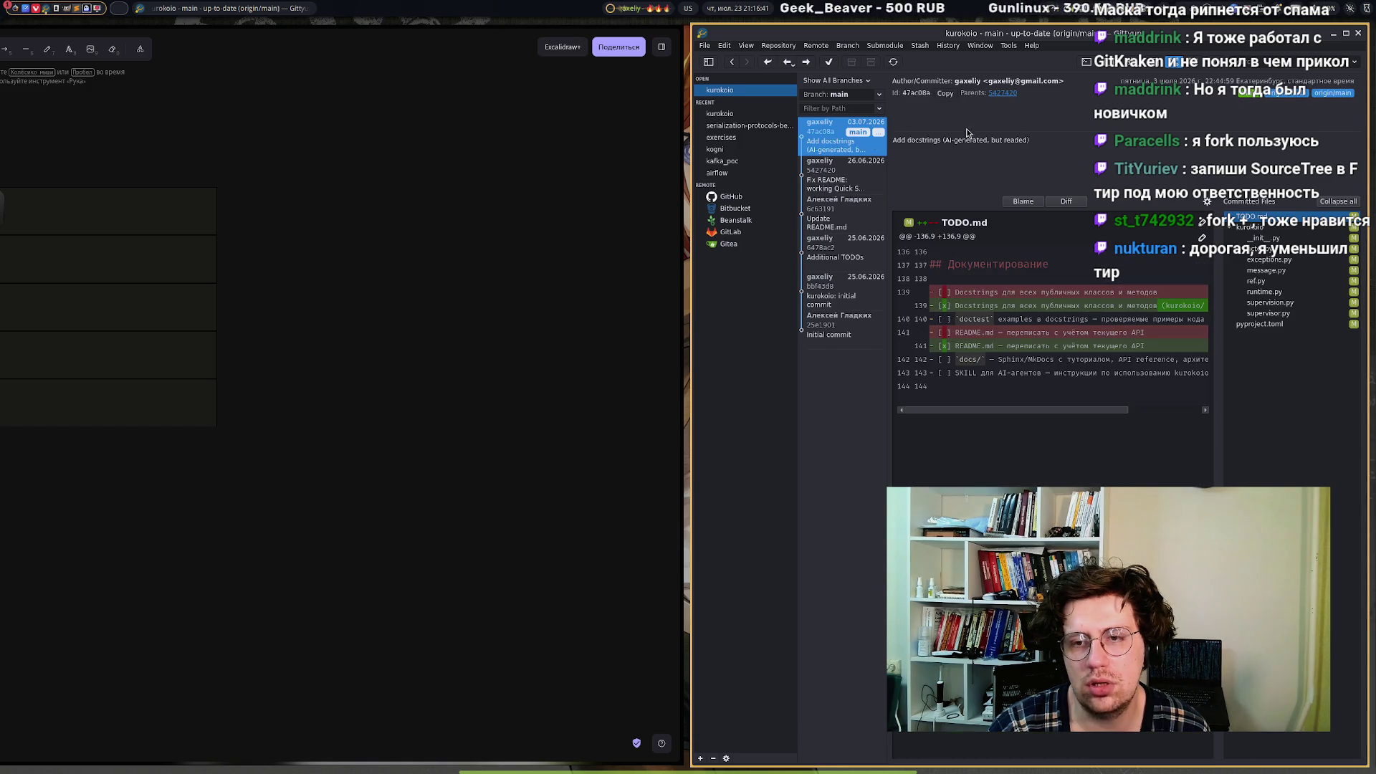
left_click(1358, 34)
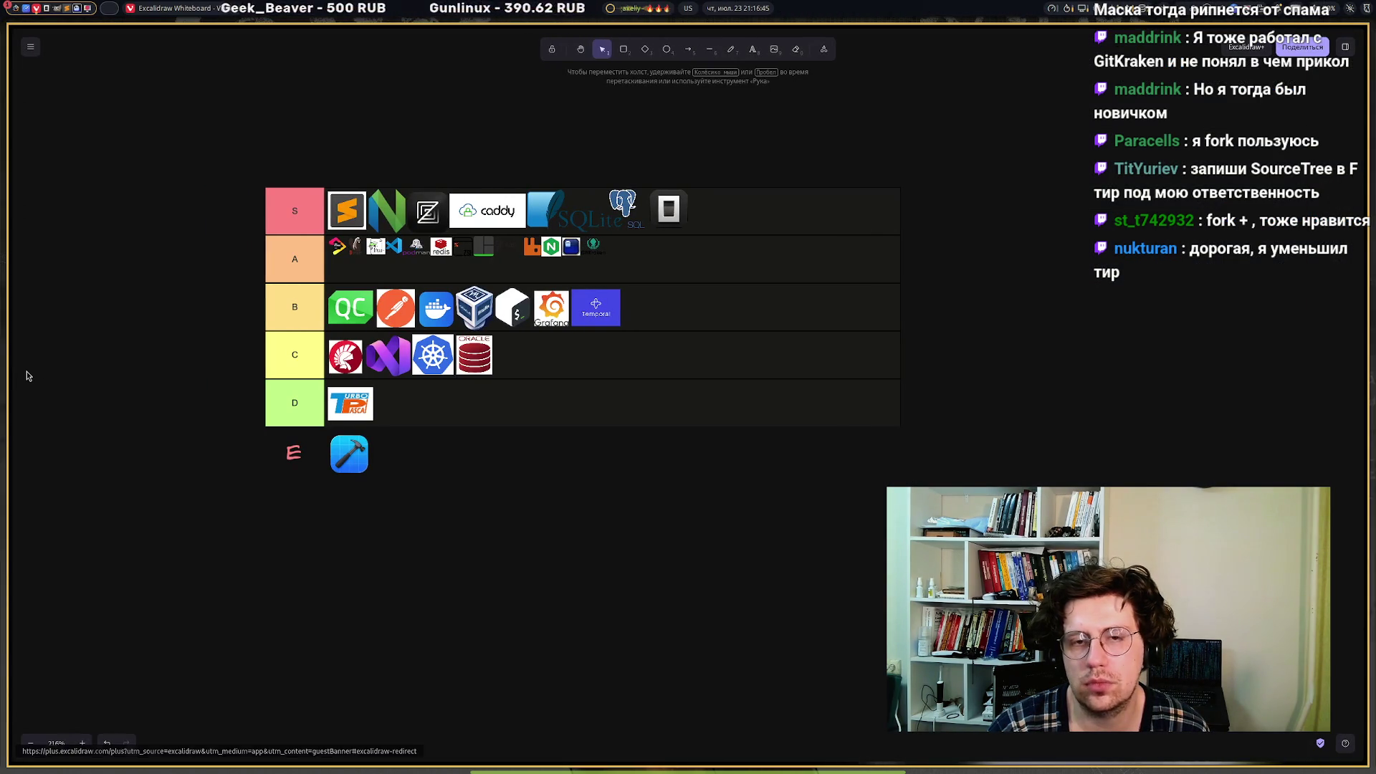
Change the GitKraken image search to 'gittyup' and run it.
mouse_move(10, 358)
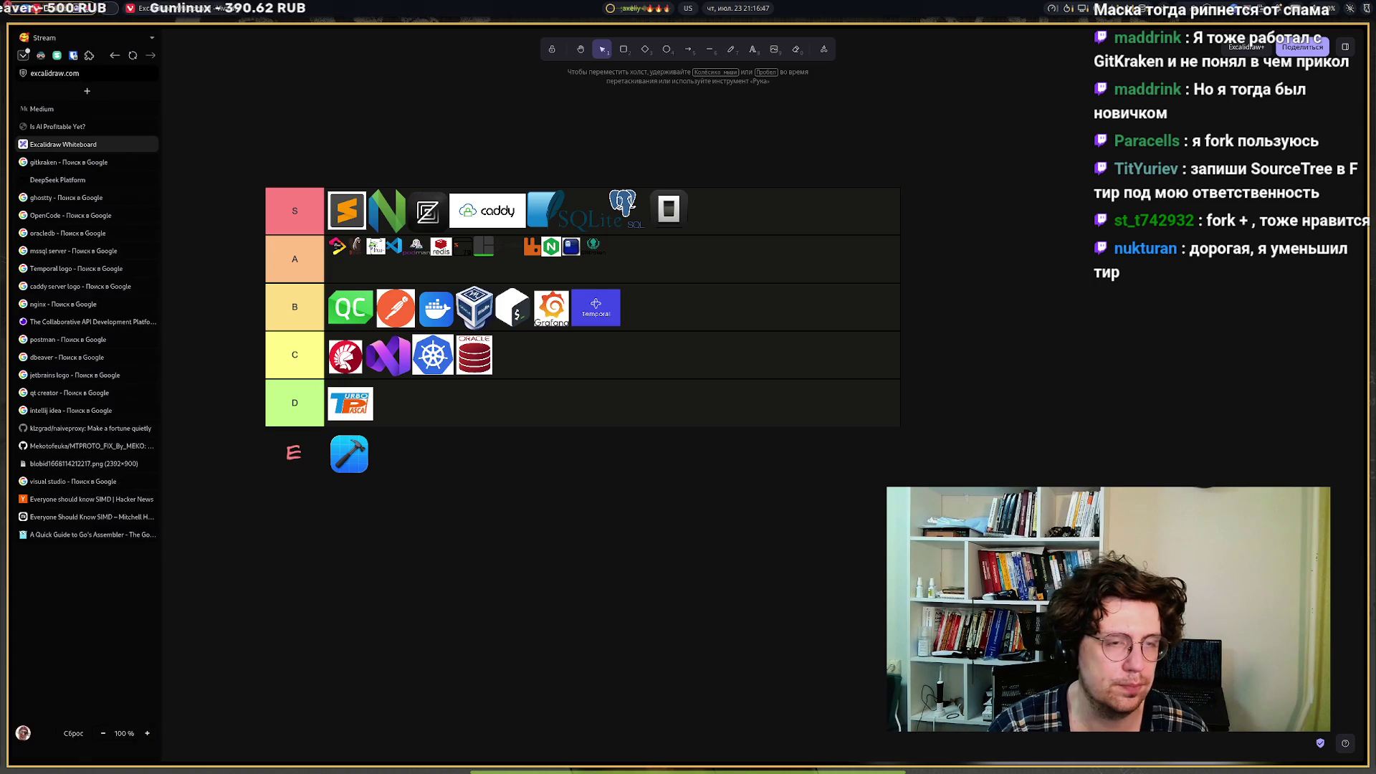
left_click(52, 163)
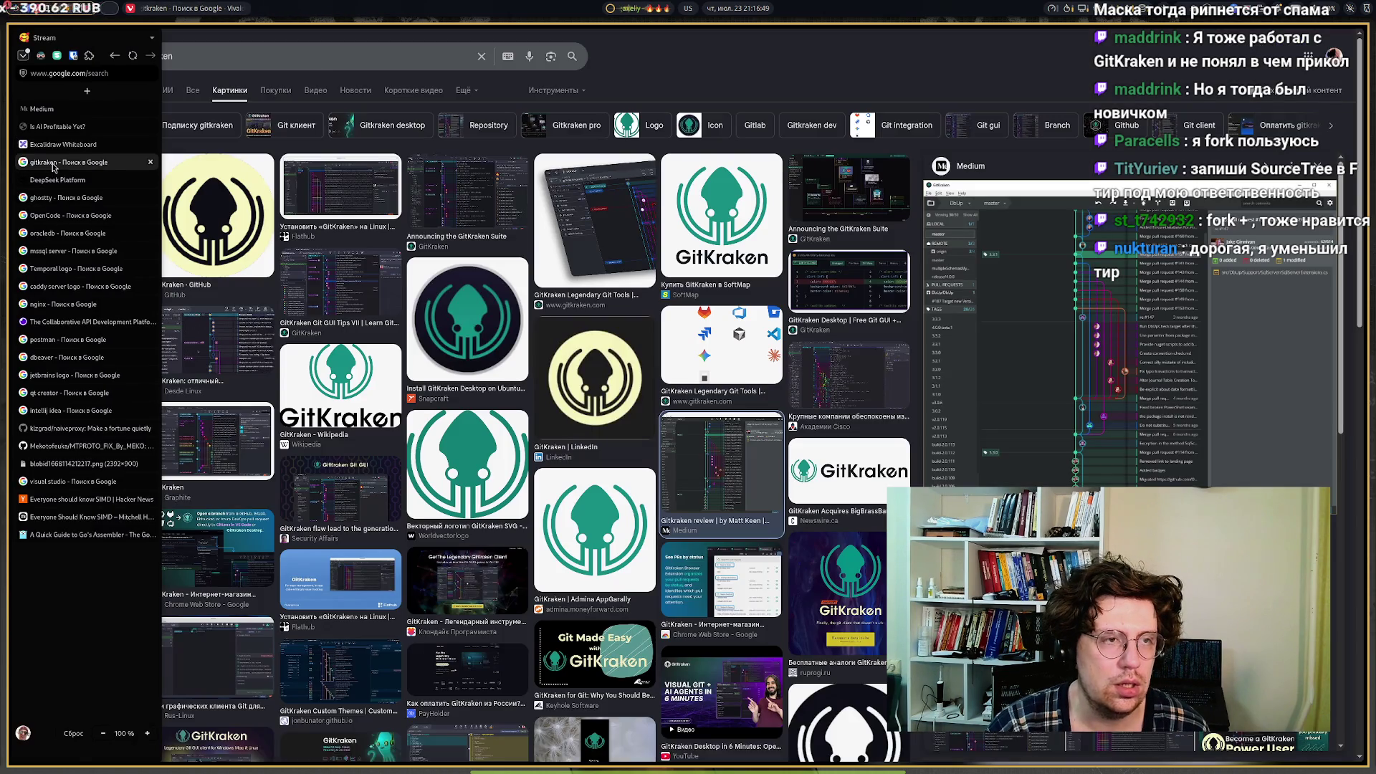
left_click(318, 58)
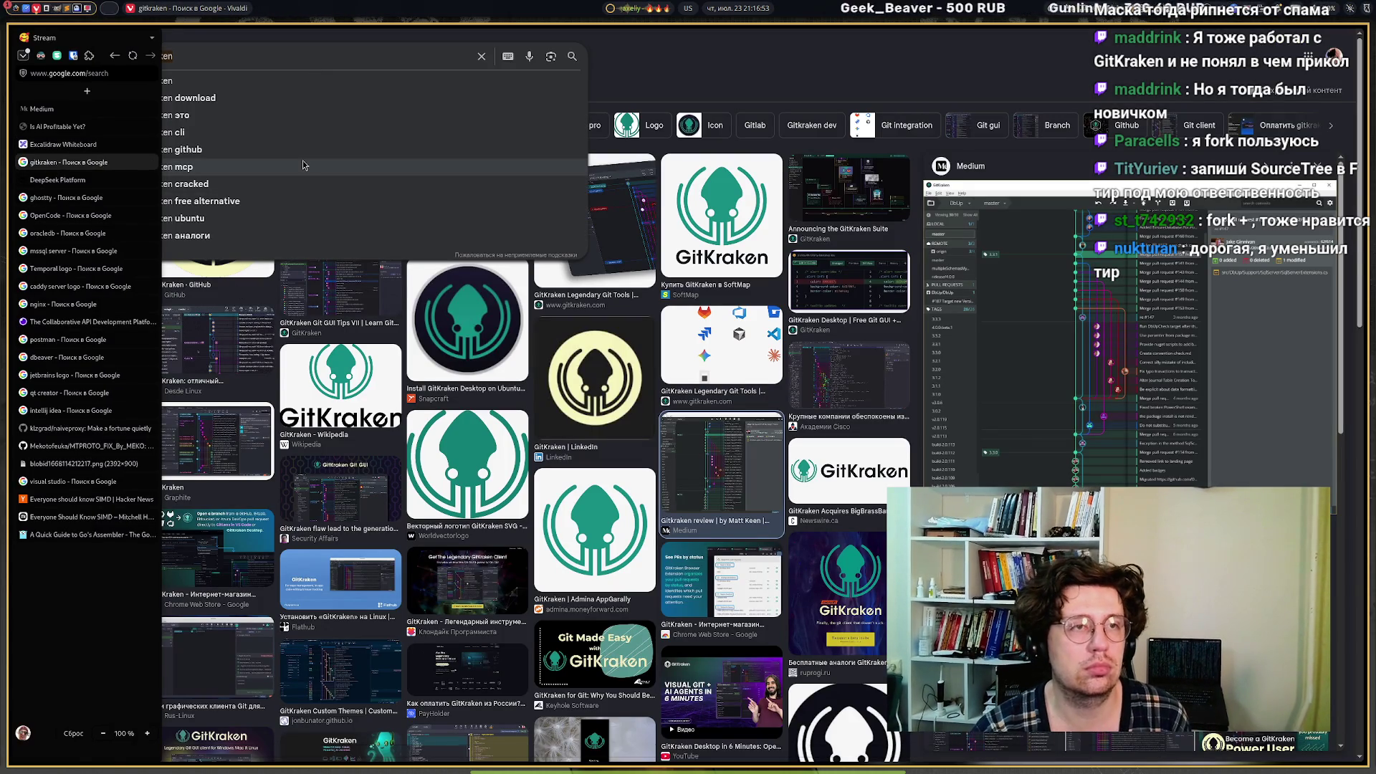
key("BackSpace")
key("BackSpace")
key("BackSpace")
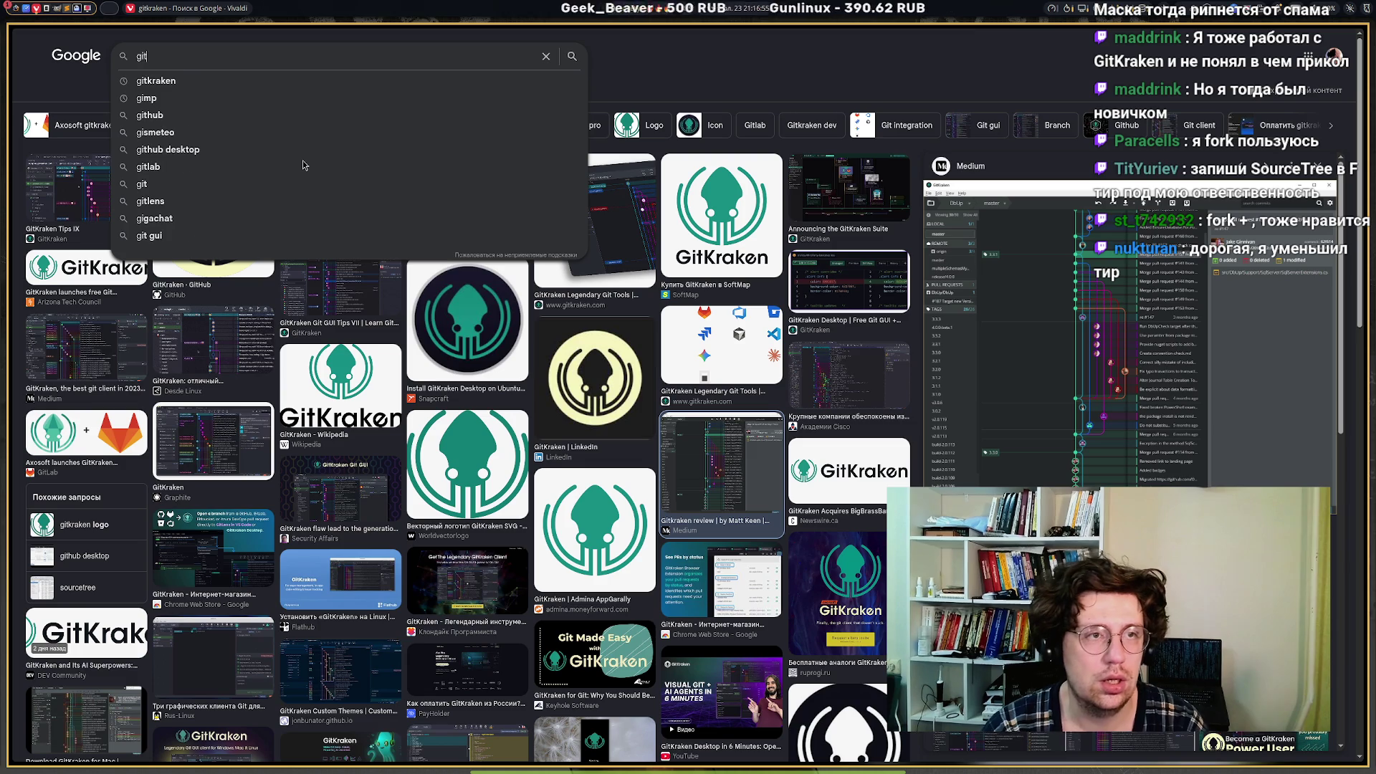
type("yup")
key("Return")
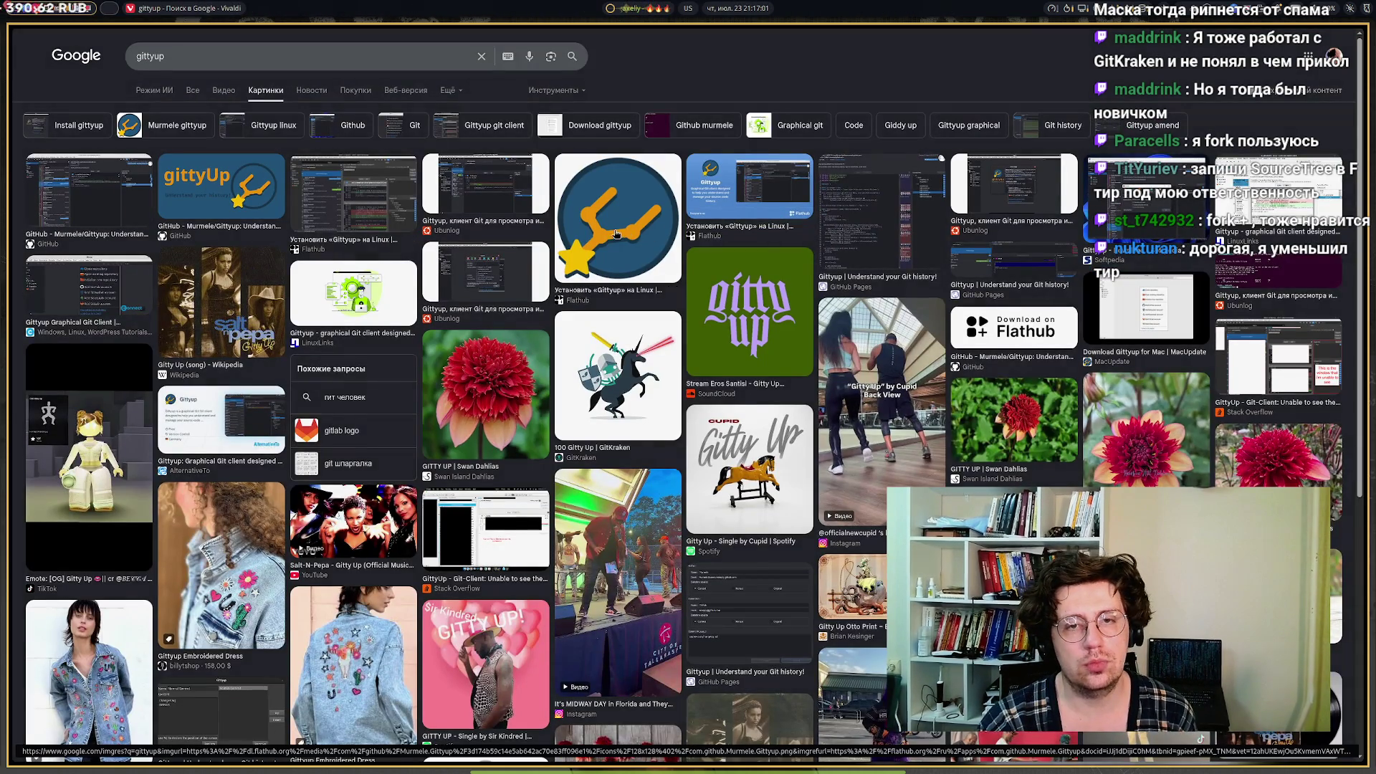
Copy the previewed Gittyup logo image and switch back to the Excalidraw tier list.
left_click(620, 235)
right_click(1091, 236)
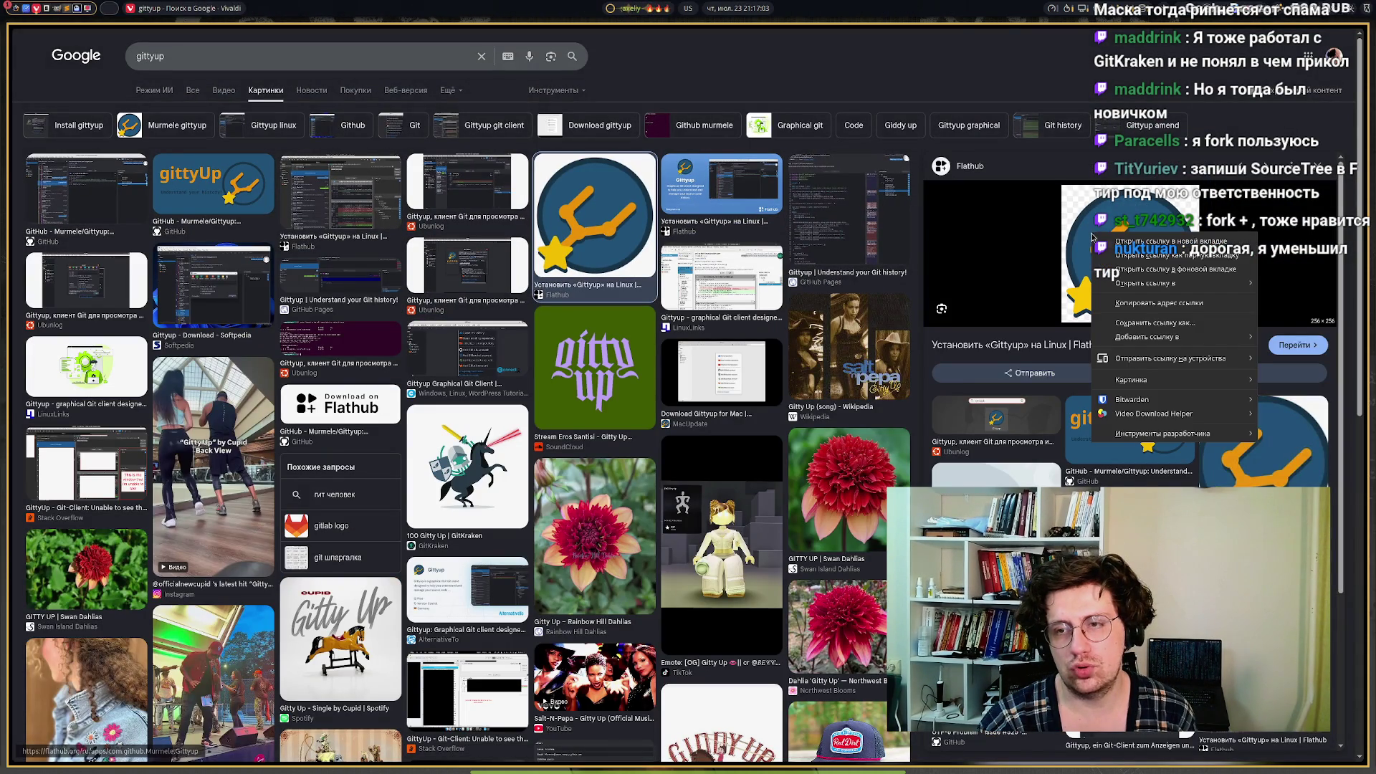
mouse_move(1147, 379)
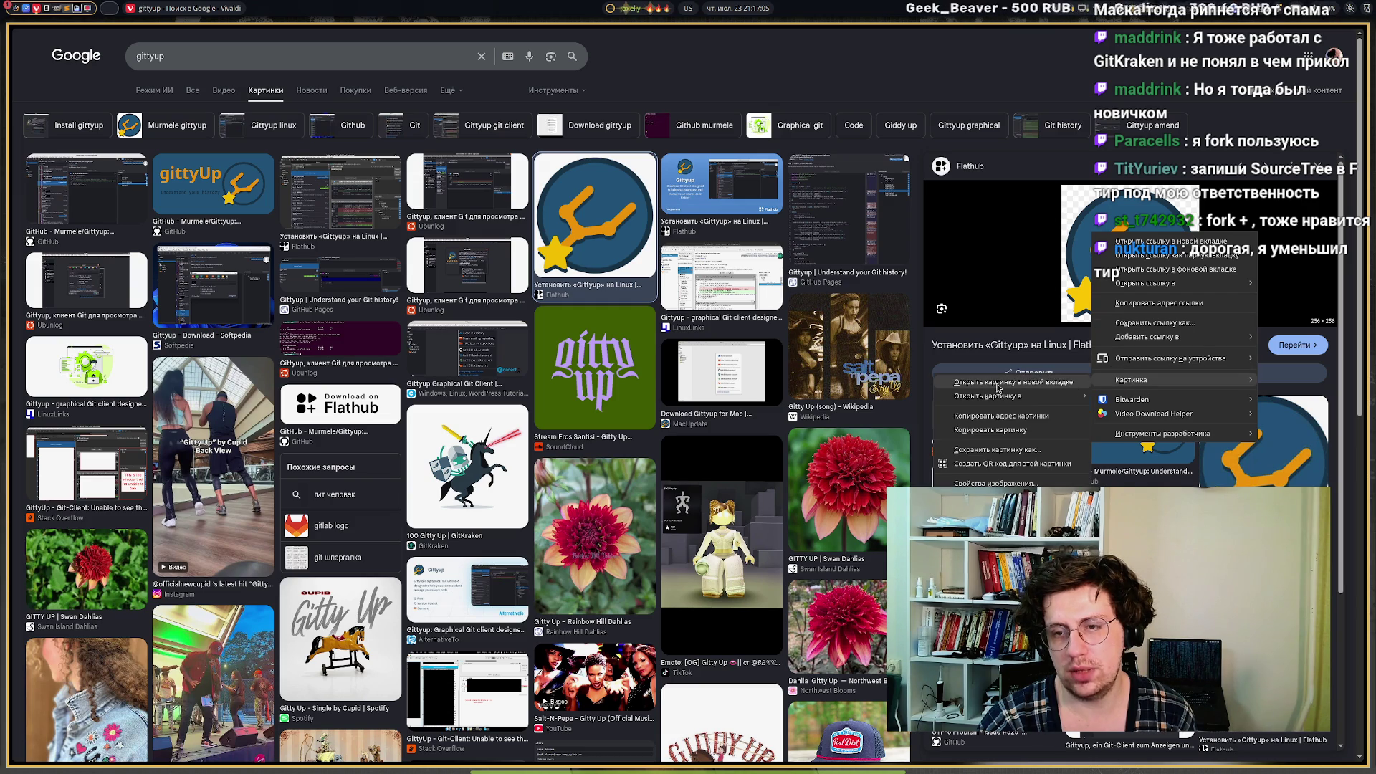
left_click(972, 433)
mouse_move(40, 359)
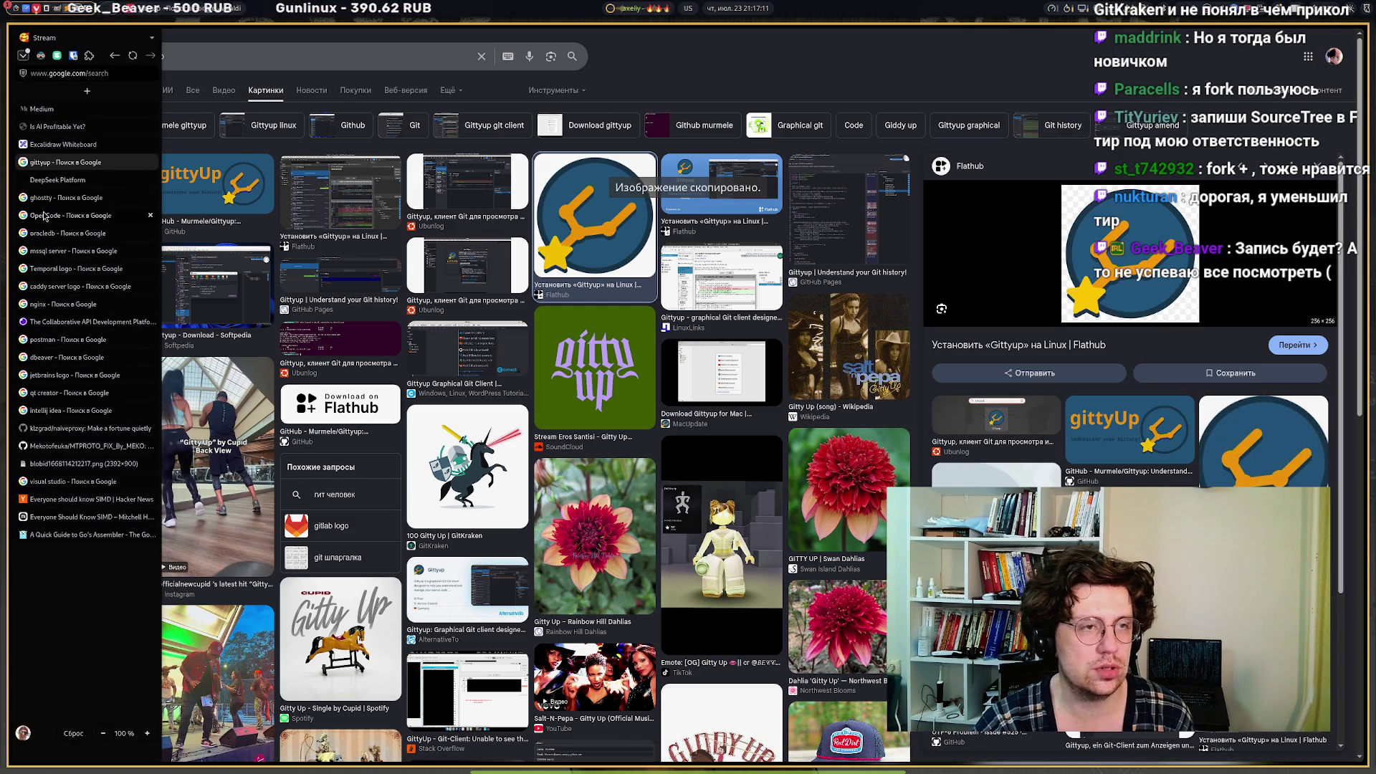
key("ctrl+Tab")
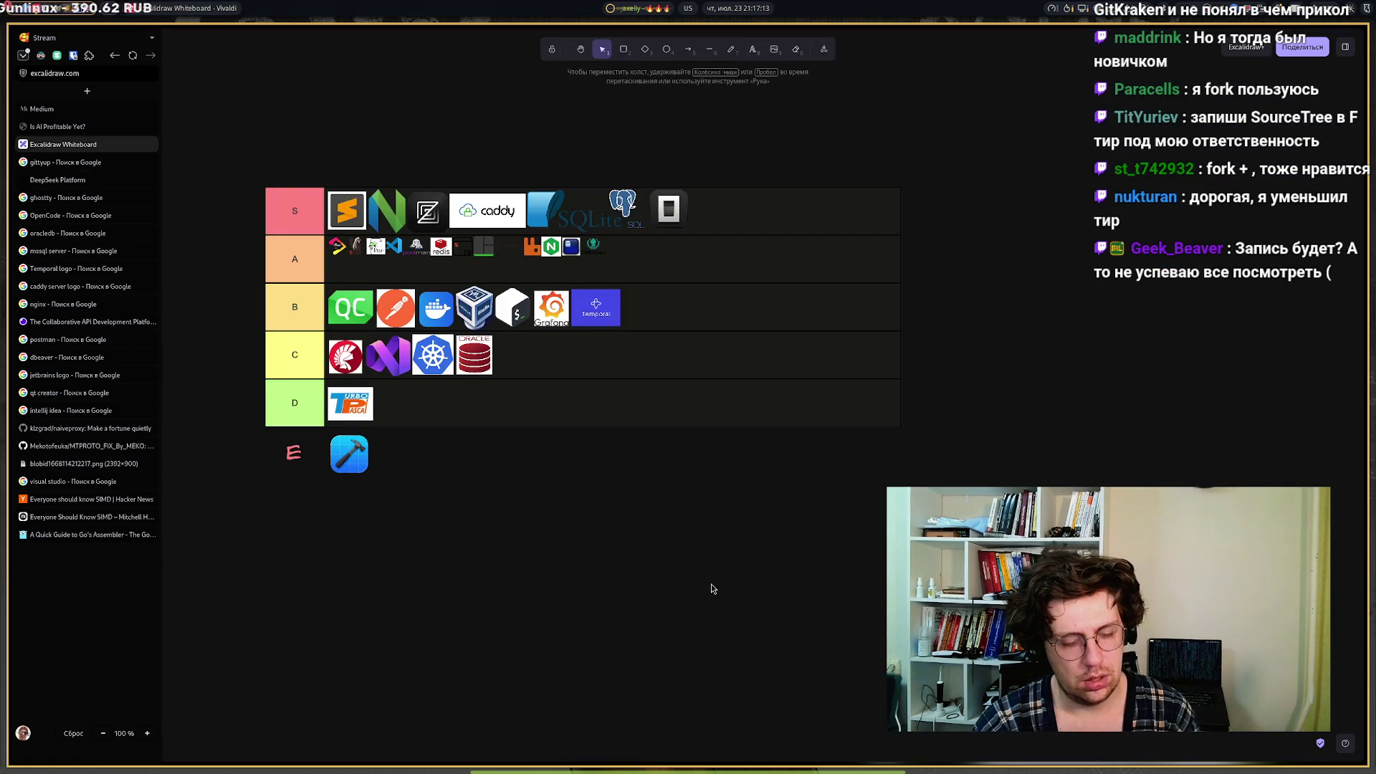
Paste the Gittyup logo and shrink it to an icon after GitKraken in row A.
key("ctrl+v")
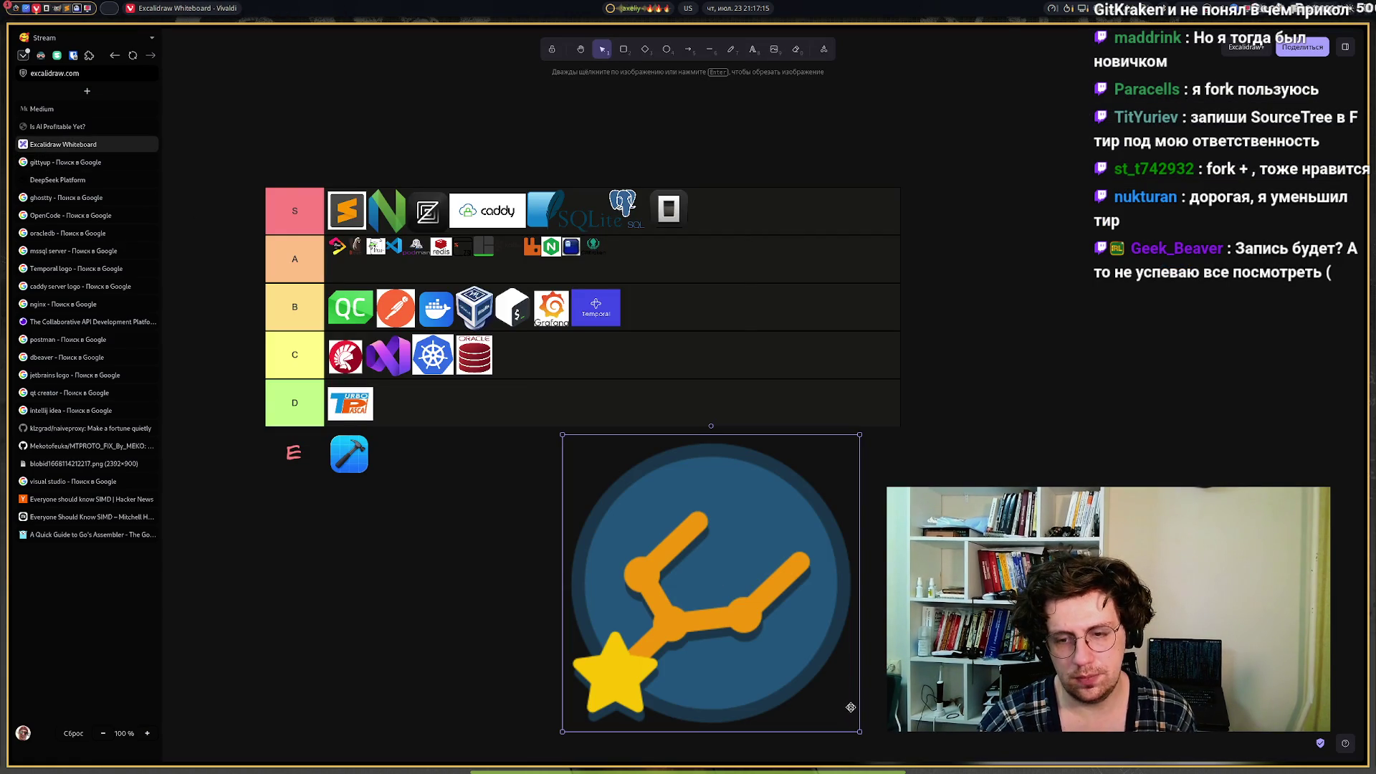
mouse_move(860, 732)
left_mouse_down()
mouse_move(607, 480)
mouse_move(565, 466)
mouse_move(629, 251)
mouse_move(615, 255)
left_mouse_up()
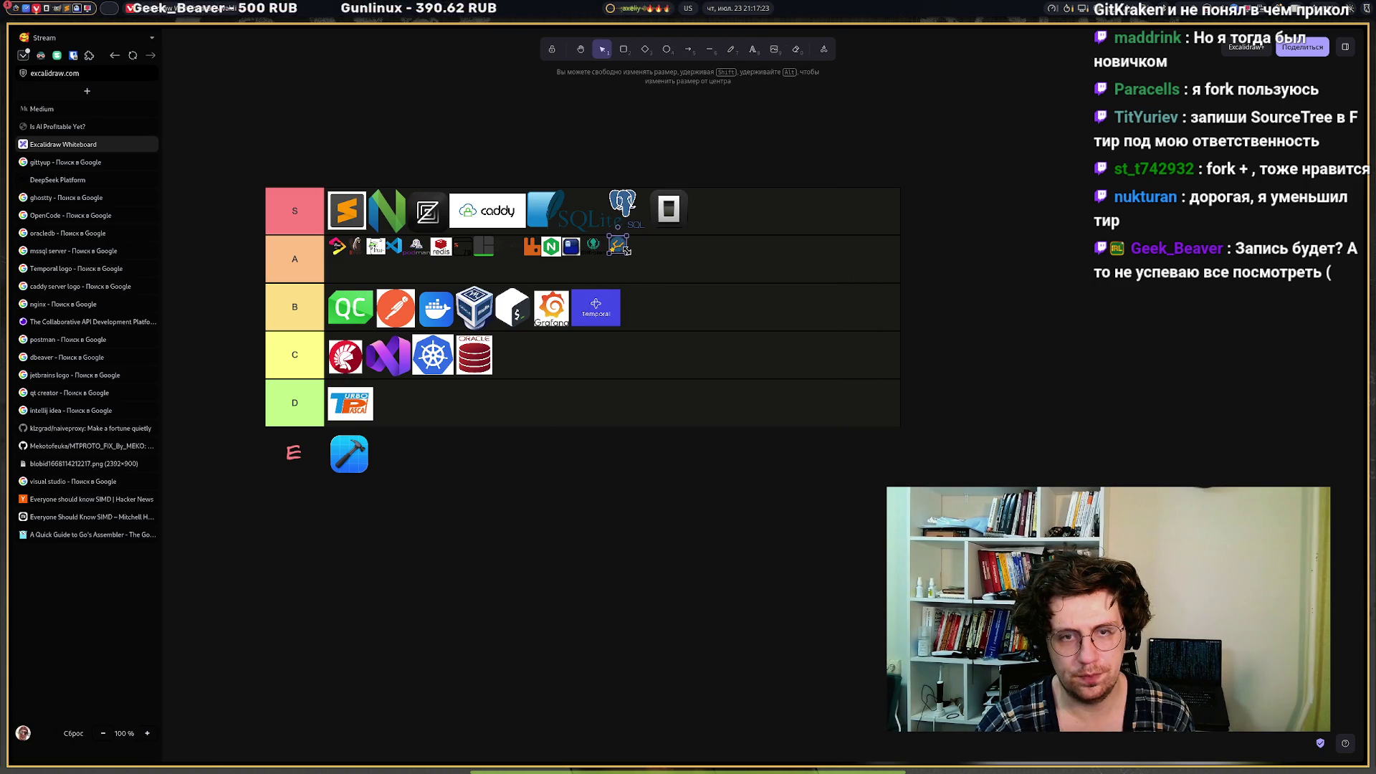
left_click_drag(642, 269, 629, 255)
left_click(647, 538)
Replace the ghostty image search with 'tortoisegit' and run it.
left_click(61, 198)
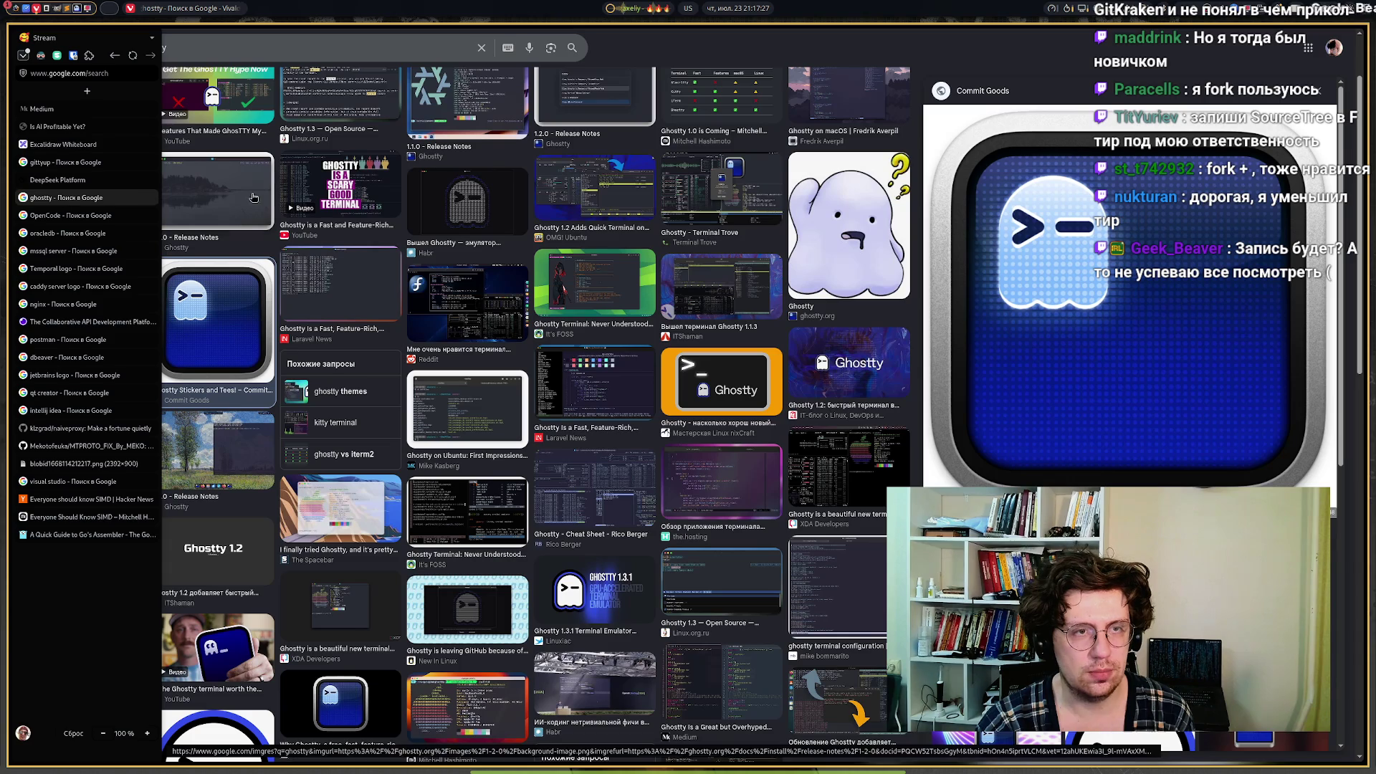
left_click(262, 48)
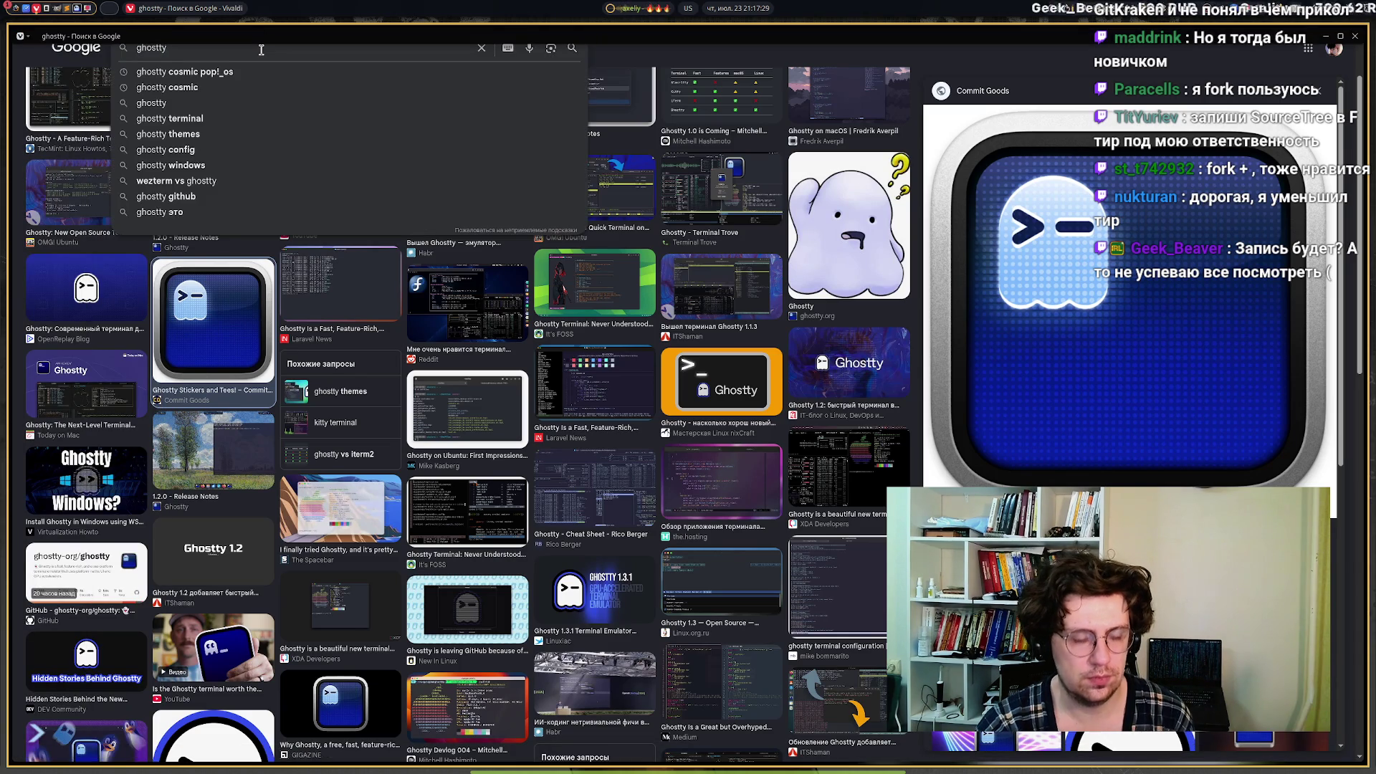
key("ctrl+a")
type("tor")
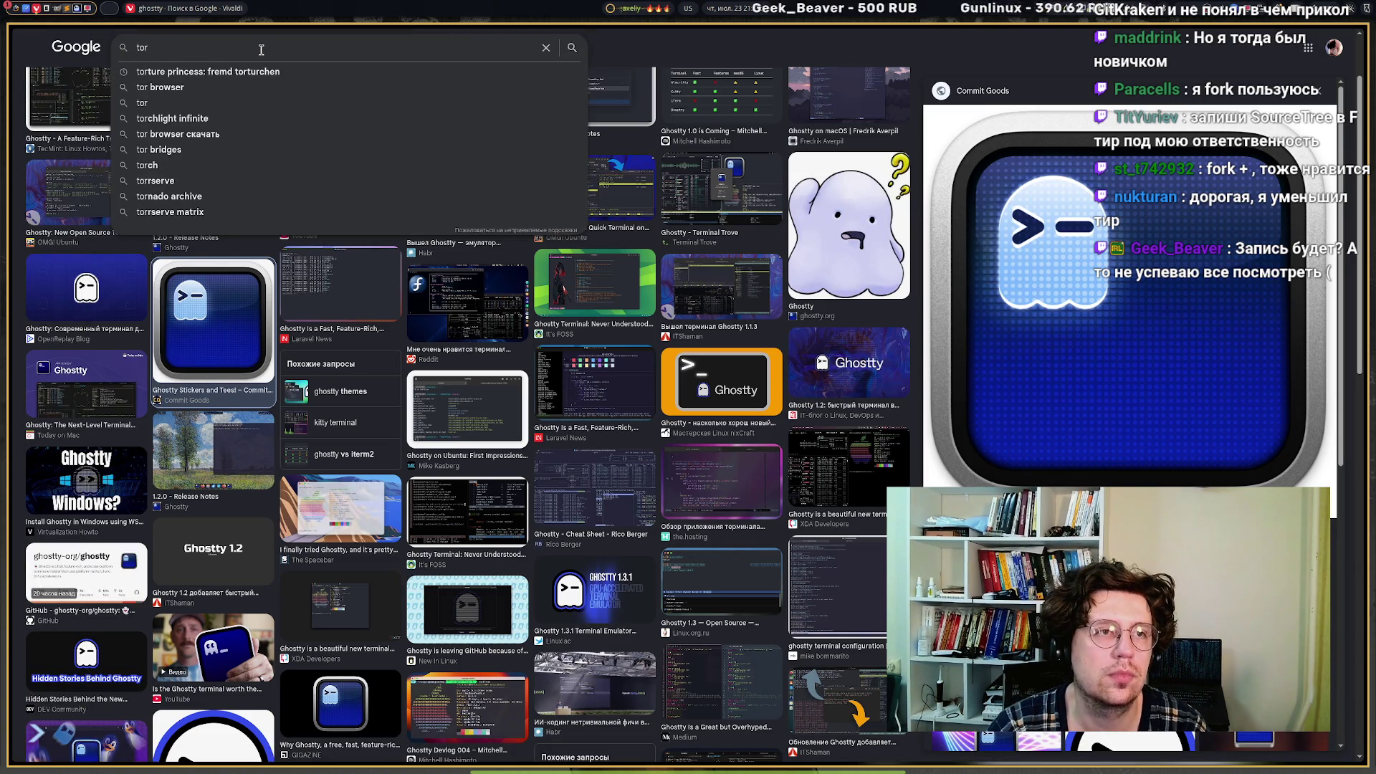
type("tuise")
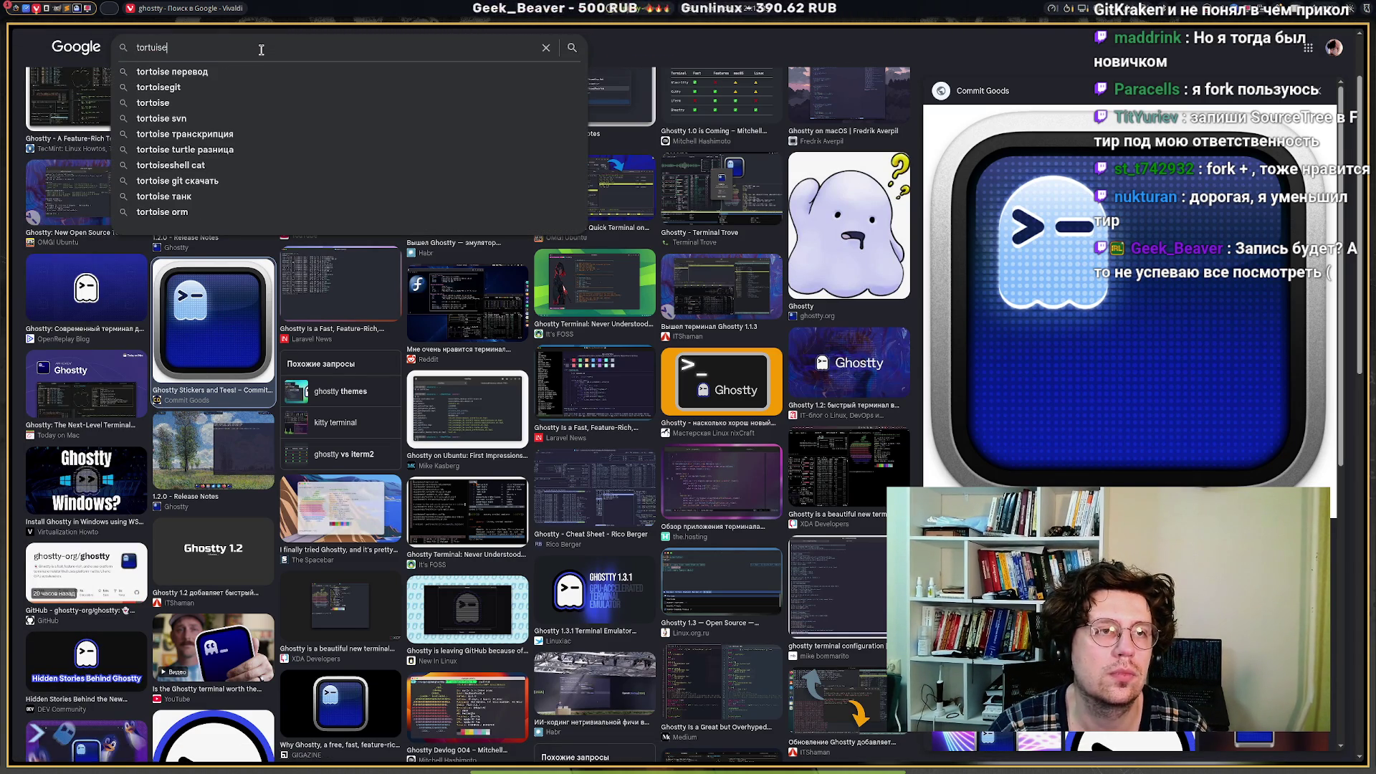
key("Down")
key("Down")
key("Return")
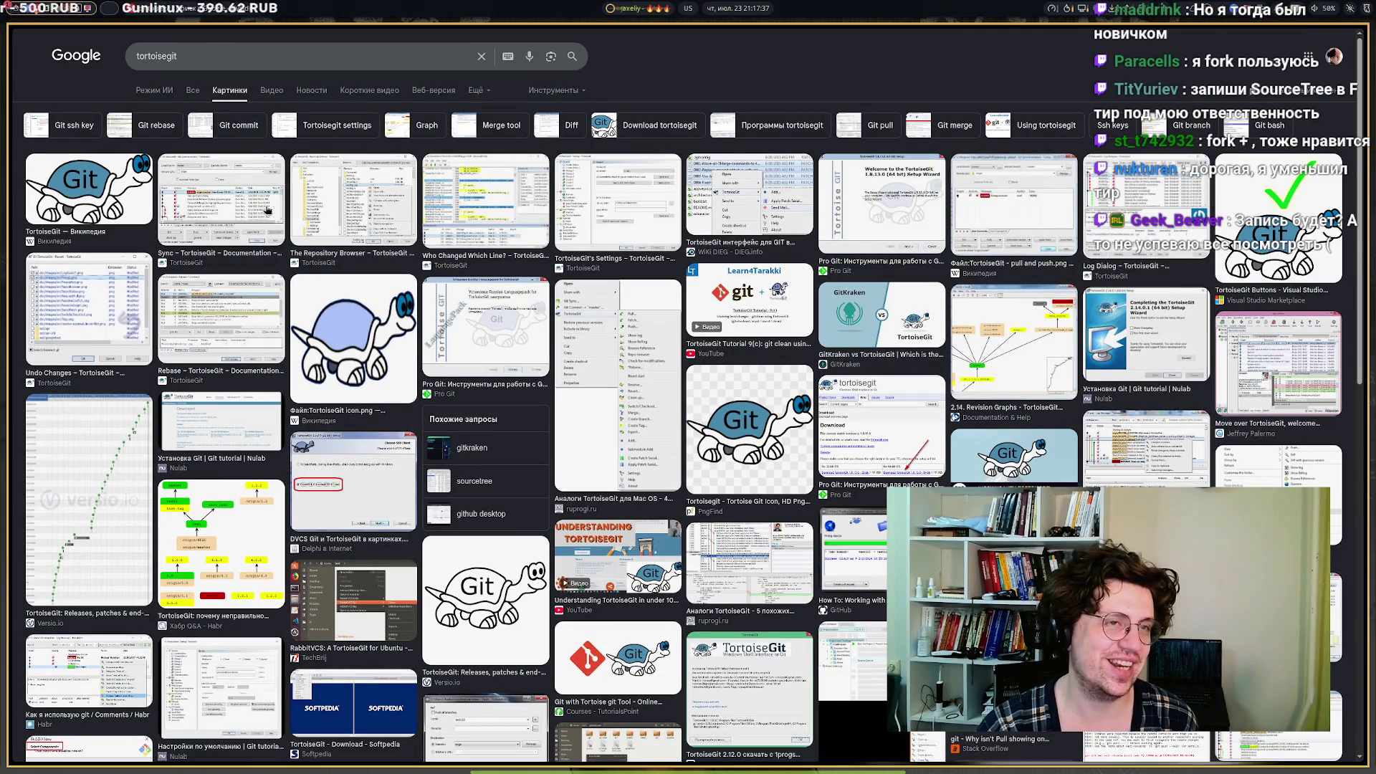
Copy the TortoiseGit turtle logo from its Wikipedia result and return to the tier list.
left_click(243, 204)
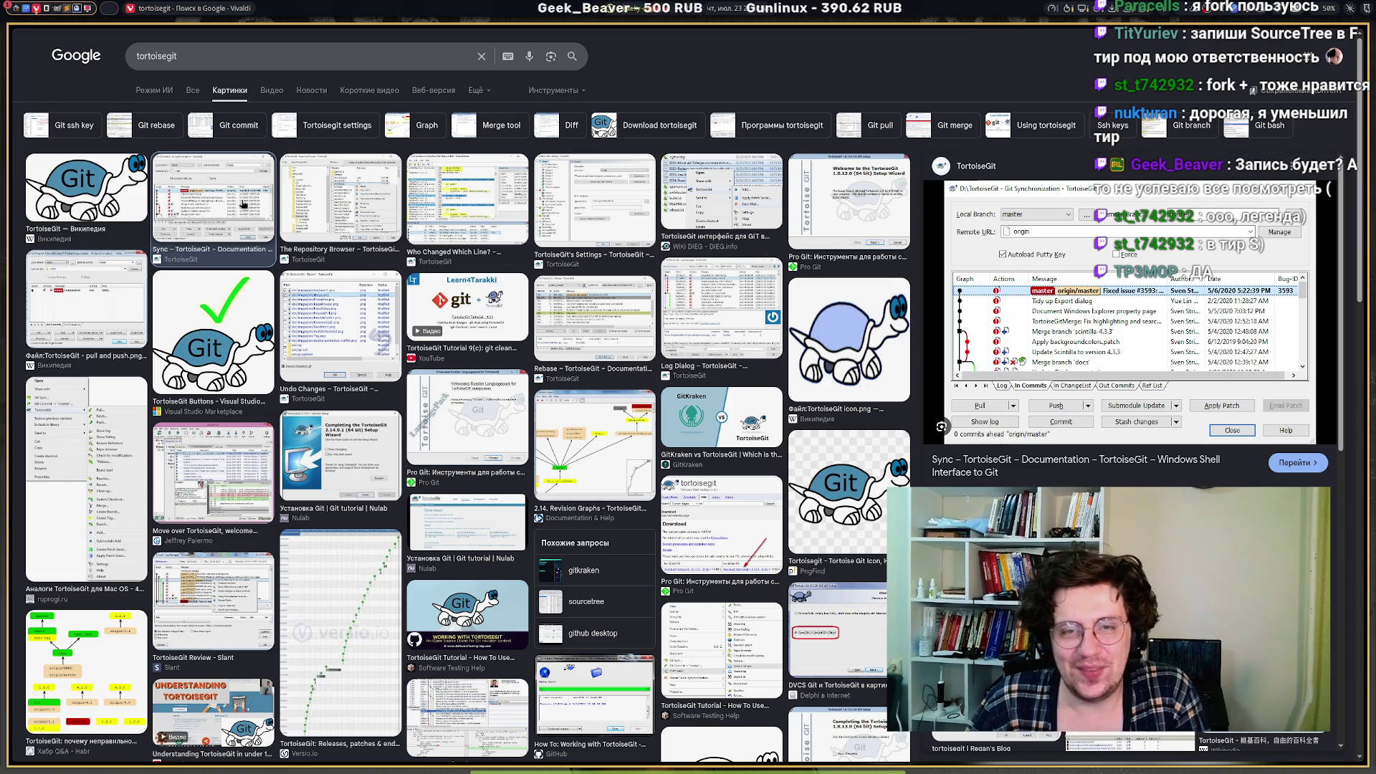
left_click(427, 195)
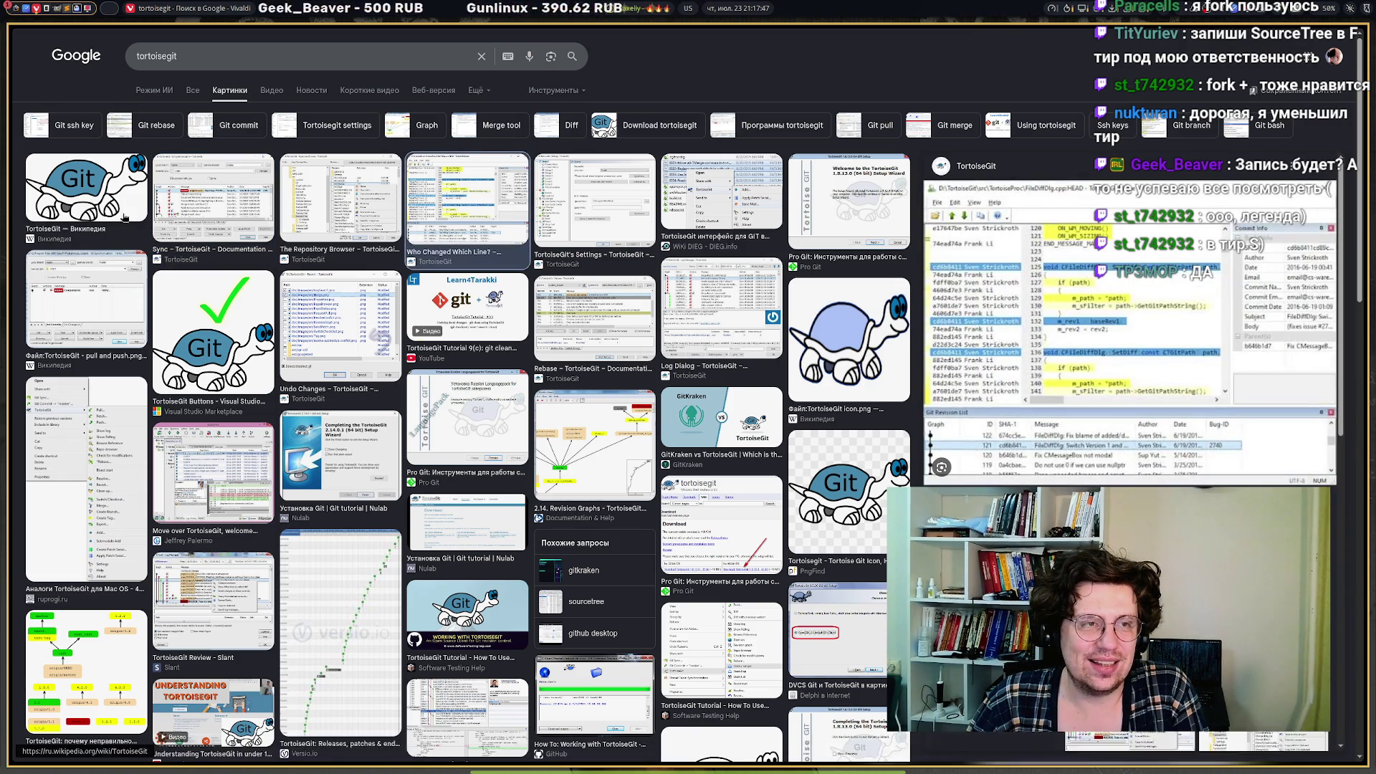
left_click(88, 202)
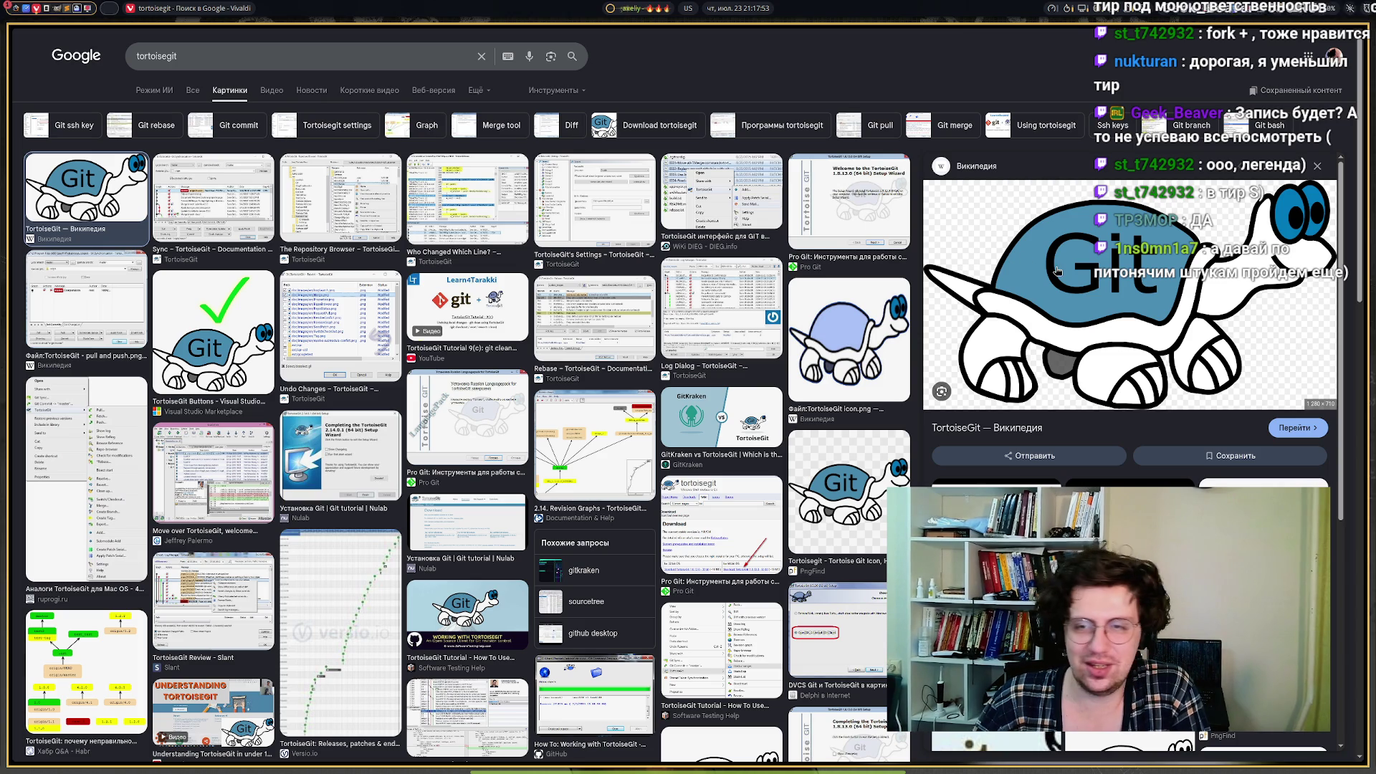
right_click(1042, 239)
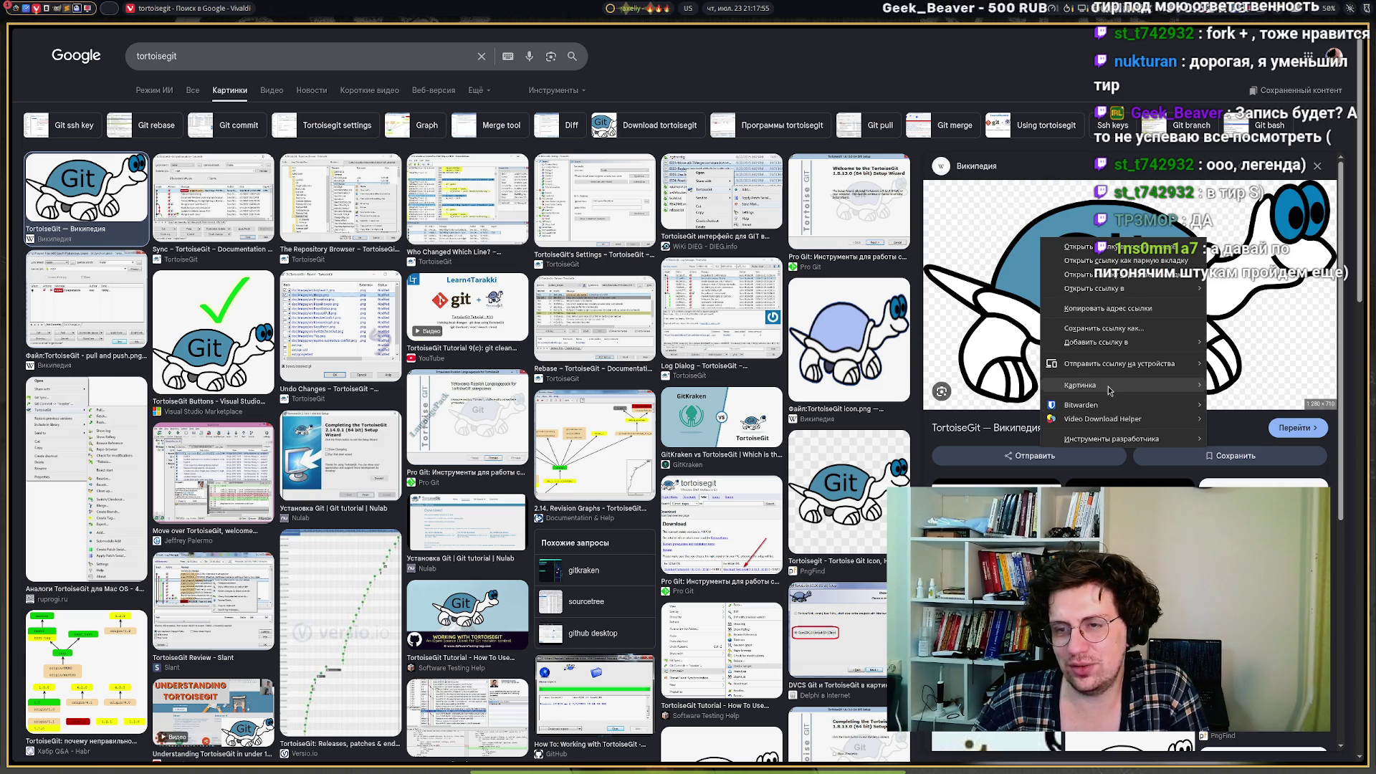
mouse_move(1109, 391)
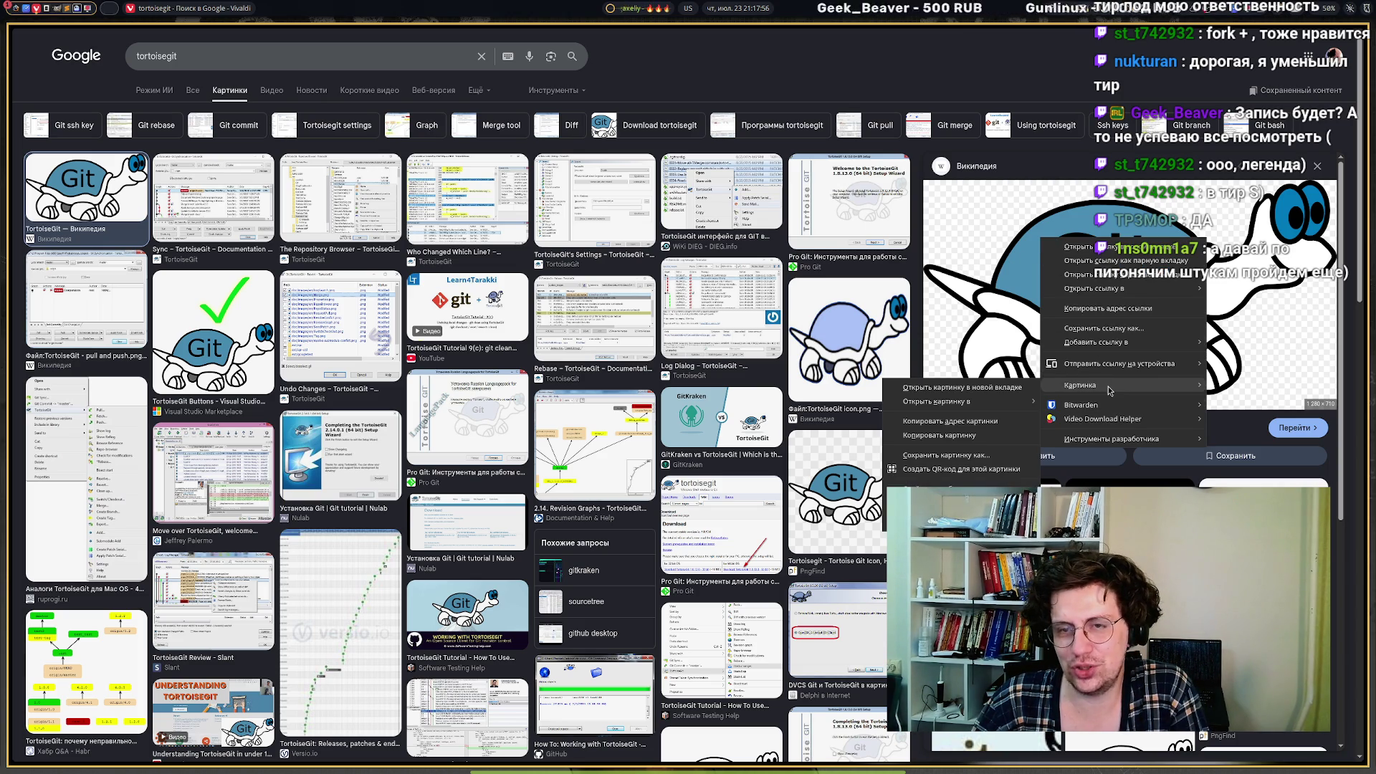
left_click(923, 436)
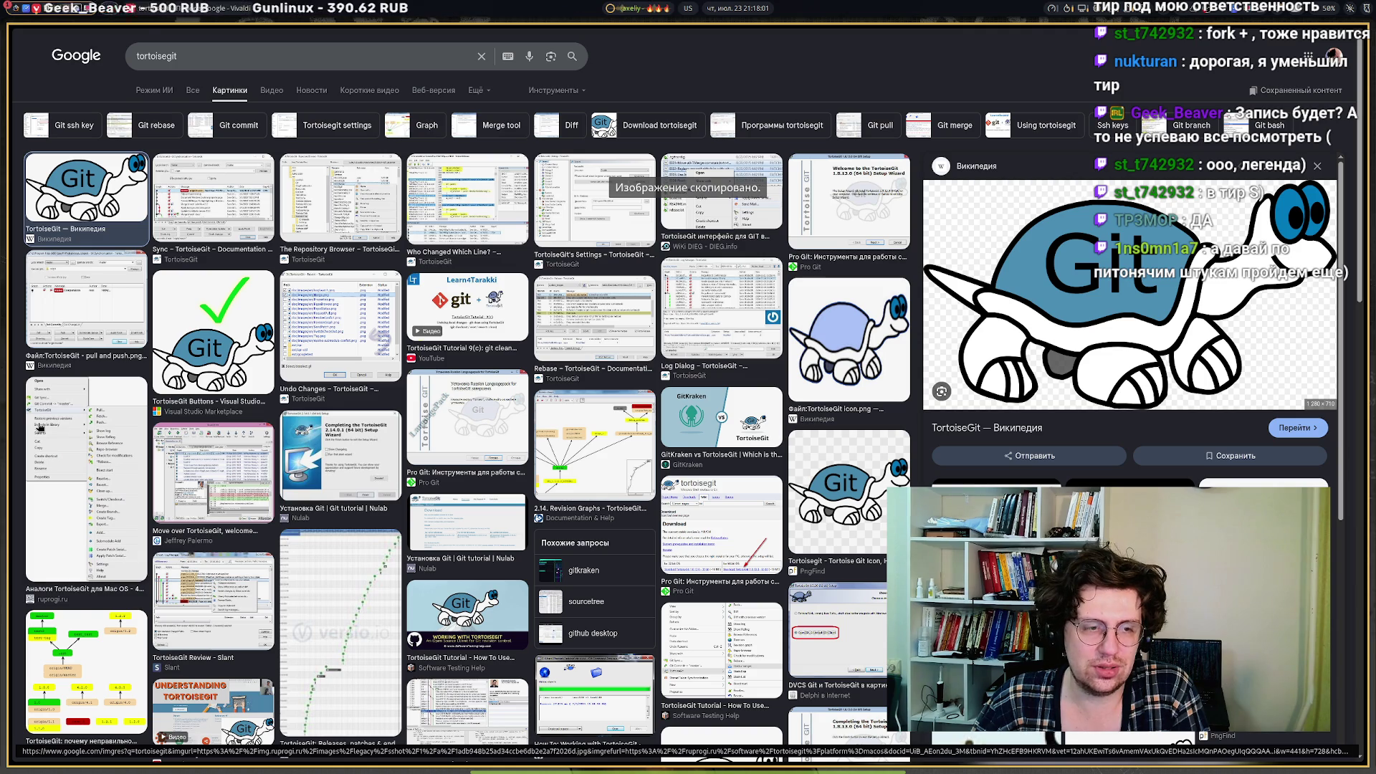
mouse_move(48, 206)
left_click(61, 144)
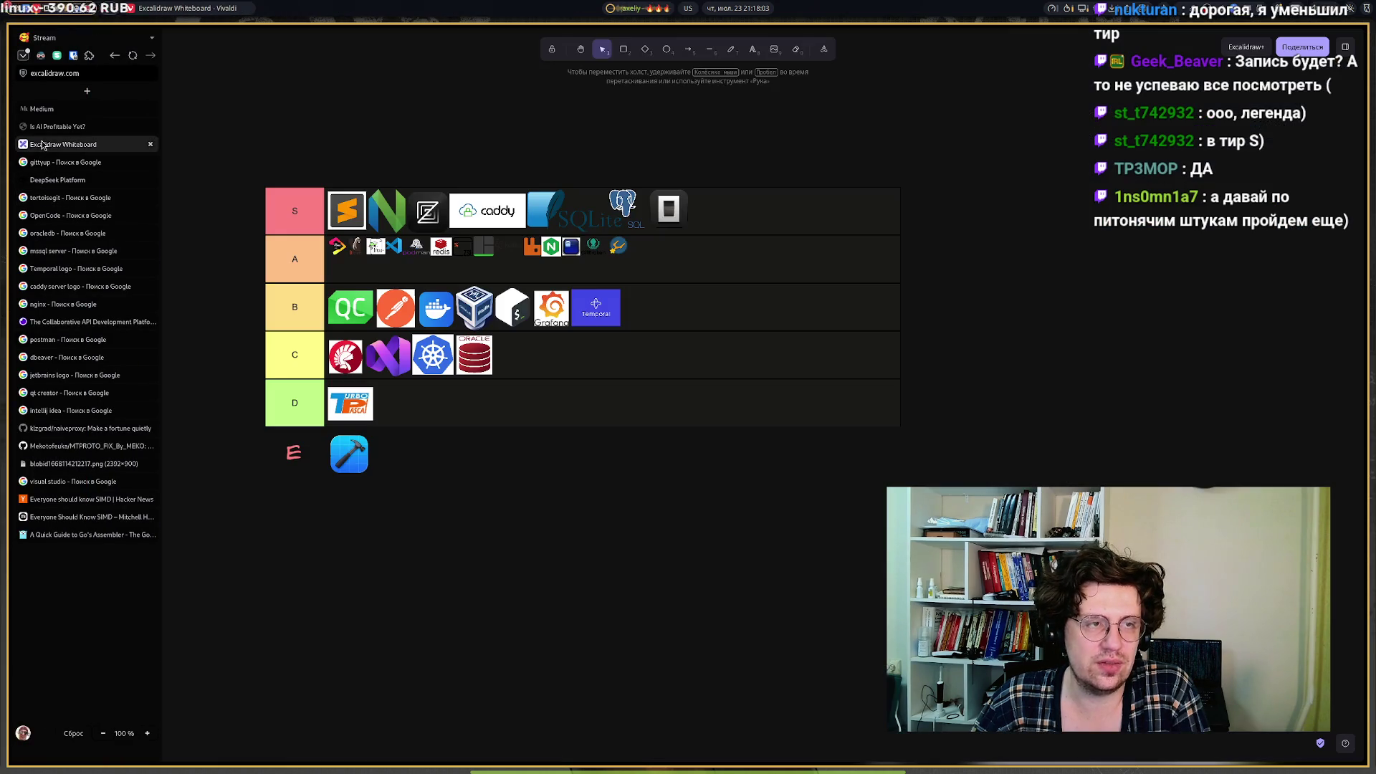
Paste the TortoiseGit logo, shrink it to icon size and move it into row A's second line.
key("ctrl+v")
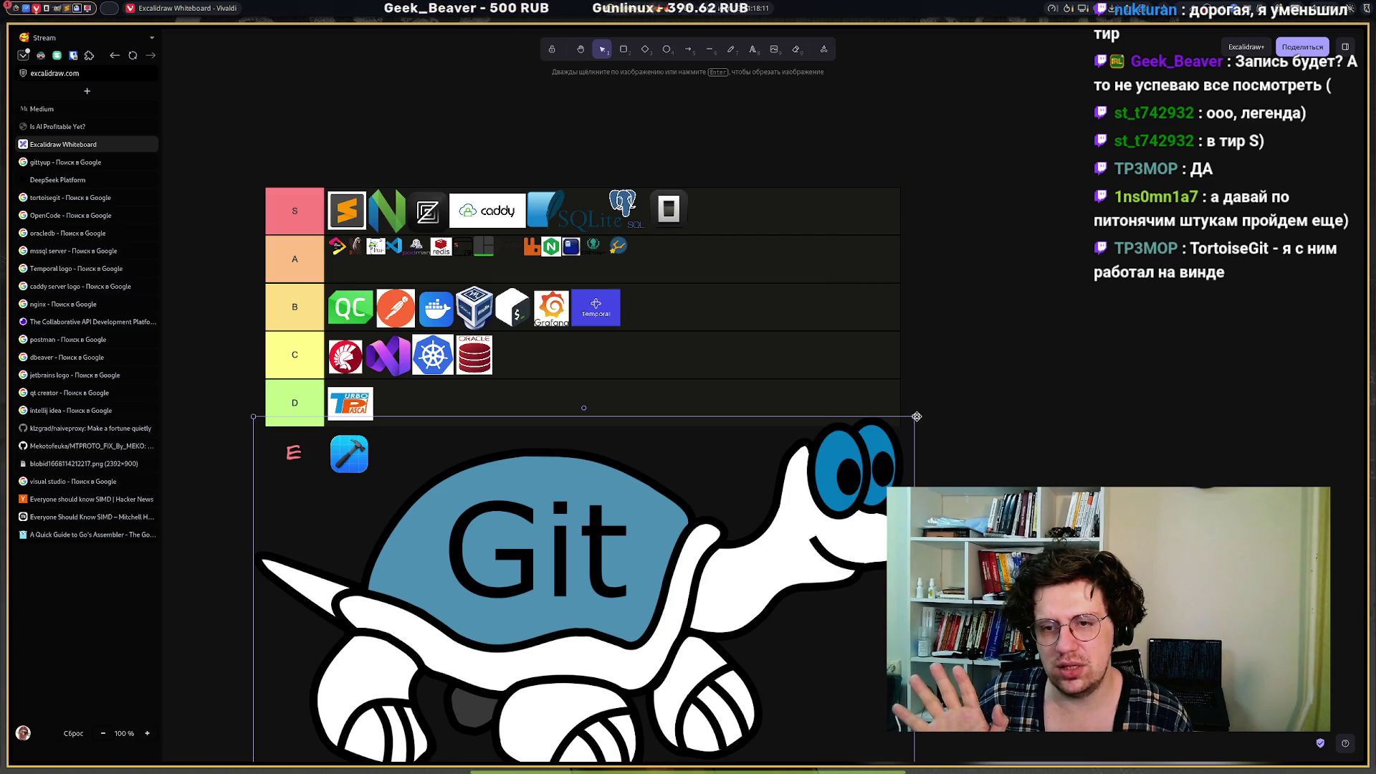
mouse_move(914, 417)
left_mouse_down()
mouse_move(734, 507)
mouse_move(333, 659)
mouse_move(278, 736)
mouse_move(360, 610)
mouse_move(396, 590)
left_mouse_up()
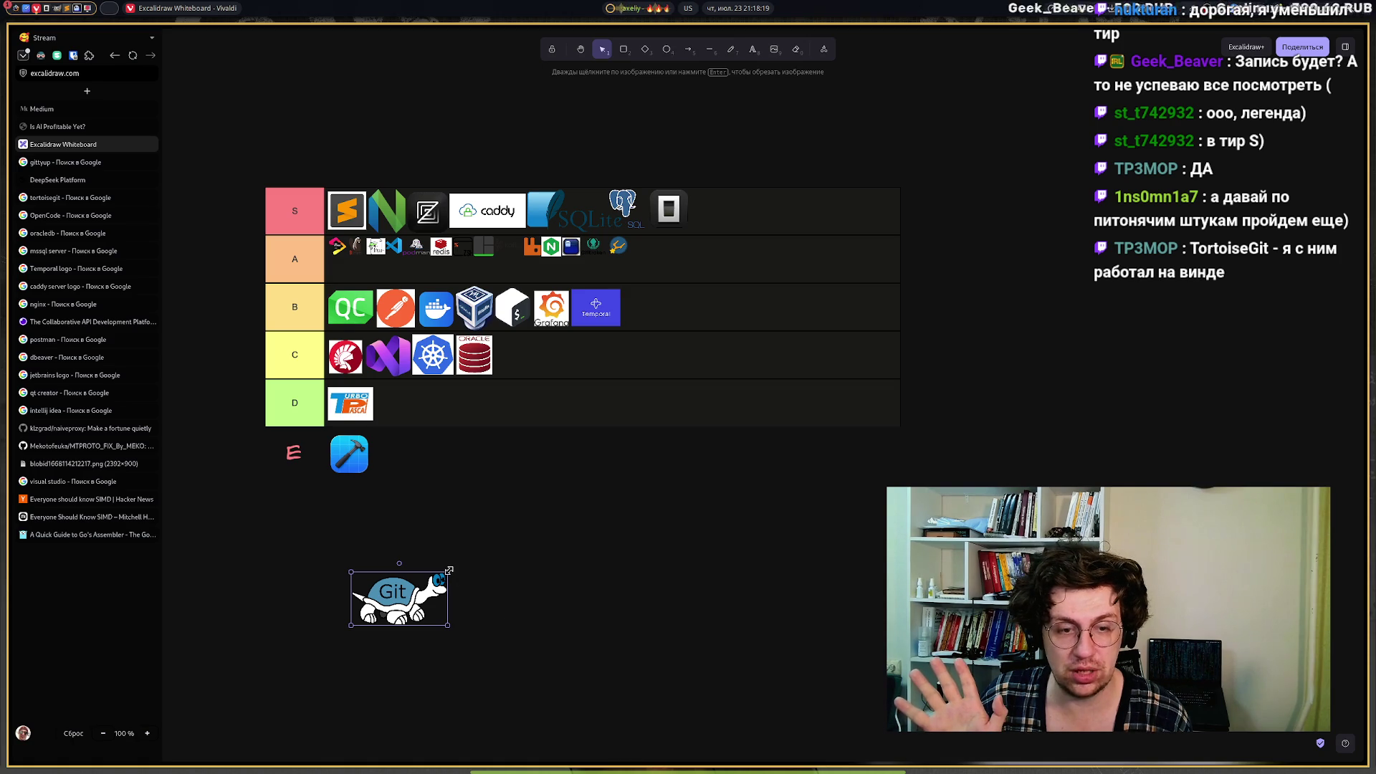
mouse_move(447, 570)
left_mouse_down()
mouse_move(375, 606)
mouse_move(345, 271)
left_mouse_up()
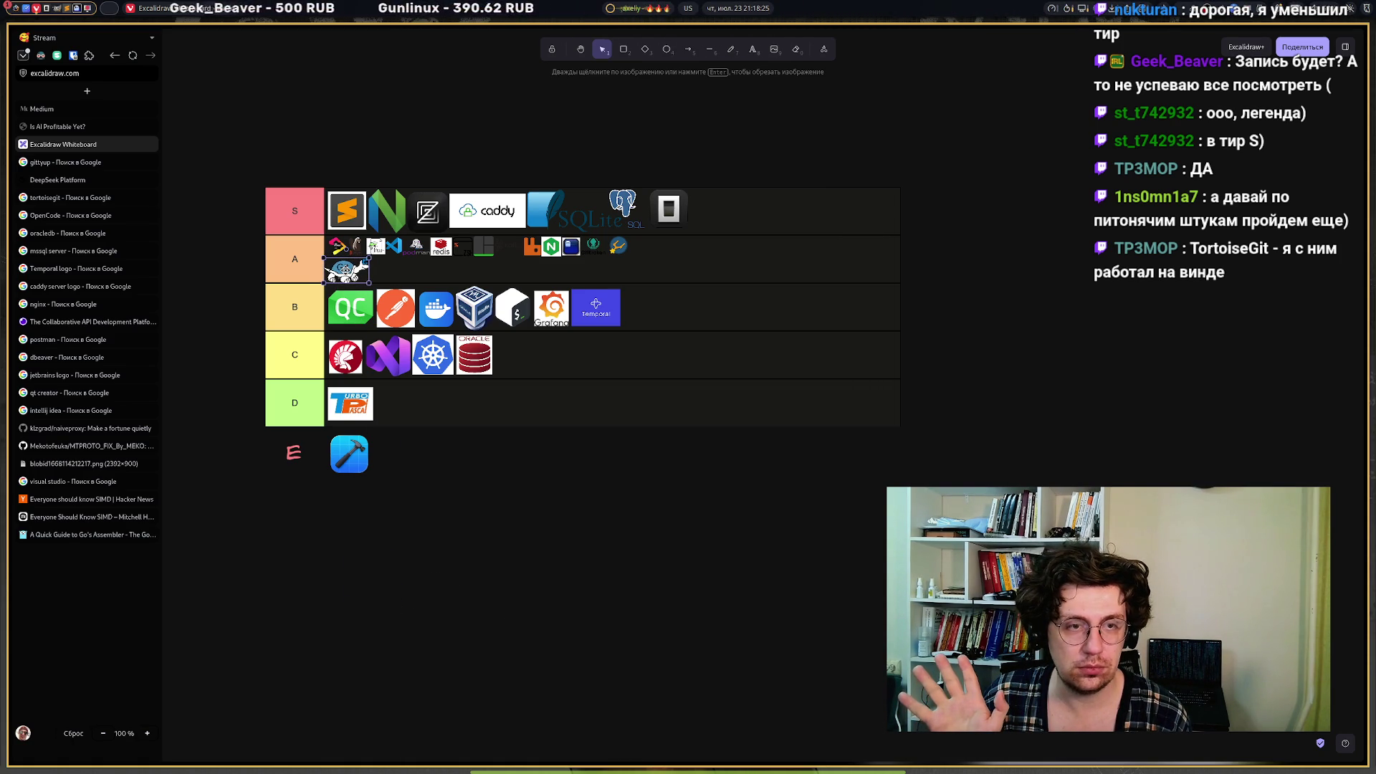
left_click(454, 613)
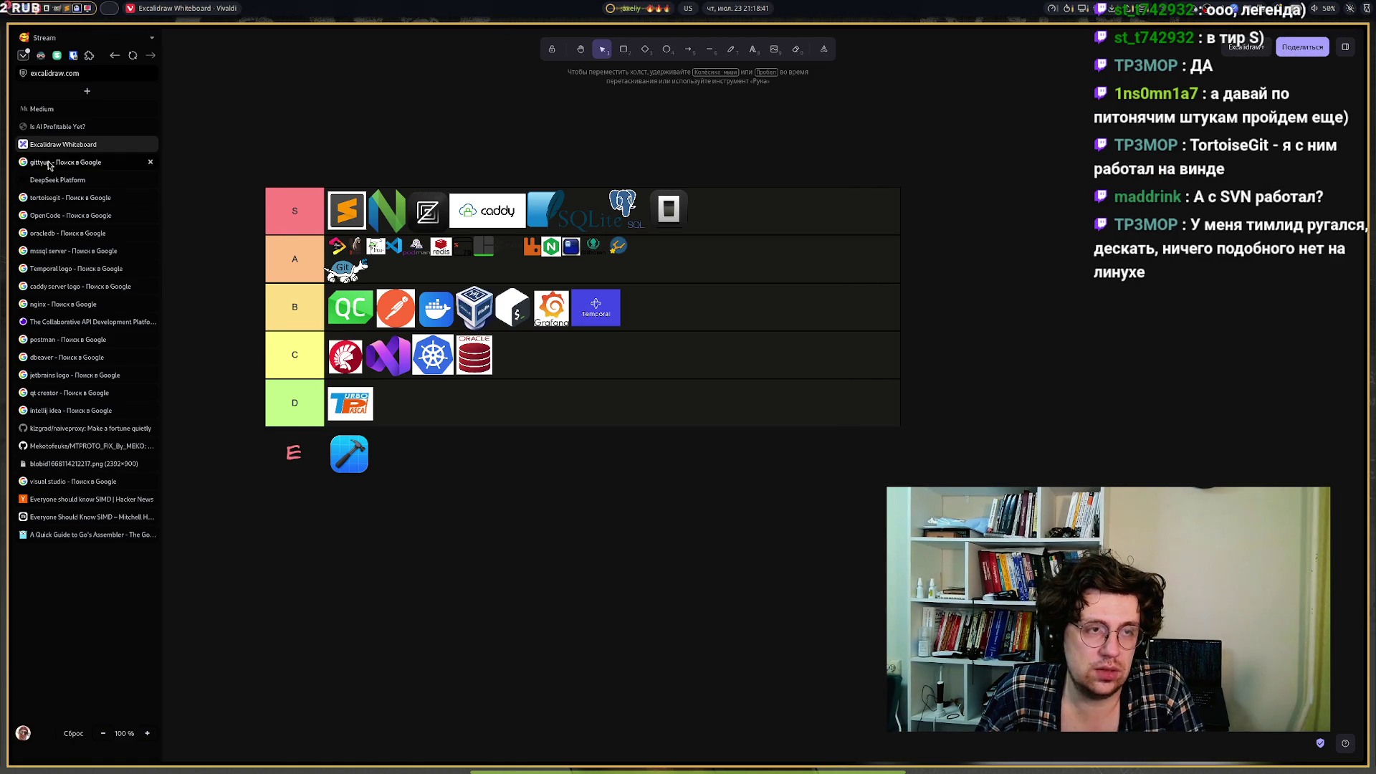
mouse_move(49, 165)
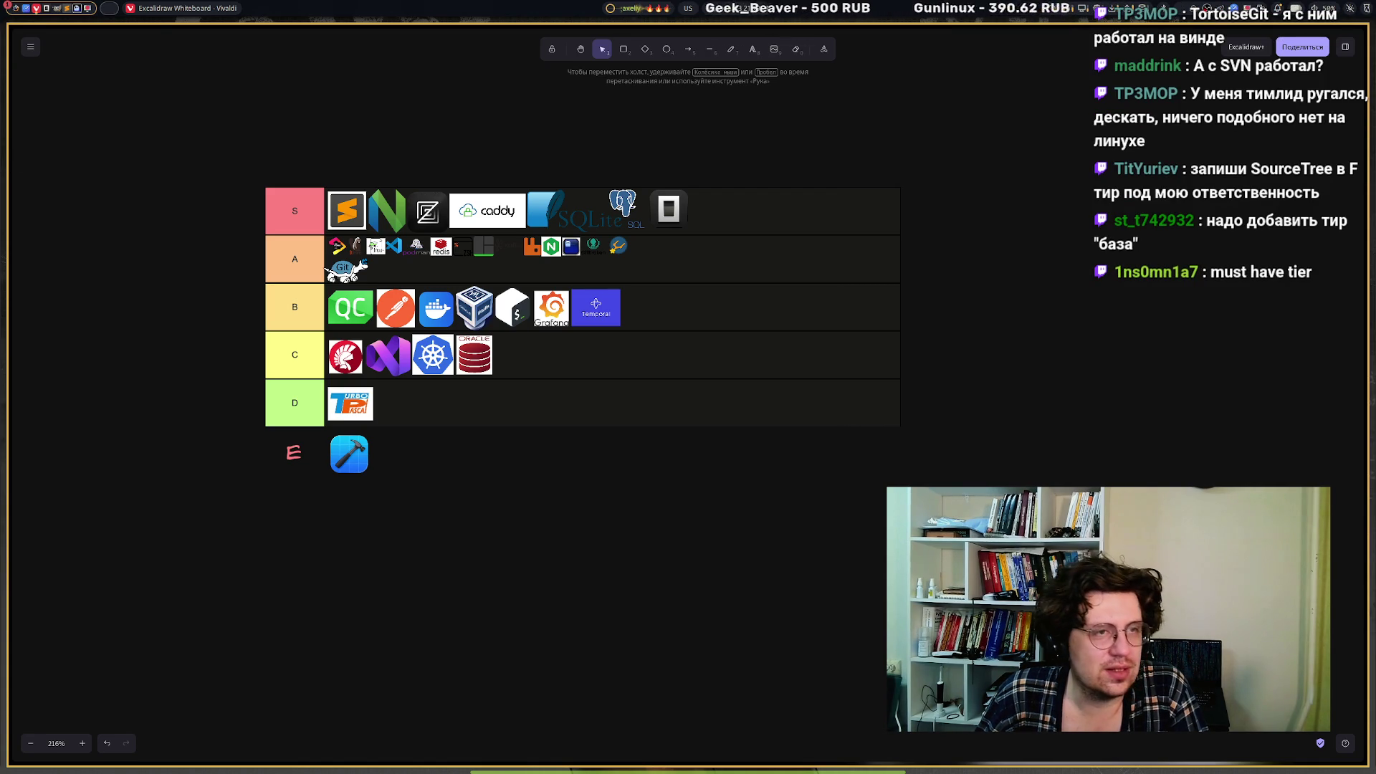
Search Google Images for 'SourceTree' and copy the SourceTree icon image.
mouse_move(63, 113)
left_click(82, 163)
left_click(297, 63)
key("ctrl+a")
type("Source")
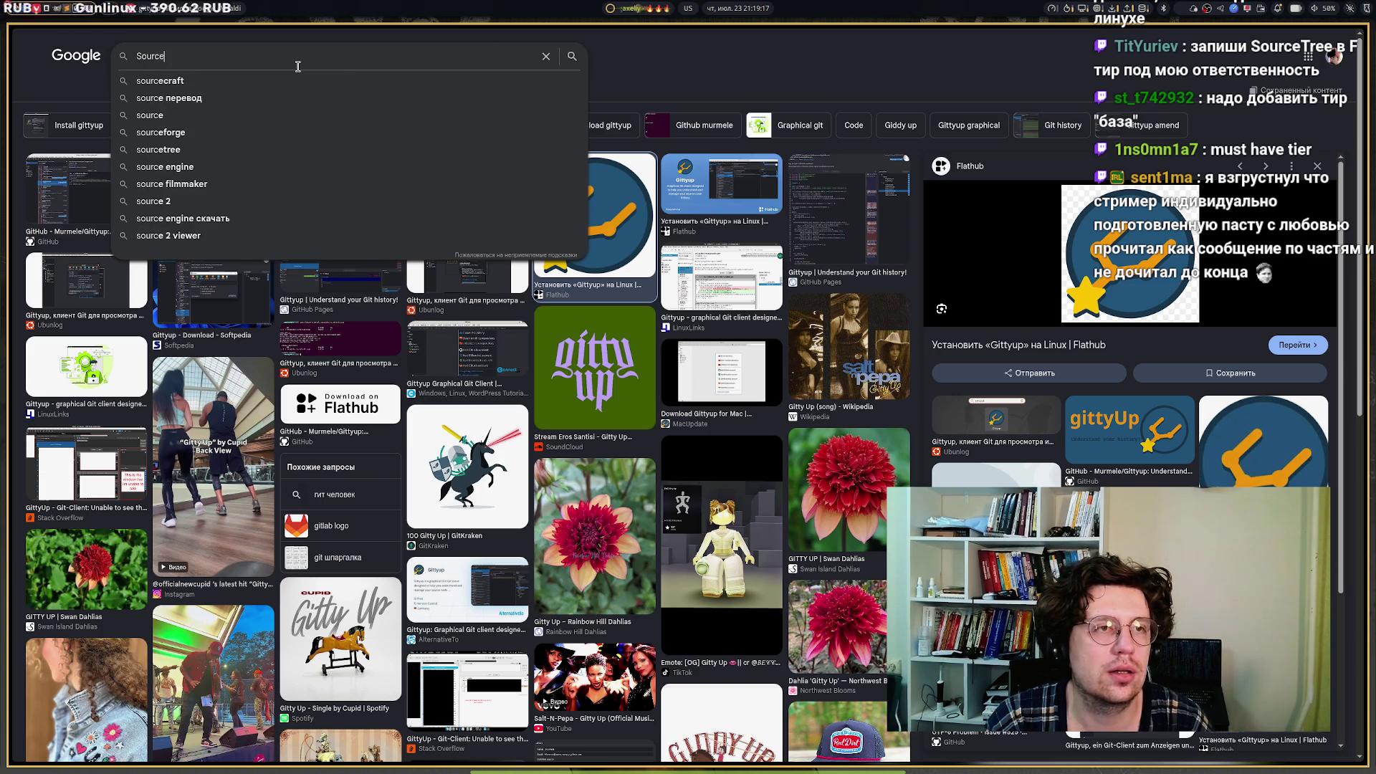
type("Tree")
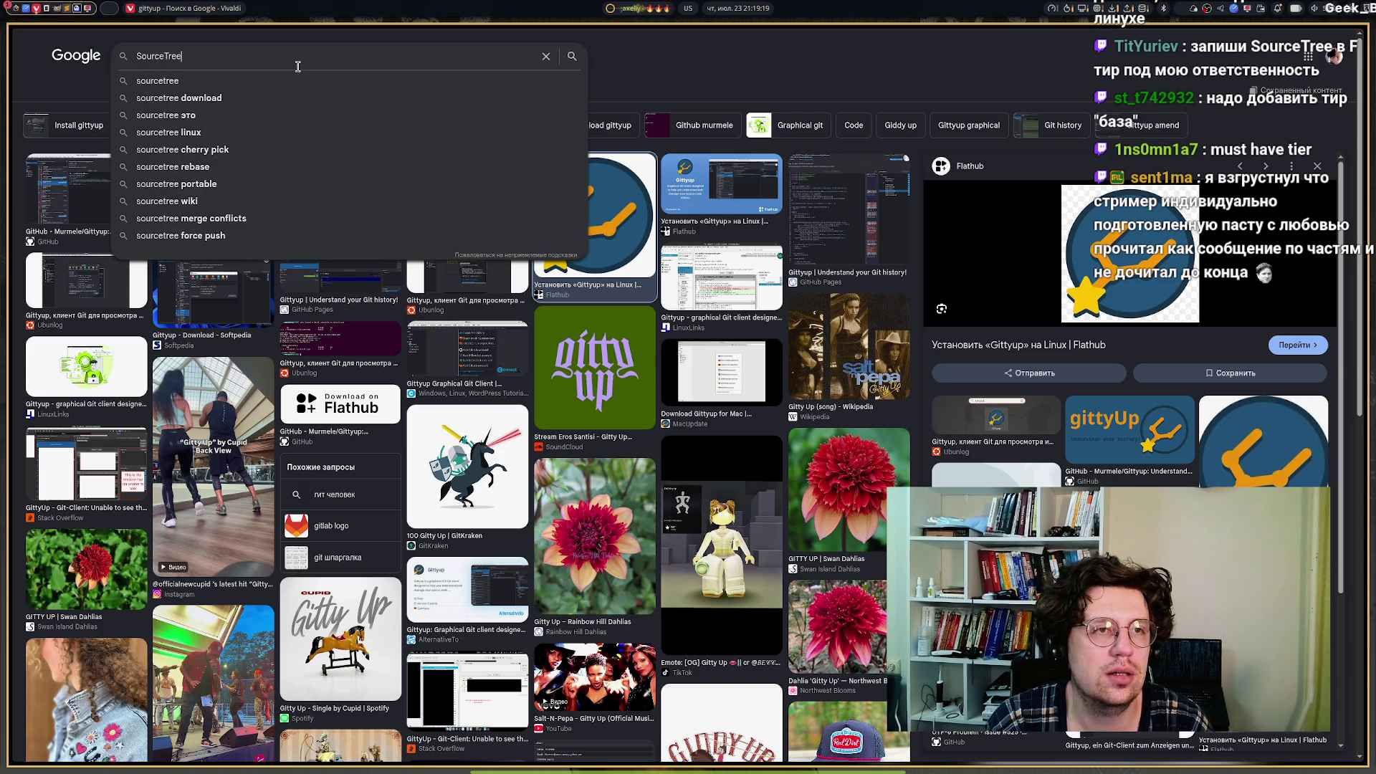
key("Return")
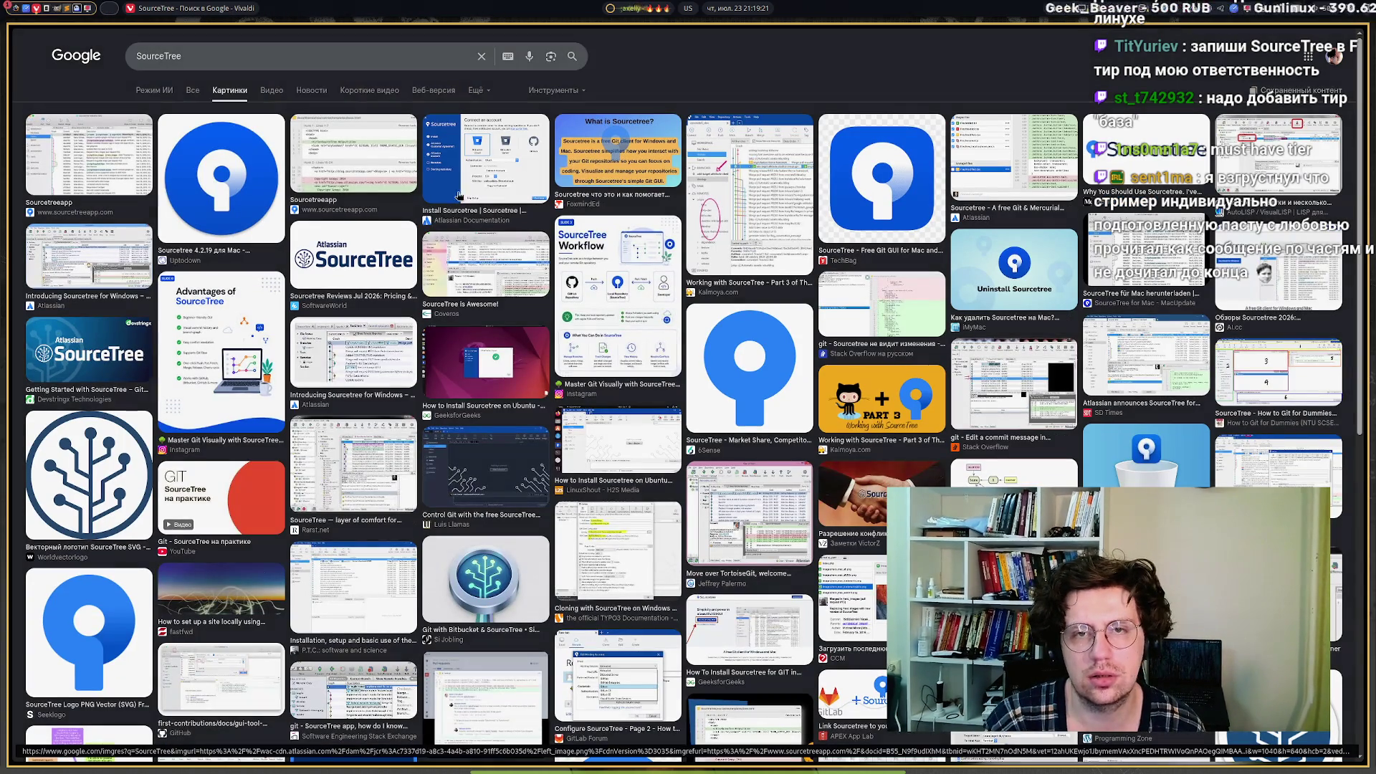
left_click(789, 208)
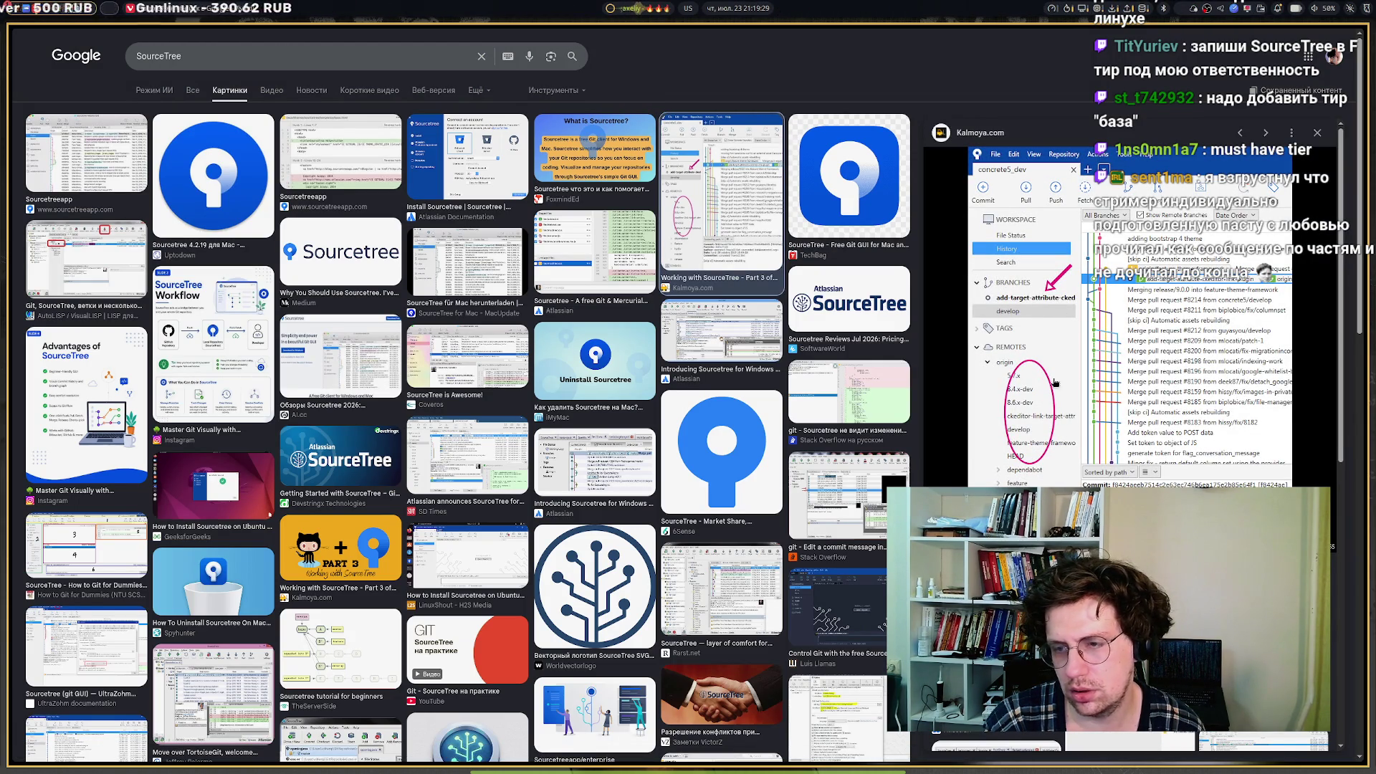
key("Right")
right_click(1082, 216)
mouse_move(1120, 362)
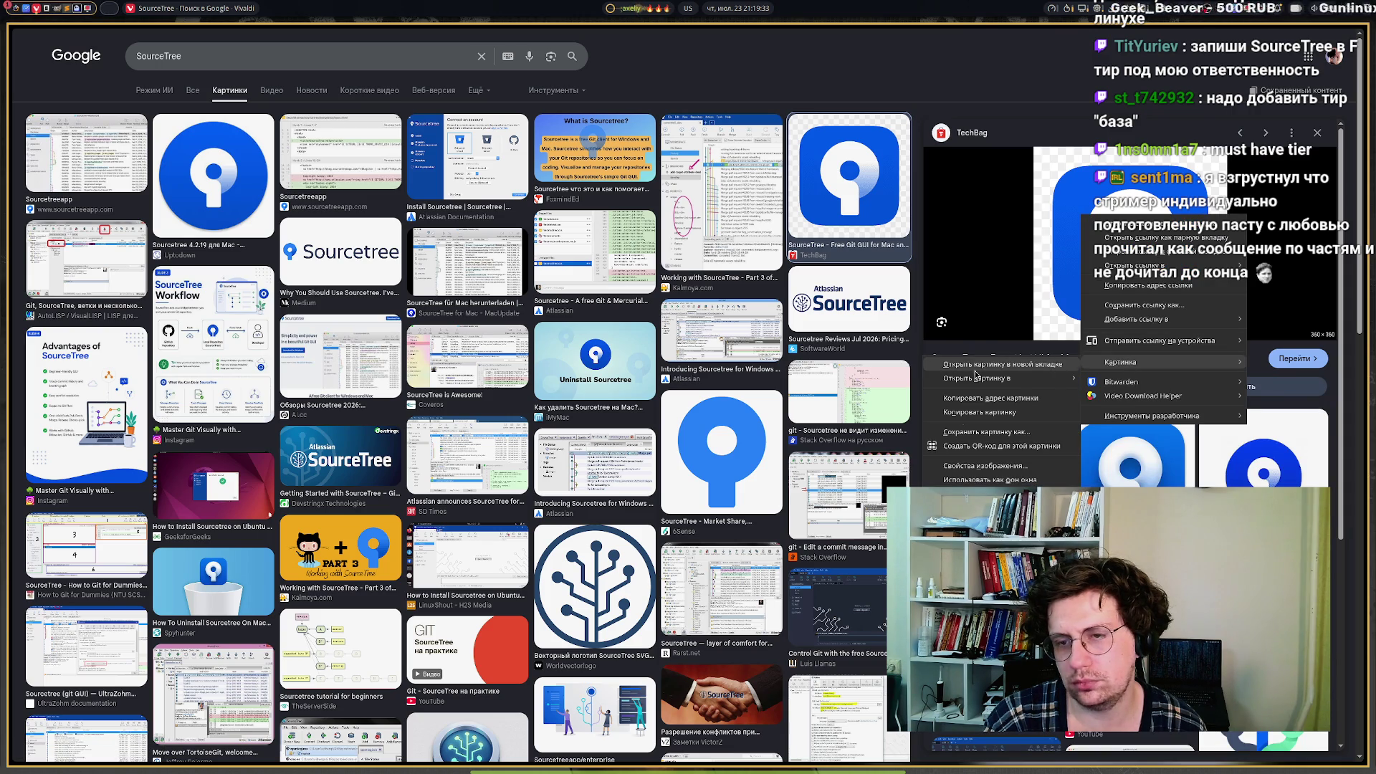
left_click(950, 414)
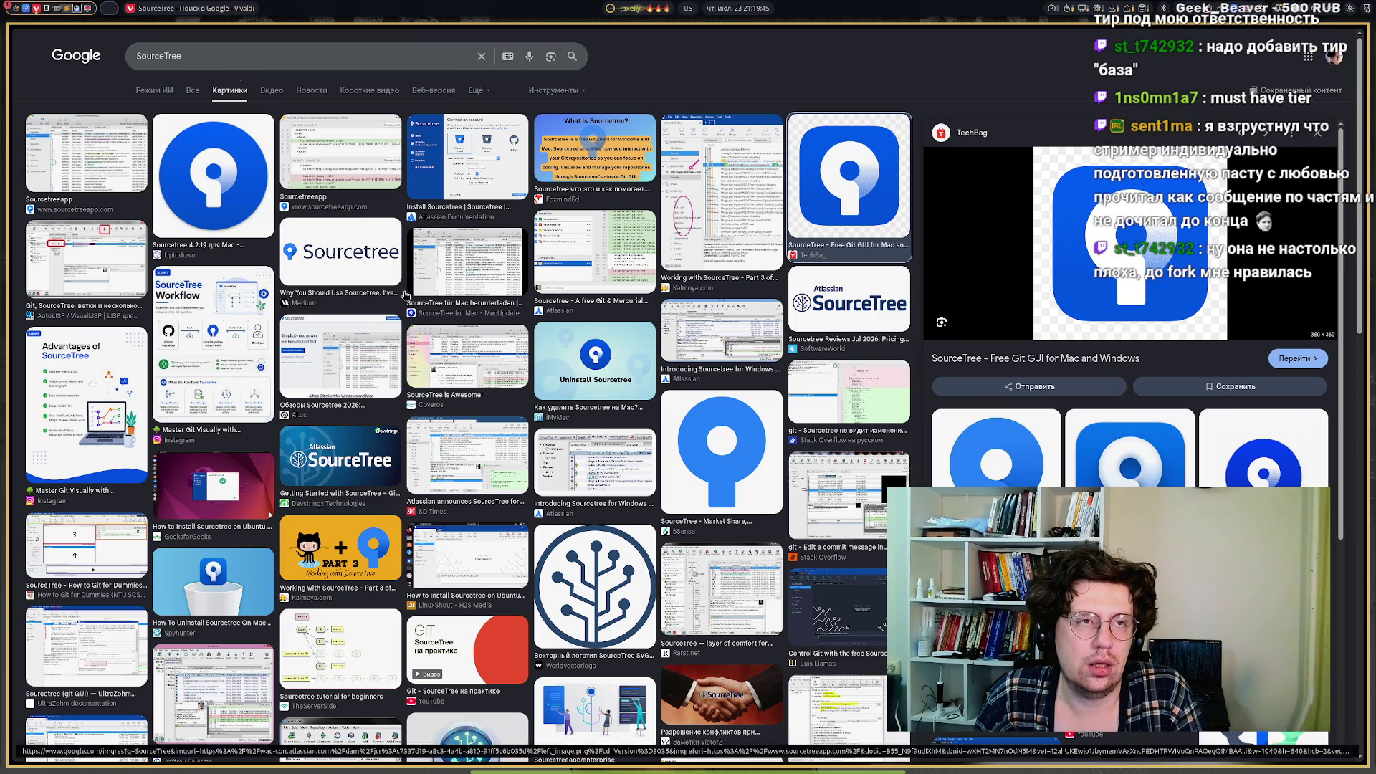
Paste the SourceTree icon onto the Excalidraw tier list and shrink it.
mouse_move(10, 351)
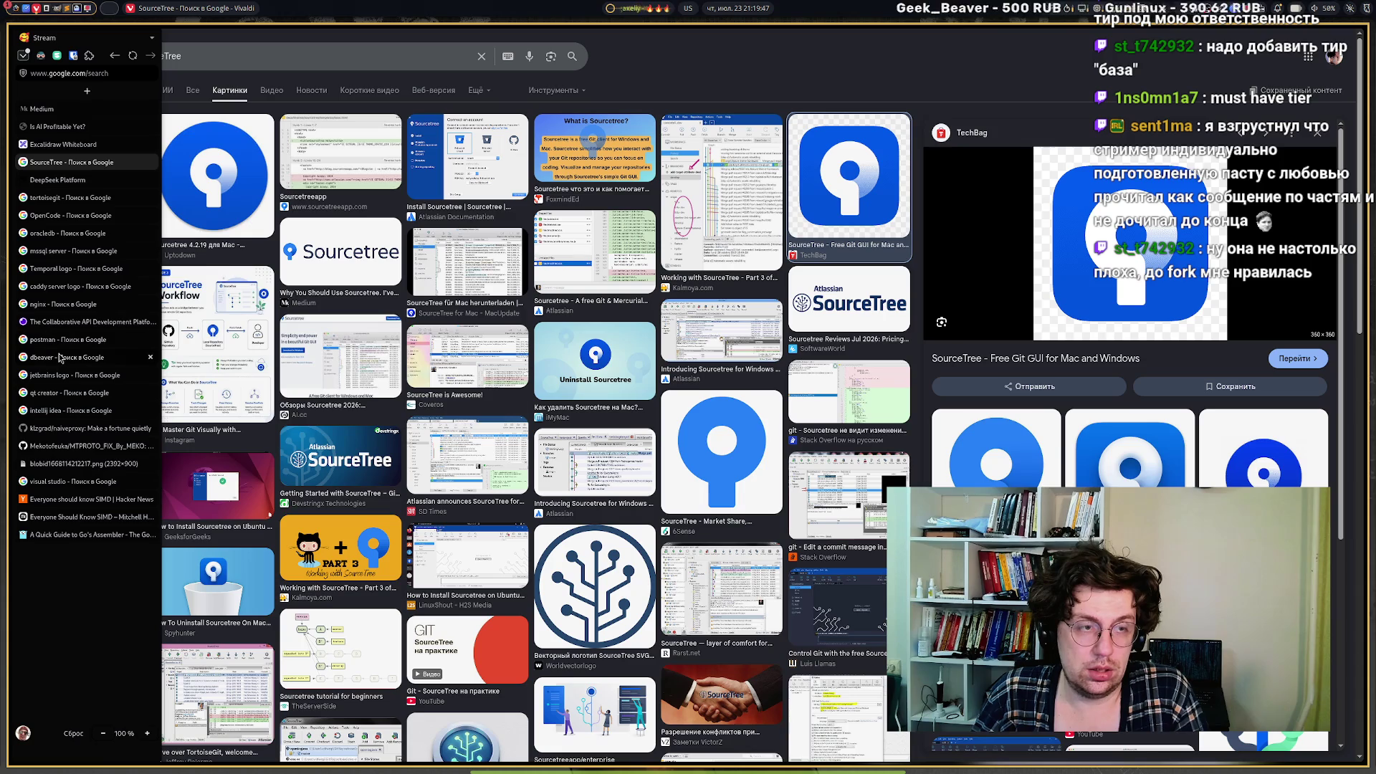
mouse_move(39, 185)
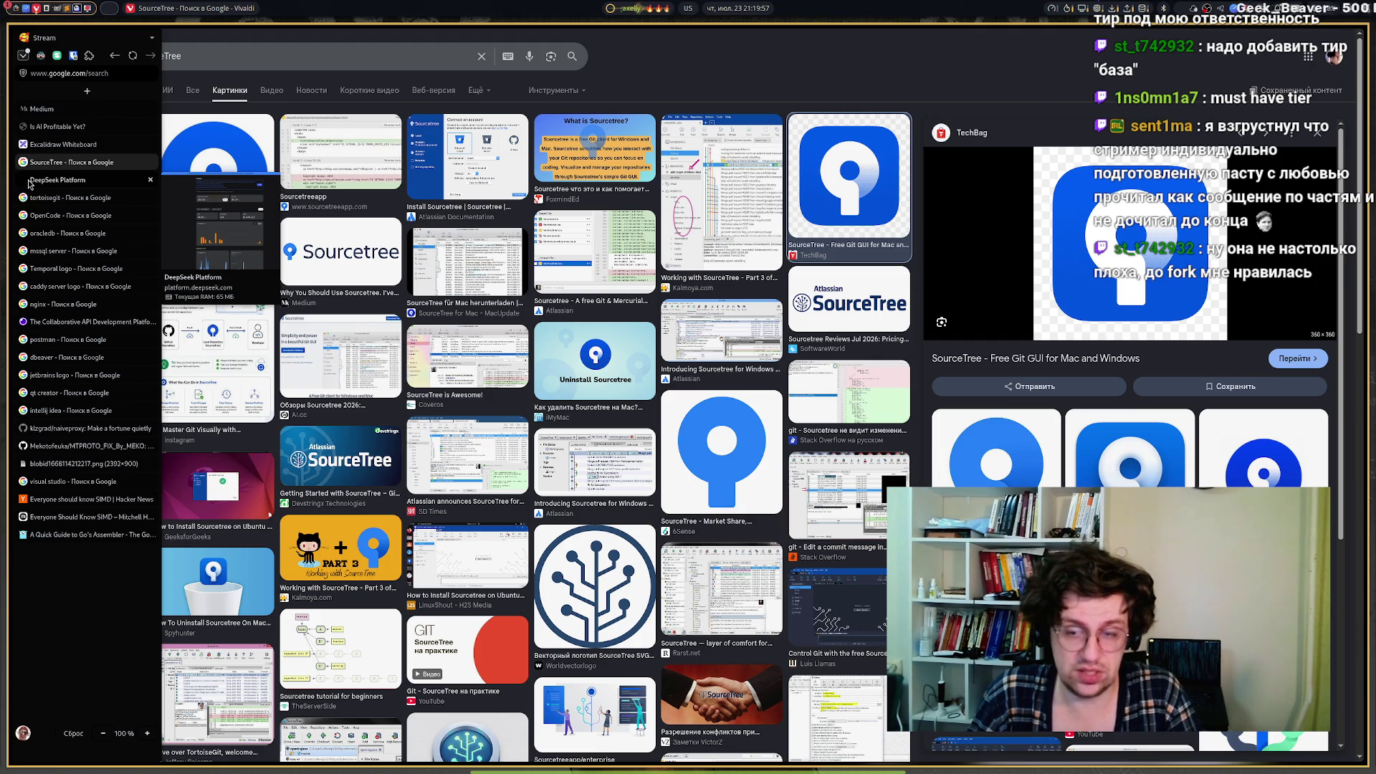
mouse_move(615, 751)
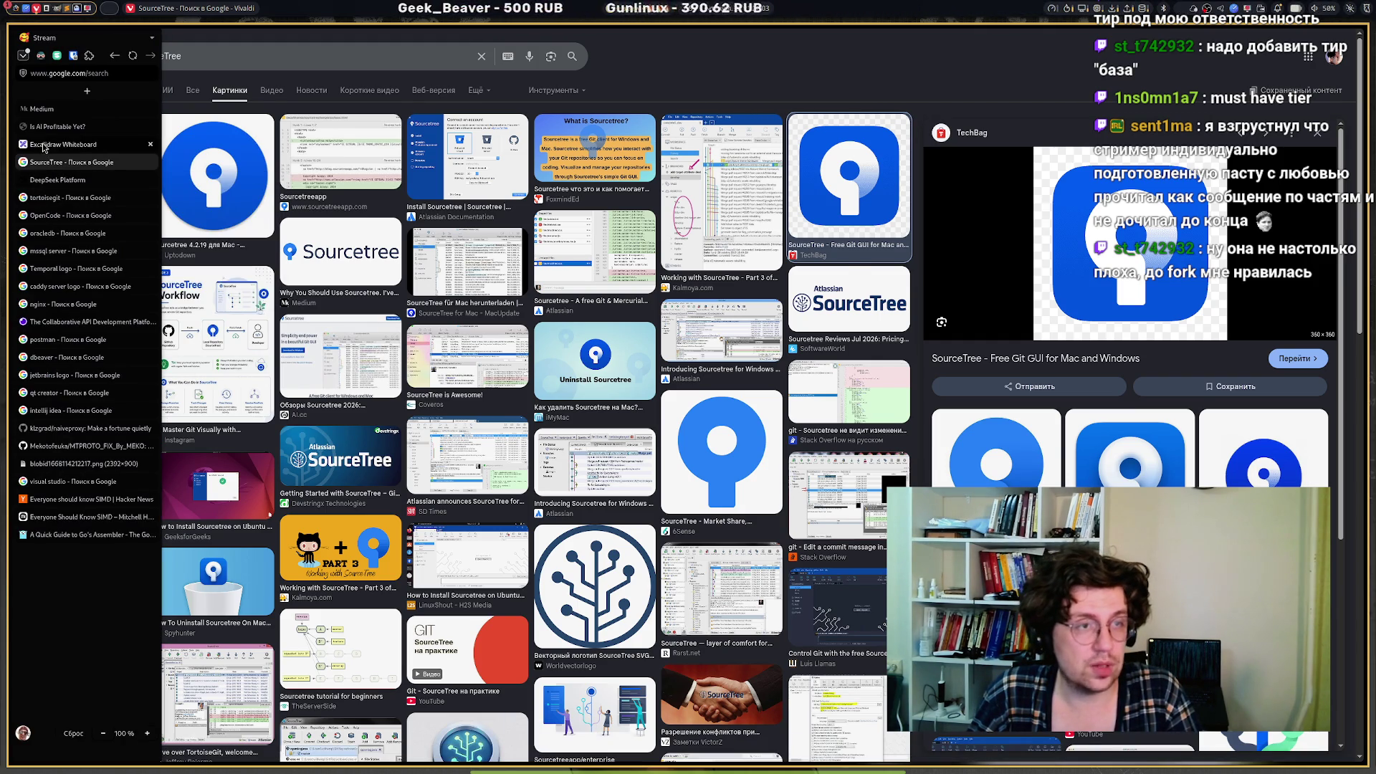
left_click(63, 144)
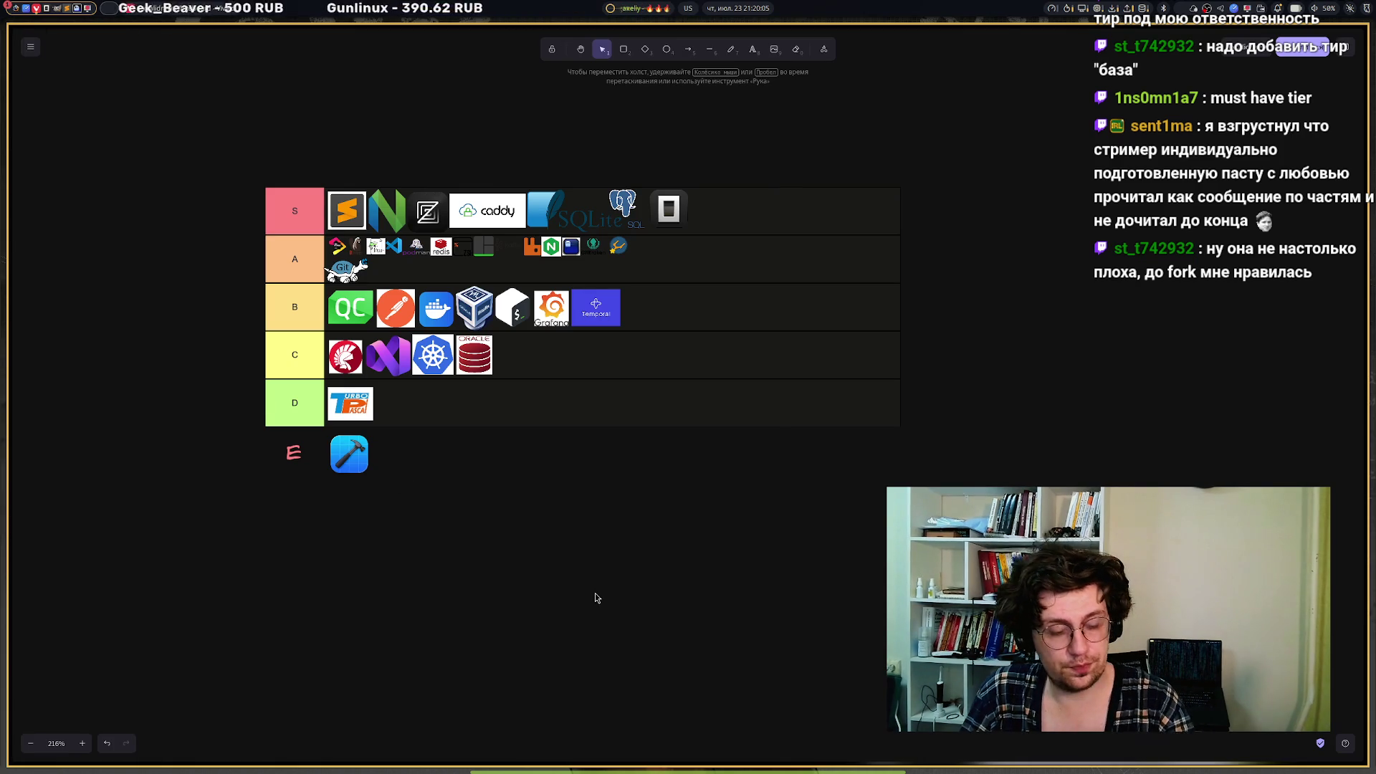
key("ctrl+v")
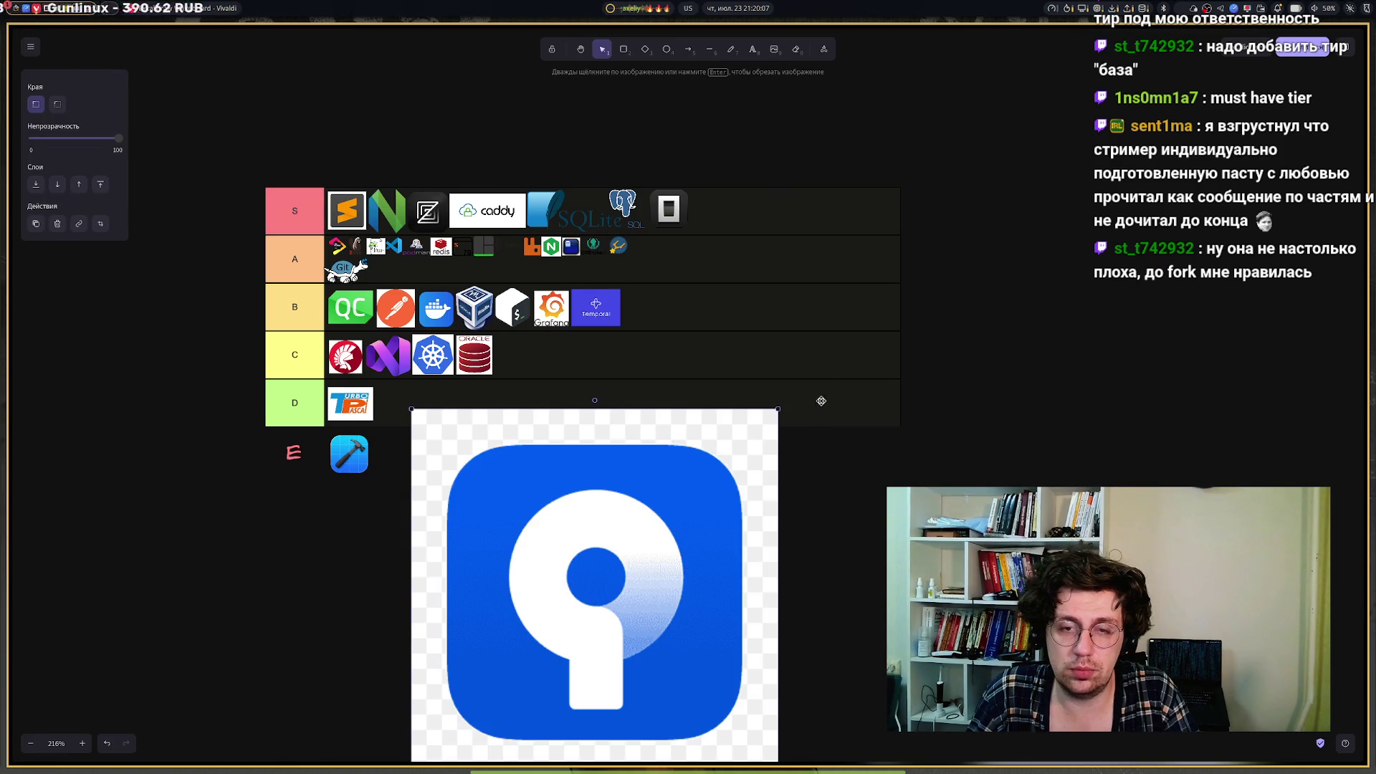
left_click_drag(775, 410, 507, 731)
Move the SourceTree icon beneath Xcode and label its new row 'F'.
left_click_drag(613, 754, 369, 503)
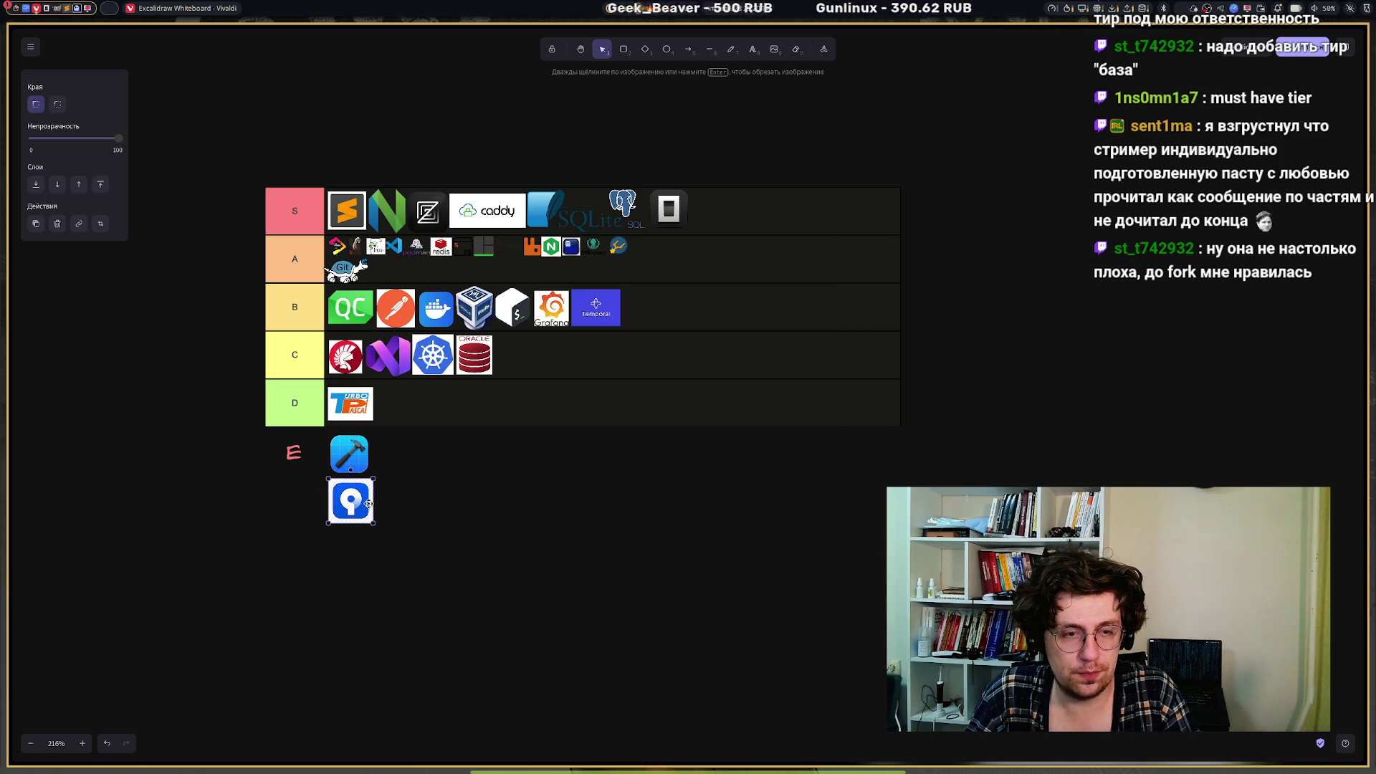
double_click(286, 505)
type("F")
key("Escape")
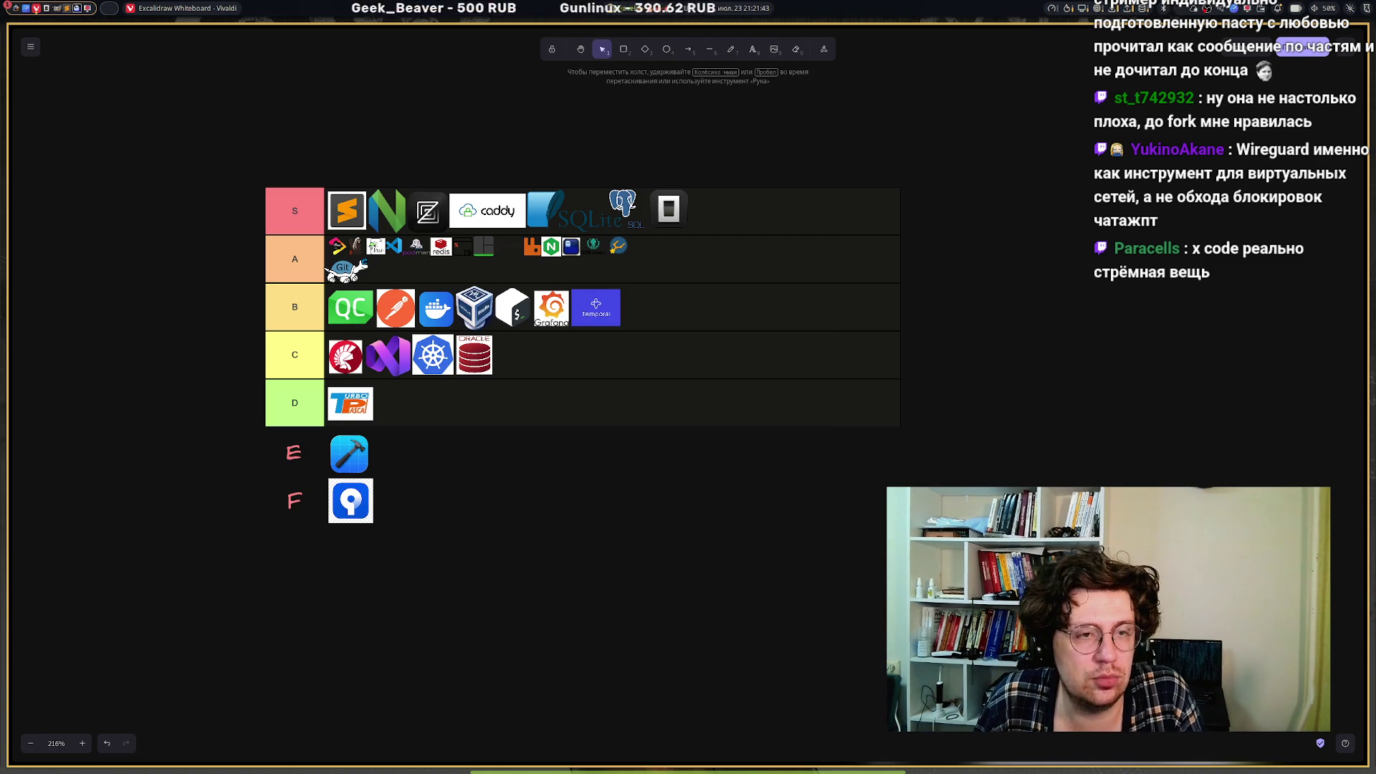
mouse_move(231, 265)
left_mouse_down()
mouse_move(707, 292)
mouse_move(770, 364)
left_mouse_up()
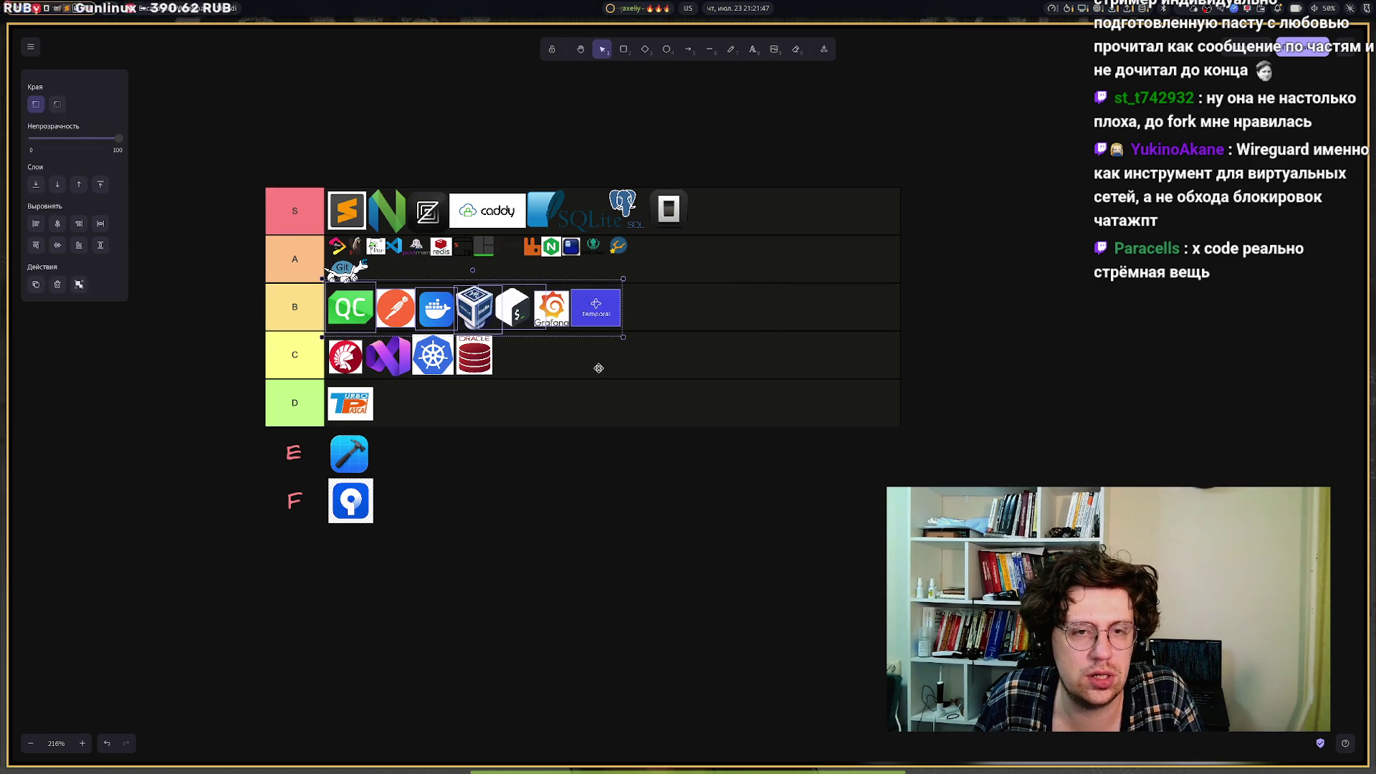
left_click(181, 349)
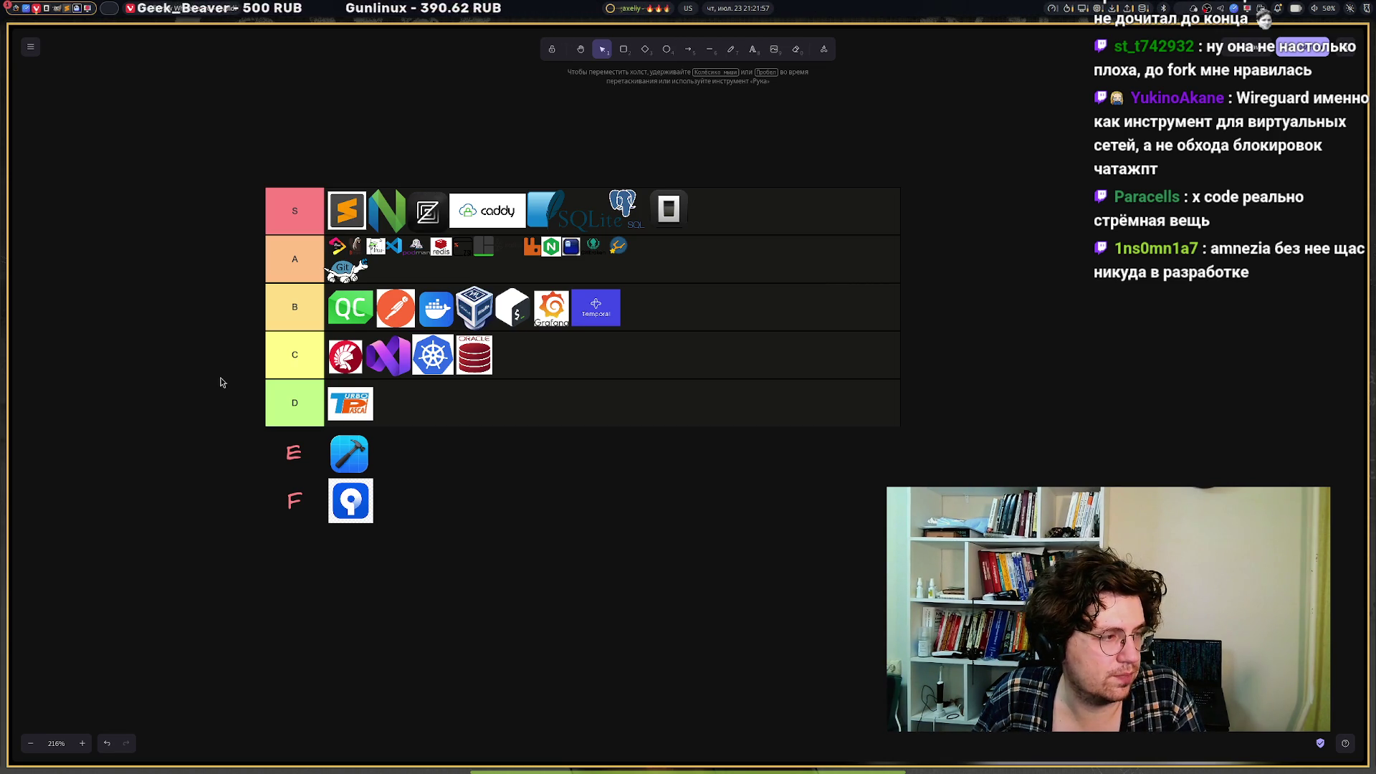
mouse_move(22, 362)
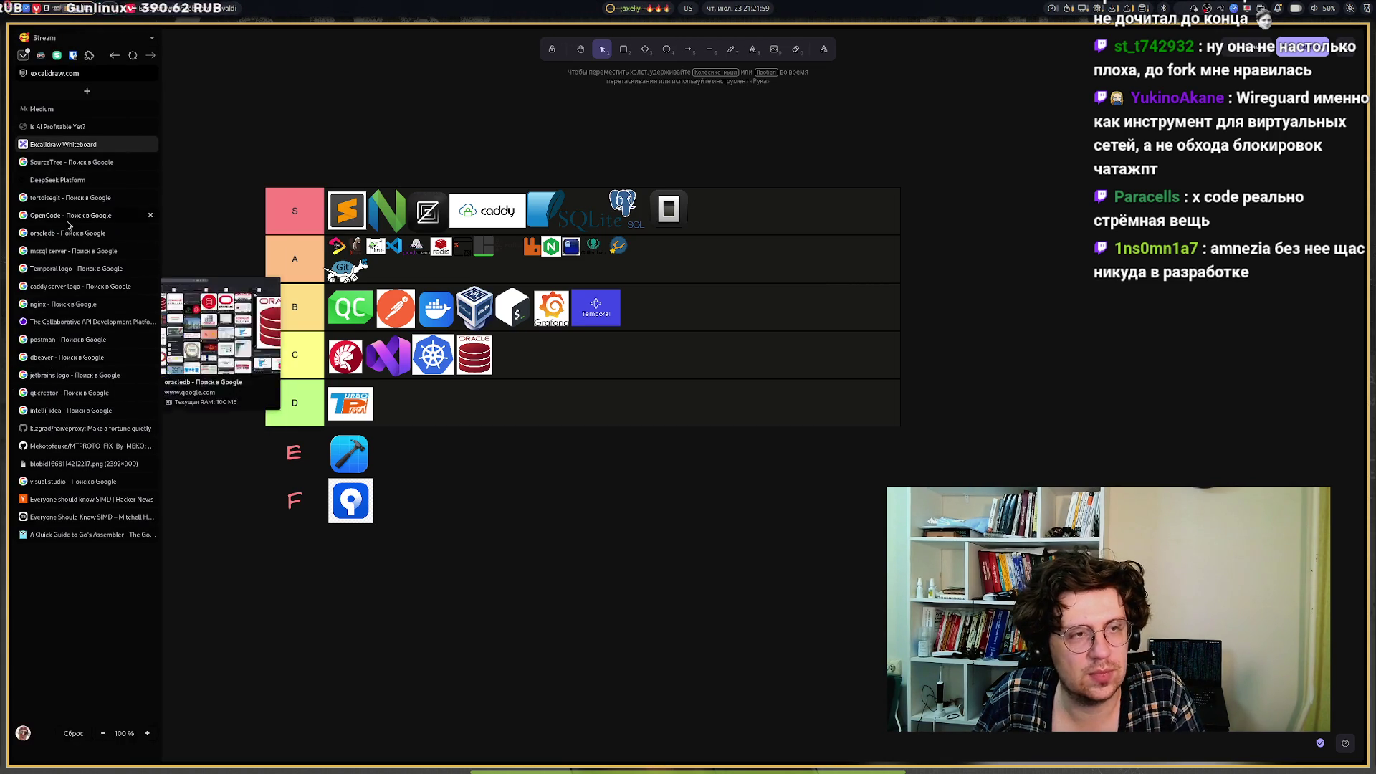
Run a Google image search for 'amnezia vpn' in a new tab.
left_click(85, 92)
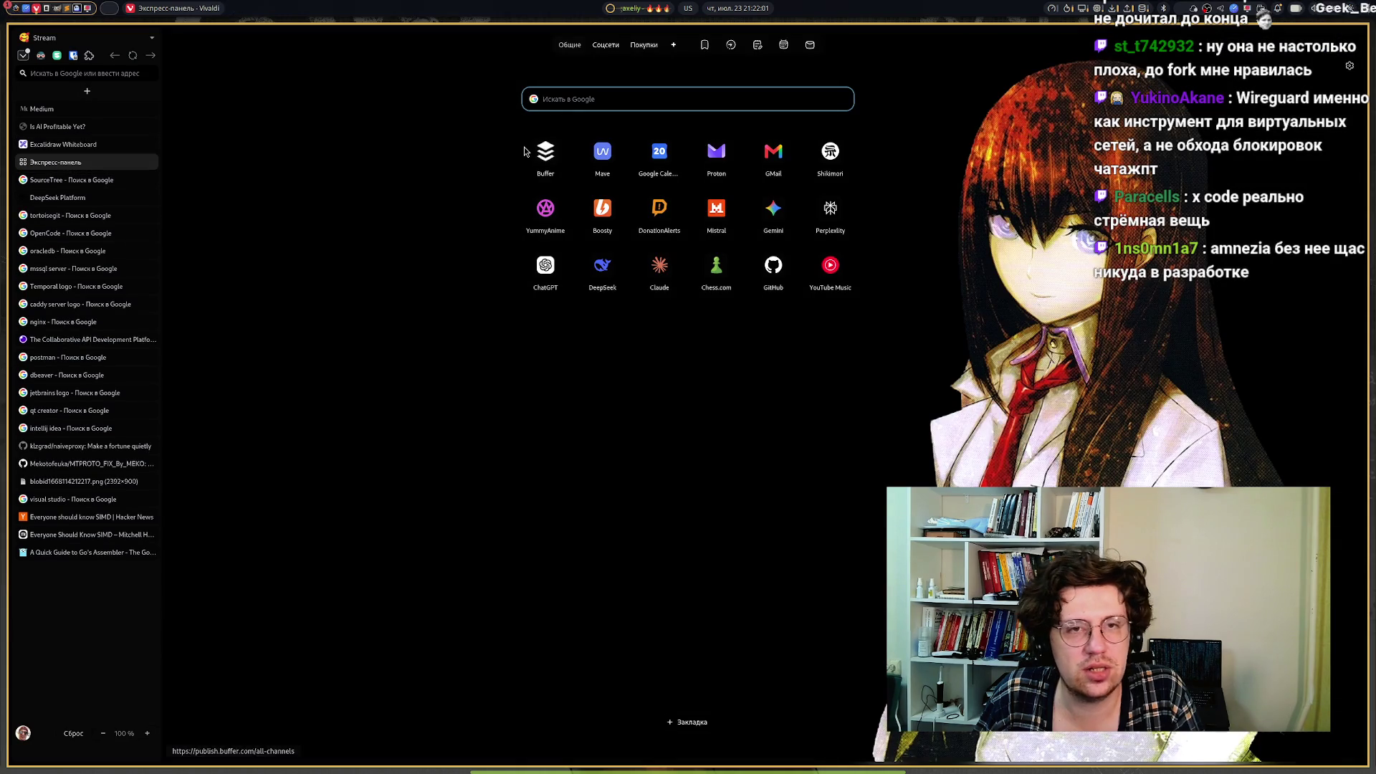
type("amnezia")
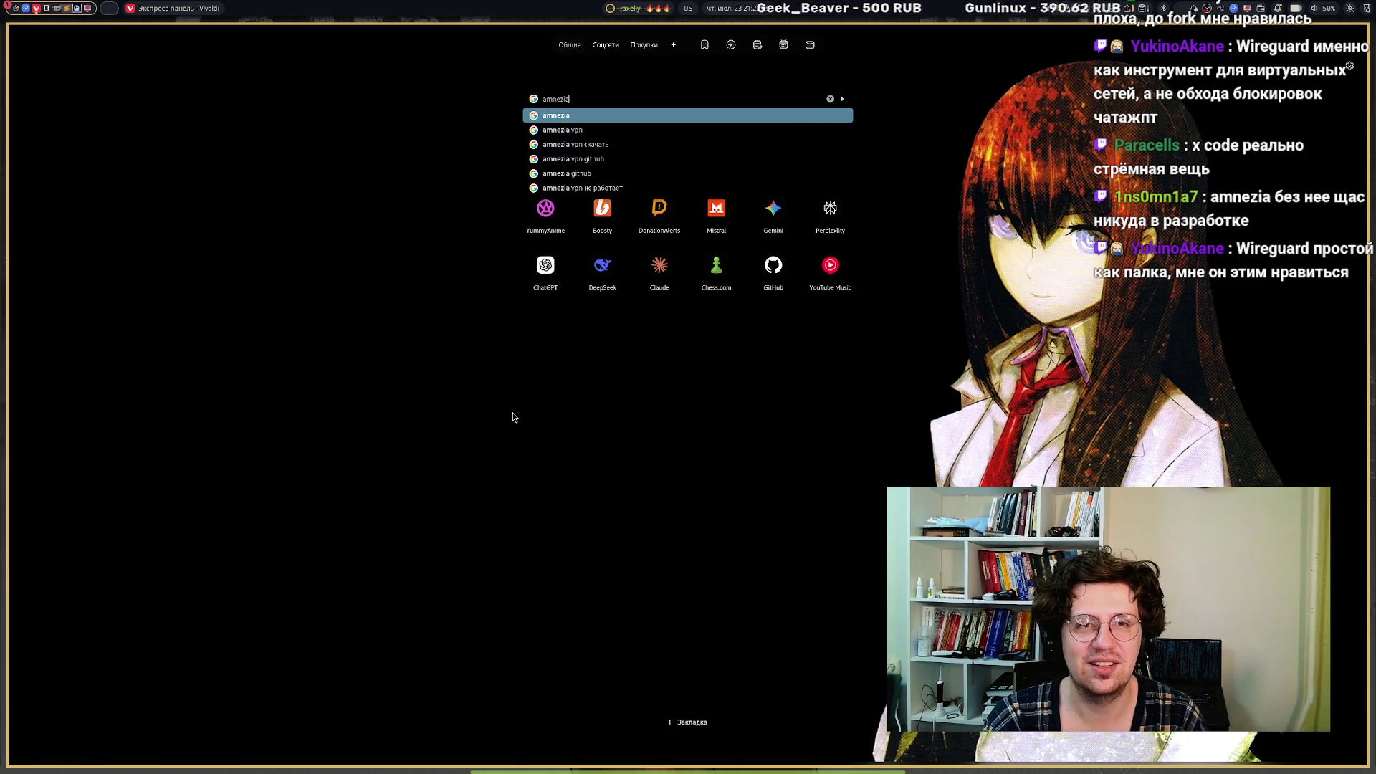
key("Down")
key("Return")
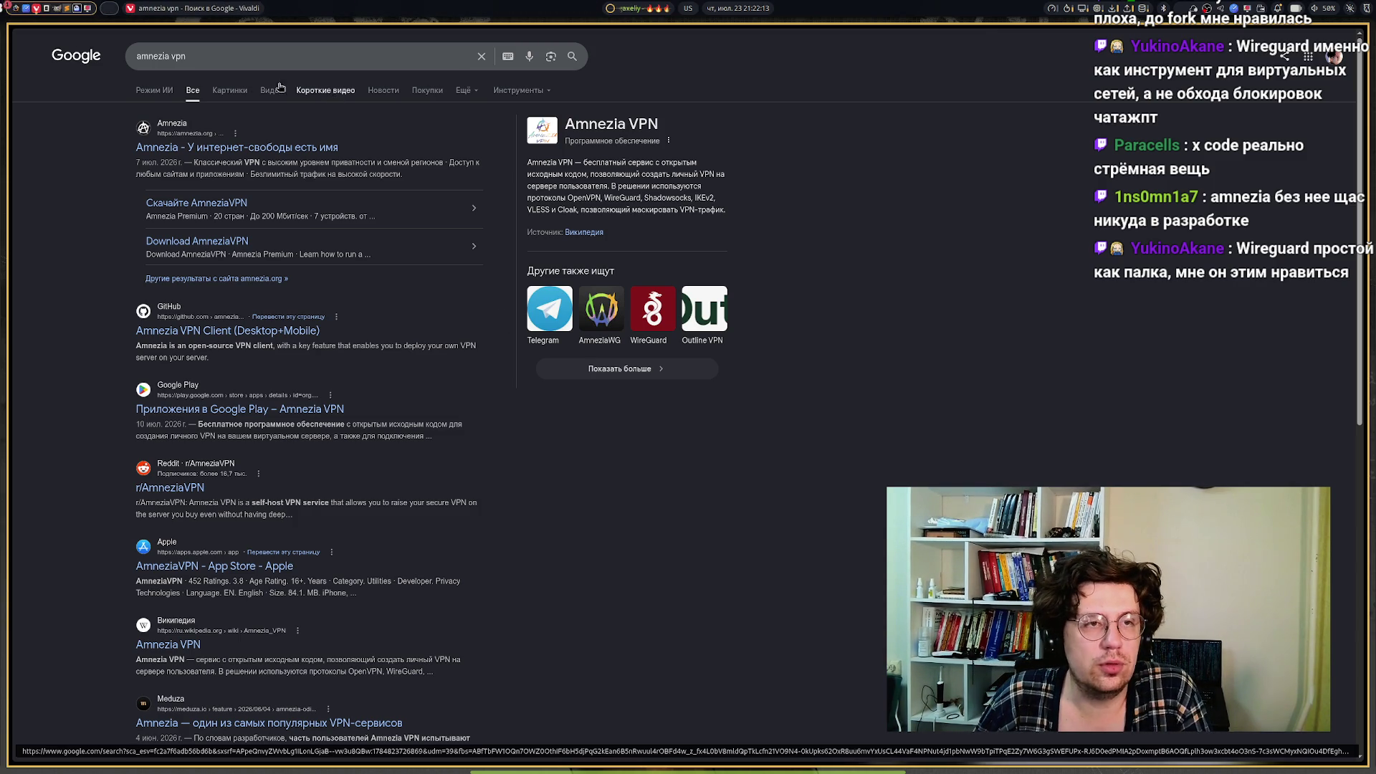
left_click(228, 105)
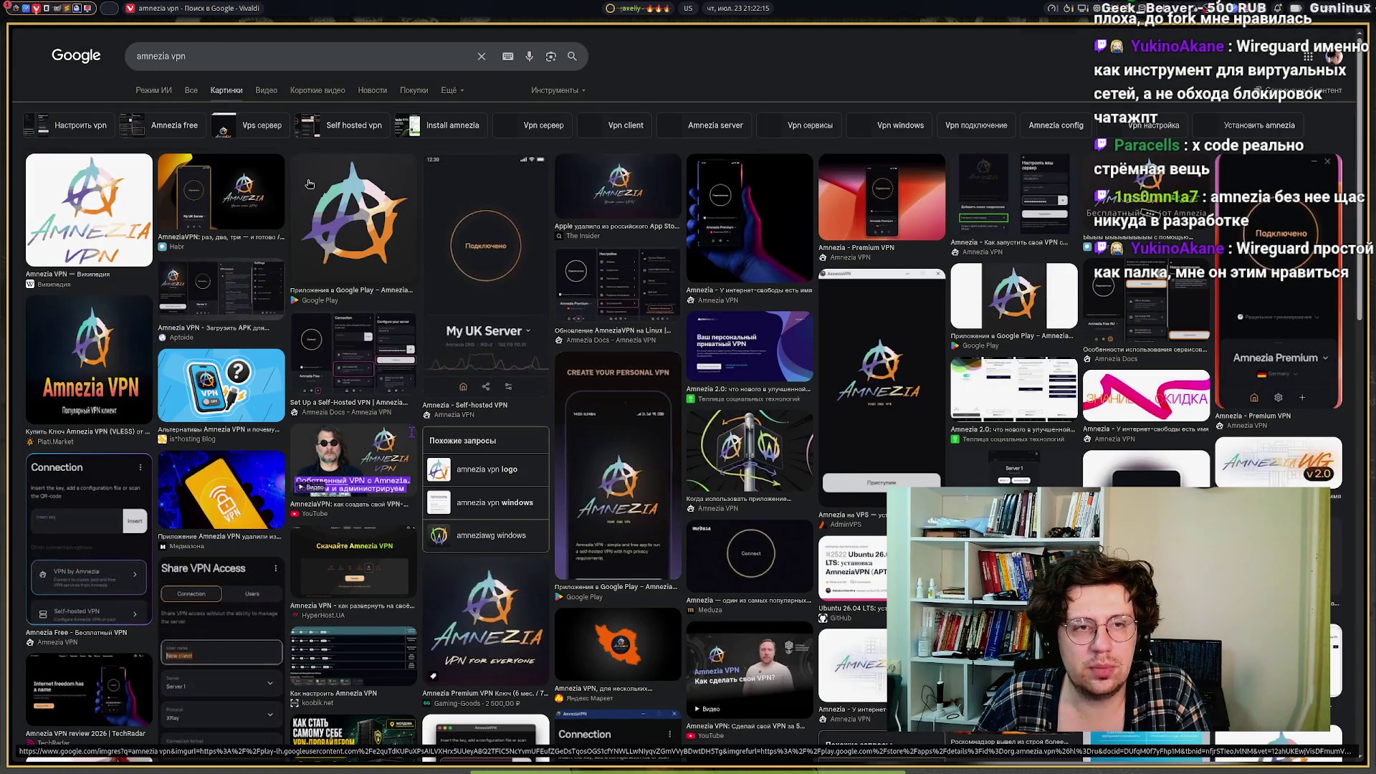
Copy the Google Play Amnezia VPN logo and paste it onto the tier list.
left_click(341, 215)
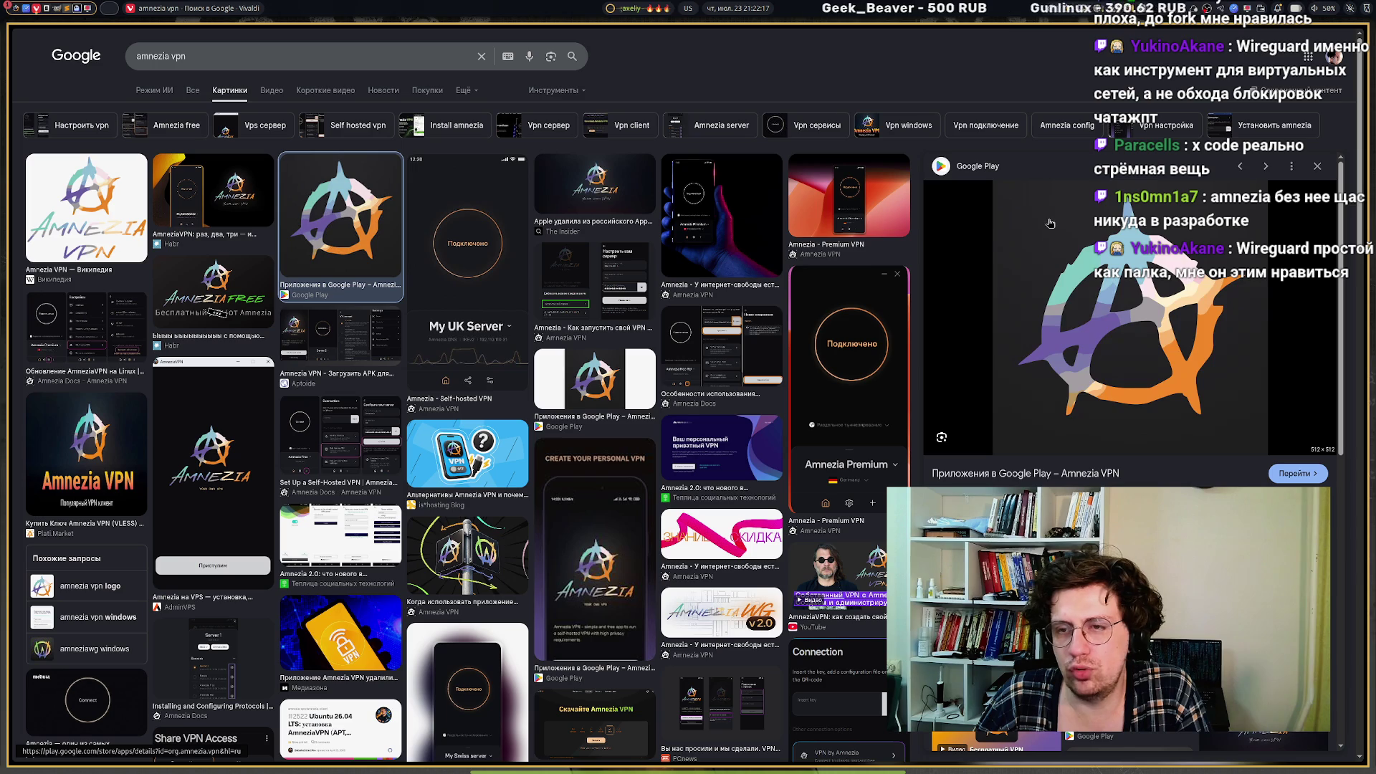
right_click(1048, 223)
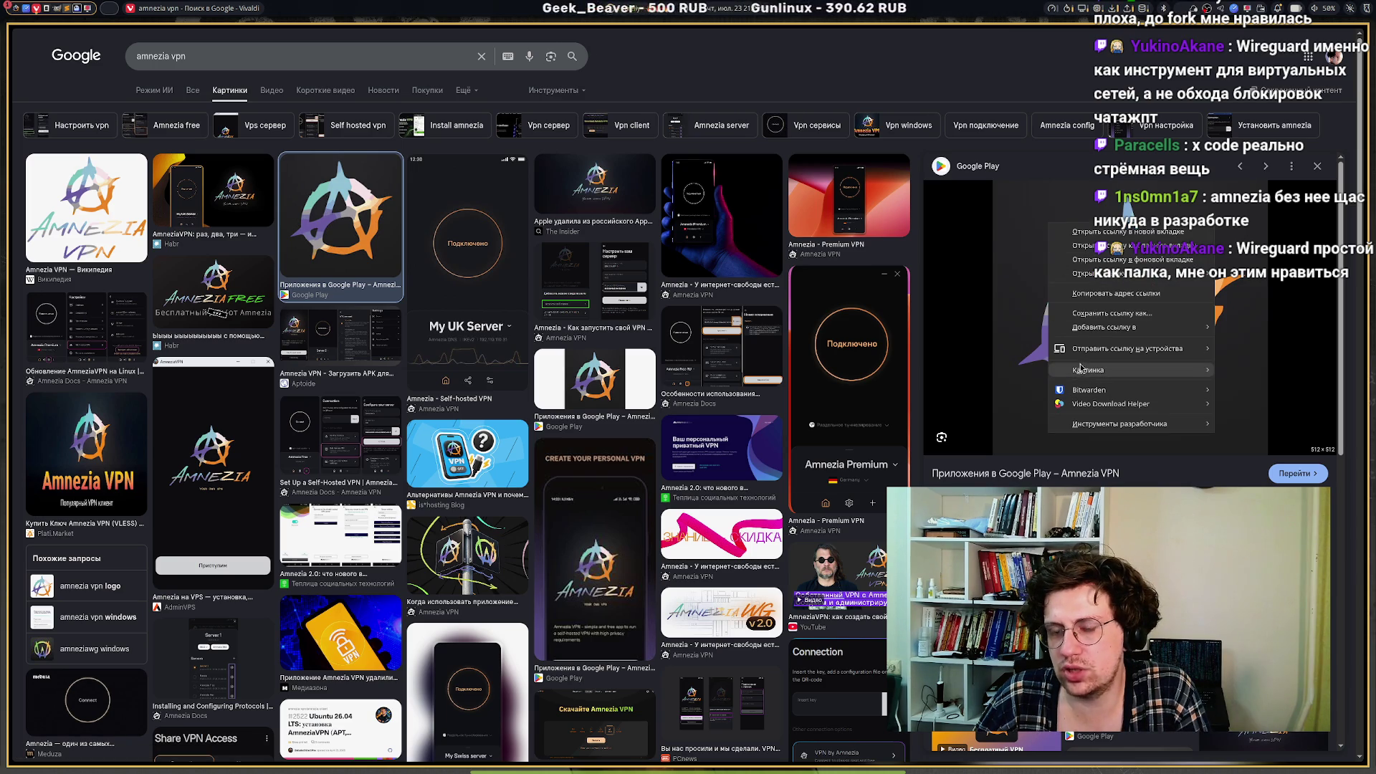
mouse_move(1082, 371)
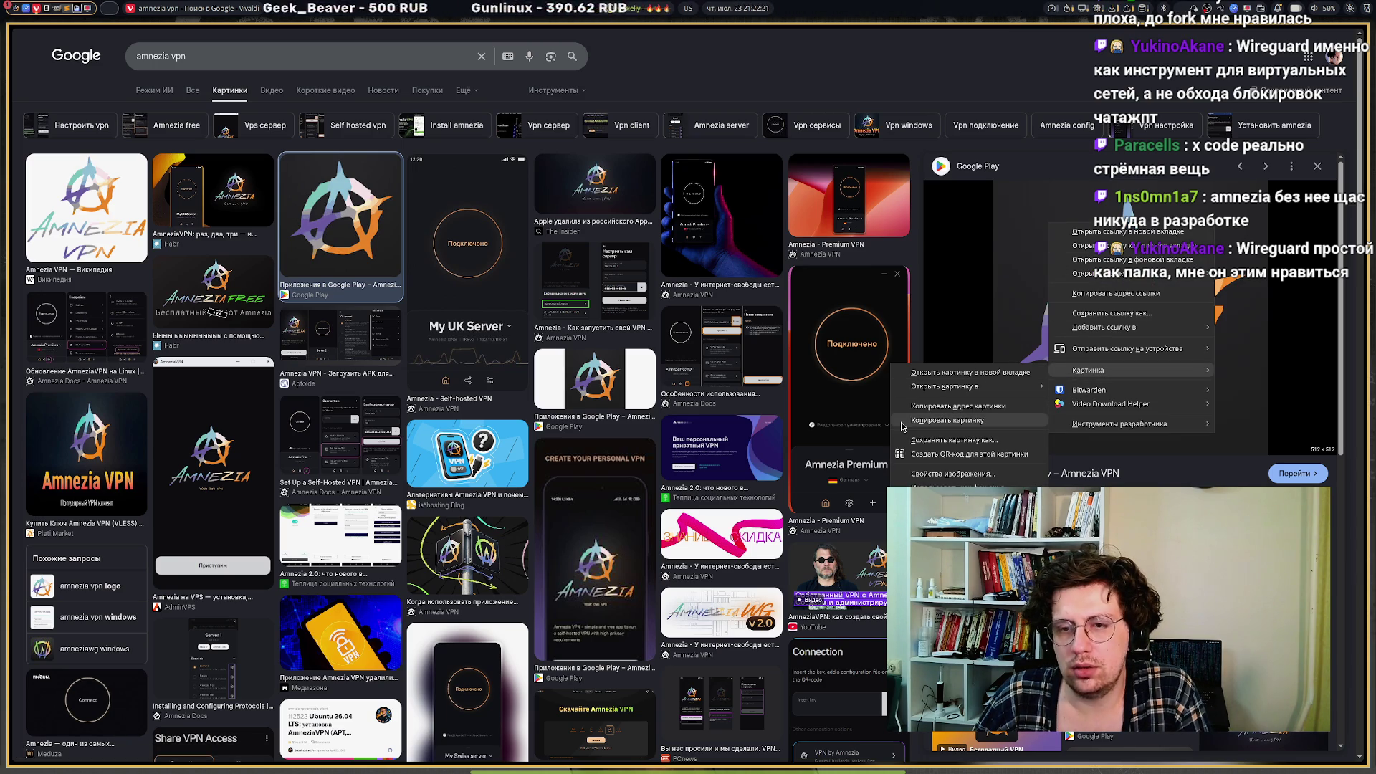
left_click(948, 420)
mouse_move(11, 229)
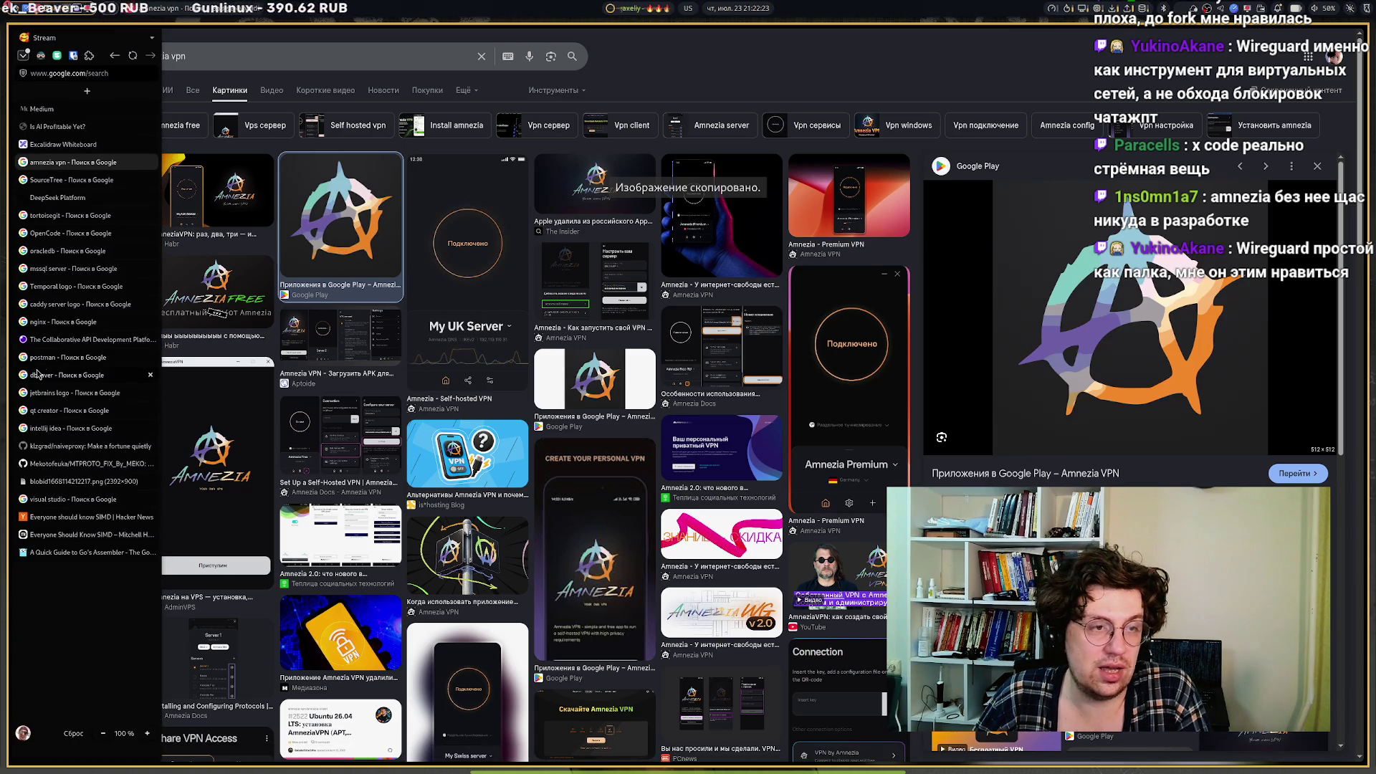
left_click(63, 144)
key("ctrl+v")
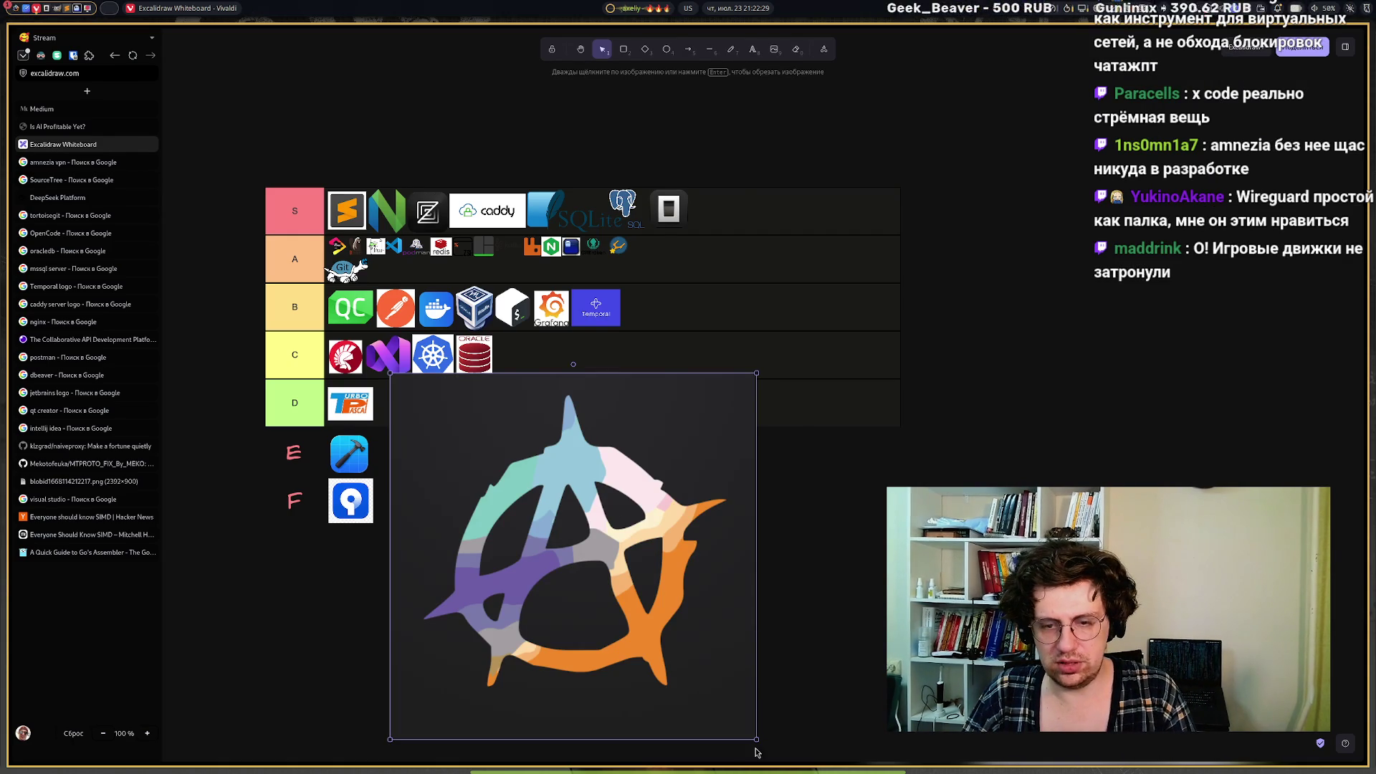
mouse_move(755, 739)
left_mouse_down()
mouse_move(451, 434)
mouse_move(420, 429)
mouse_move(324, 153)
mouse_move(342, 144)
mouse_move(340, 156)
left_mouse_up()
double_click(279, 154)
type("God")
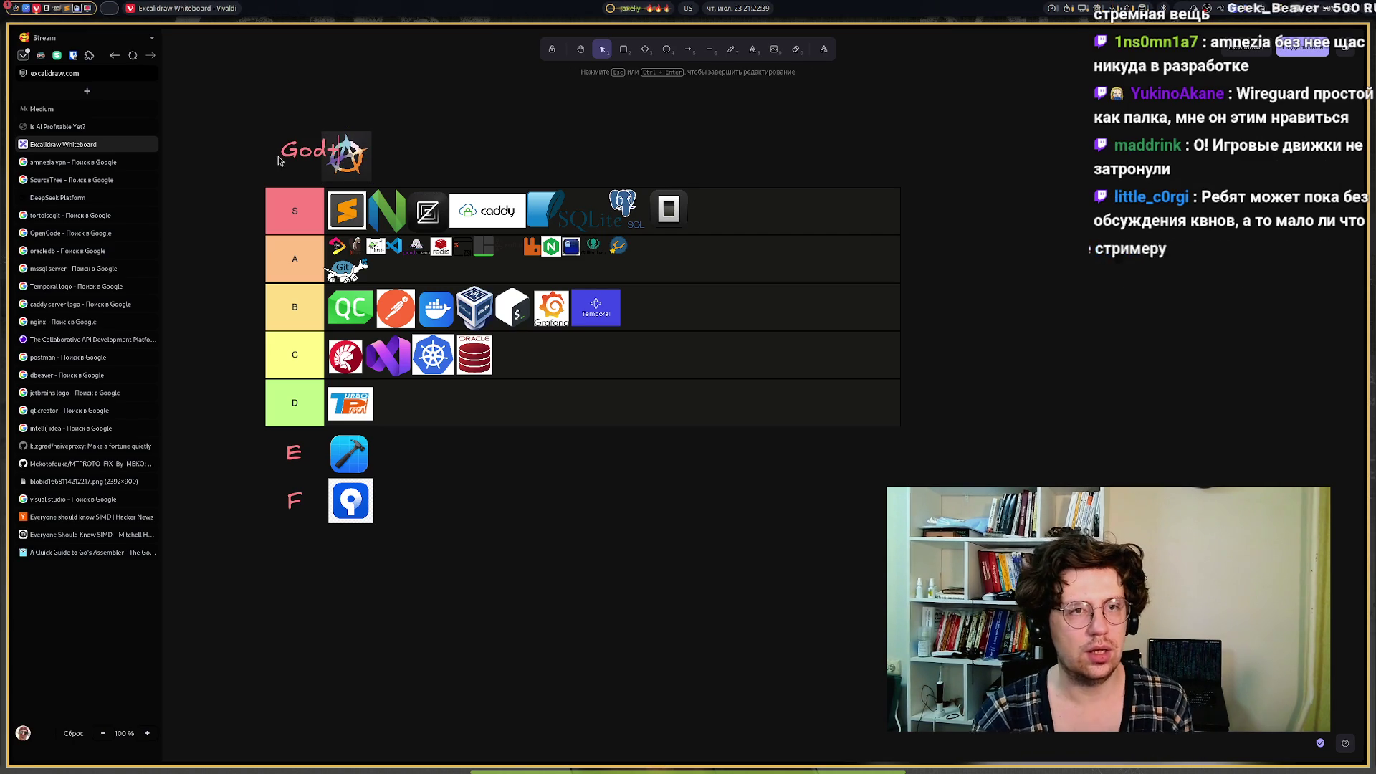
type("+")
key("Escape")
left_click_drag(288, 165, 281, 161)
left_click(224, 266)
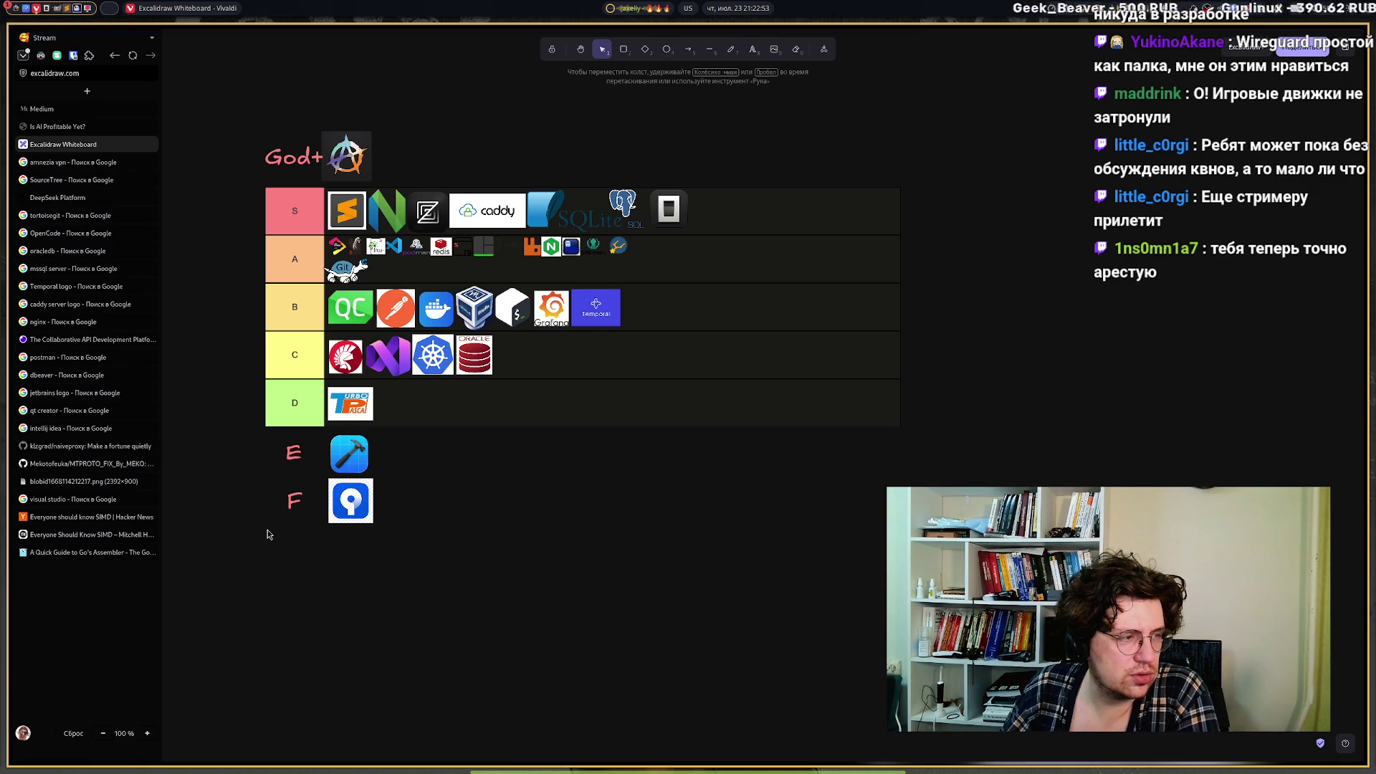
mouse_move(206, 92)
left_mouse_down()
mouse_move(231, 119)
mouse_move(396, 189)
left_mouse_up()
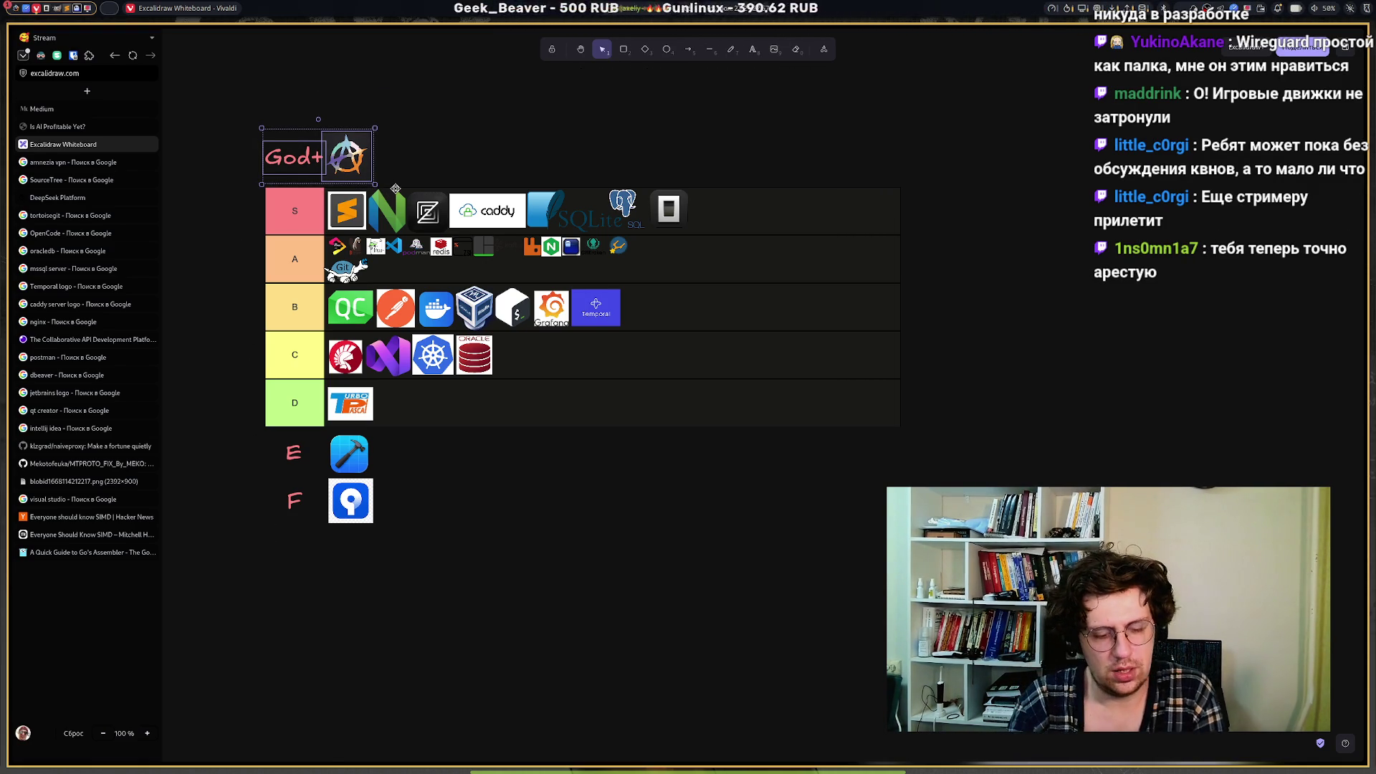
key("Delete")
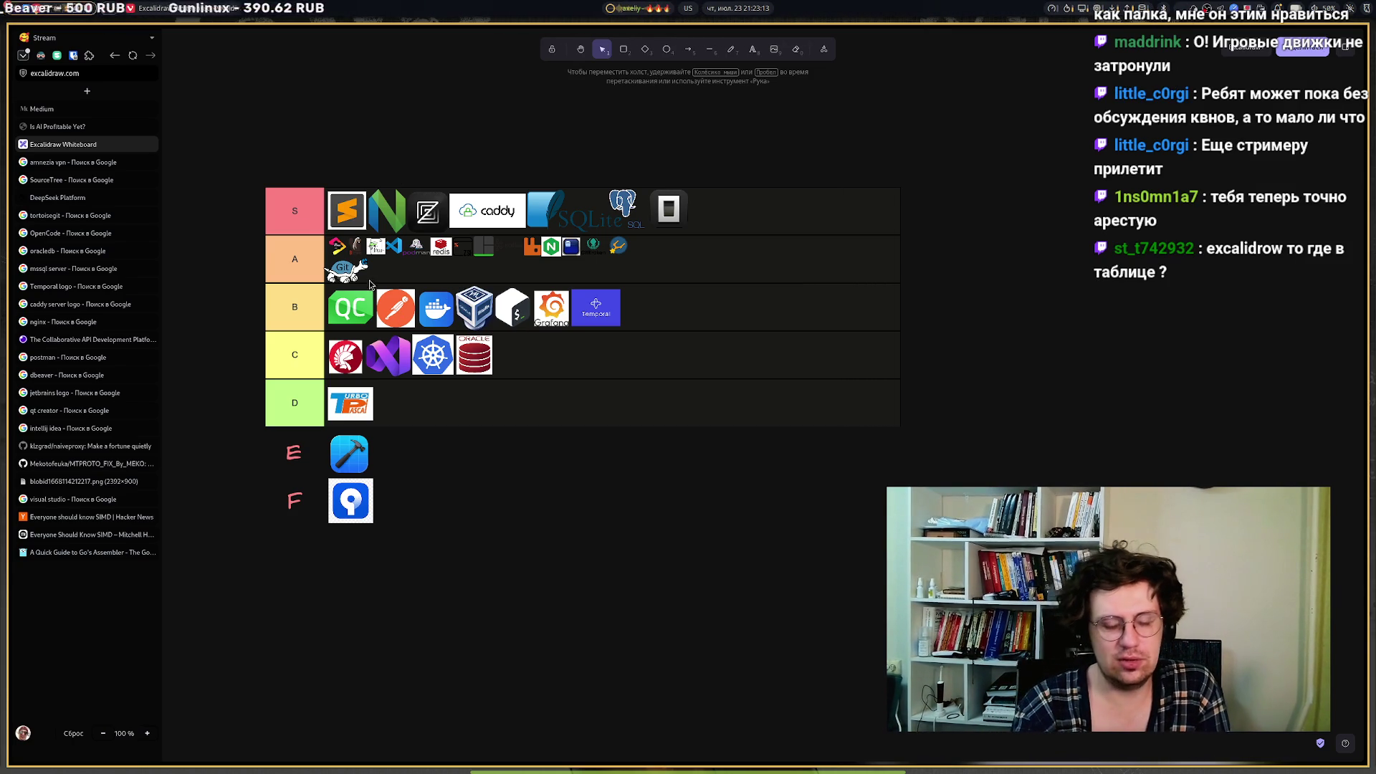
scroll(323, 278, "up", 5)
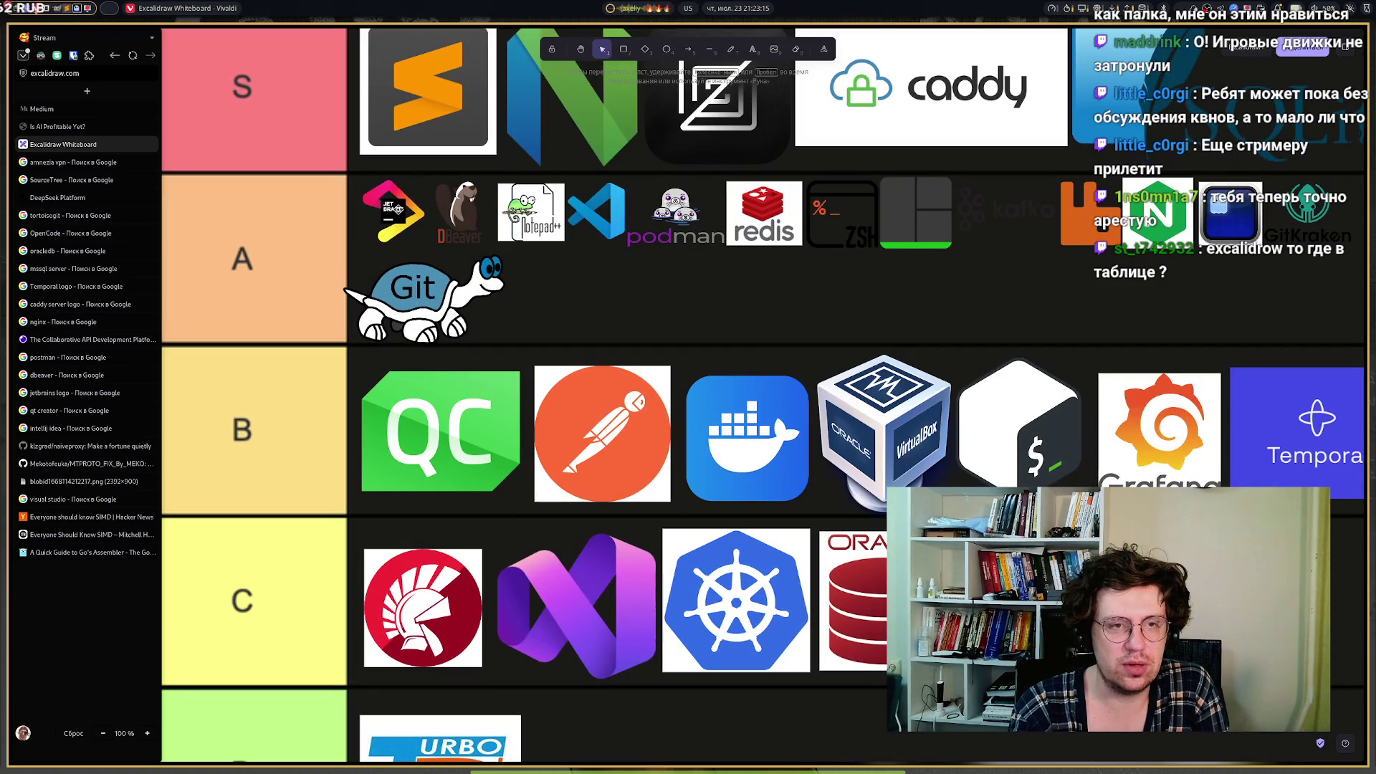
scroll(394, 218, "down", 5)
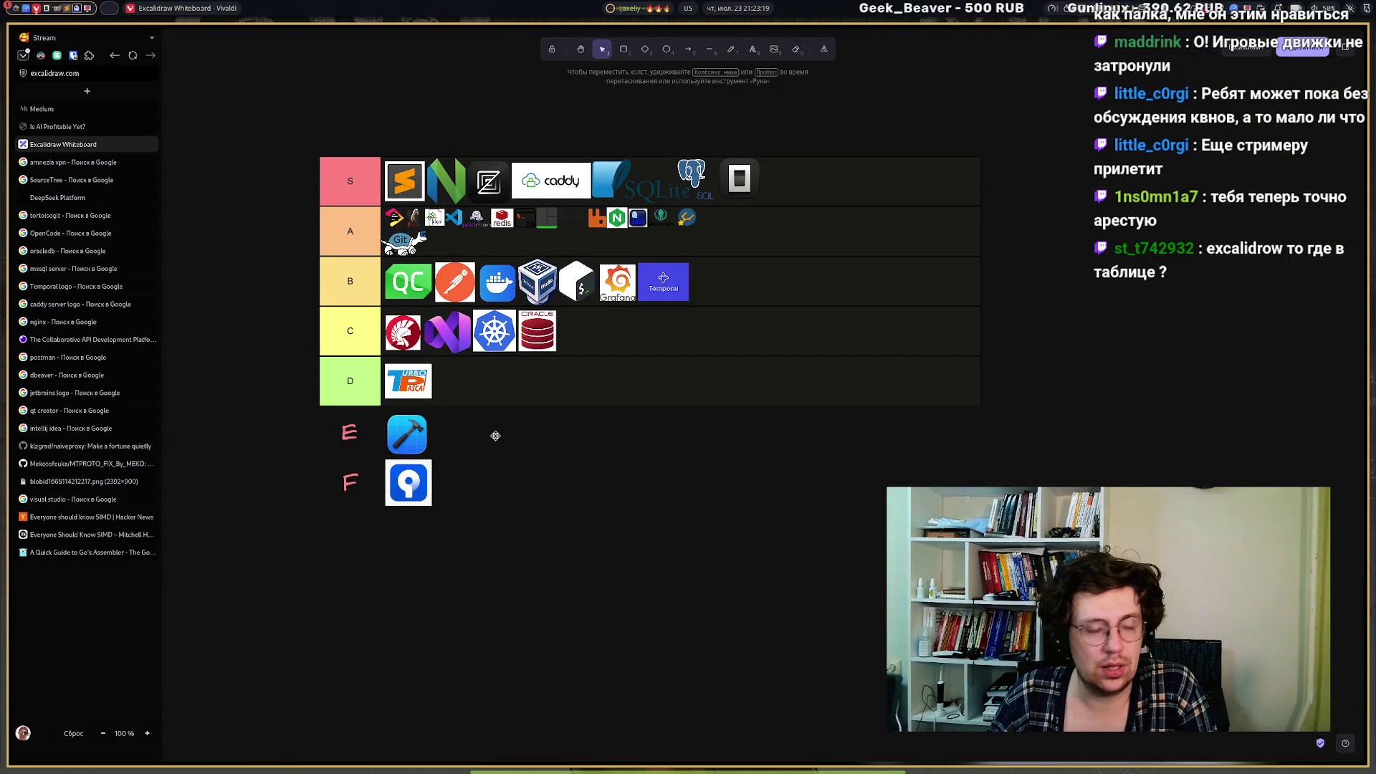
middle_click(74, 166)
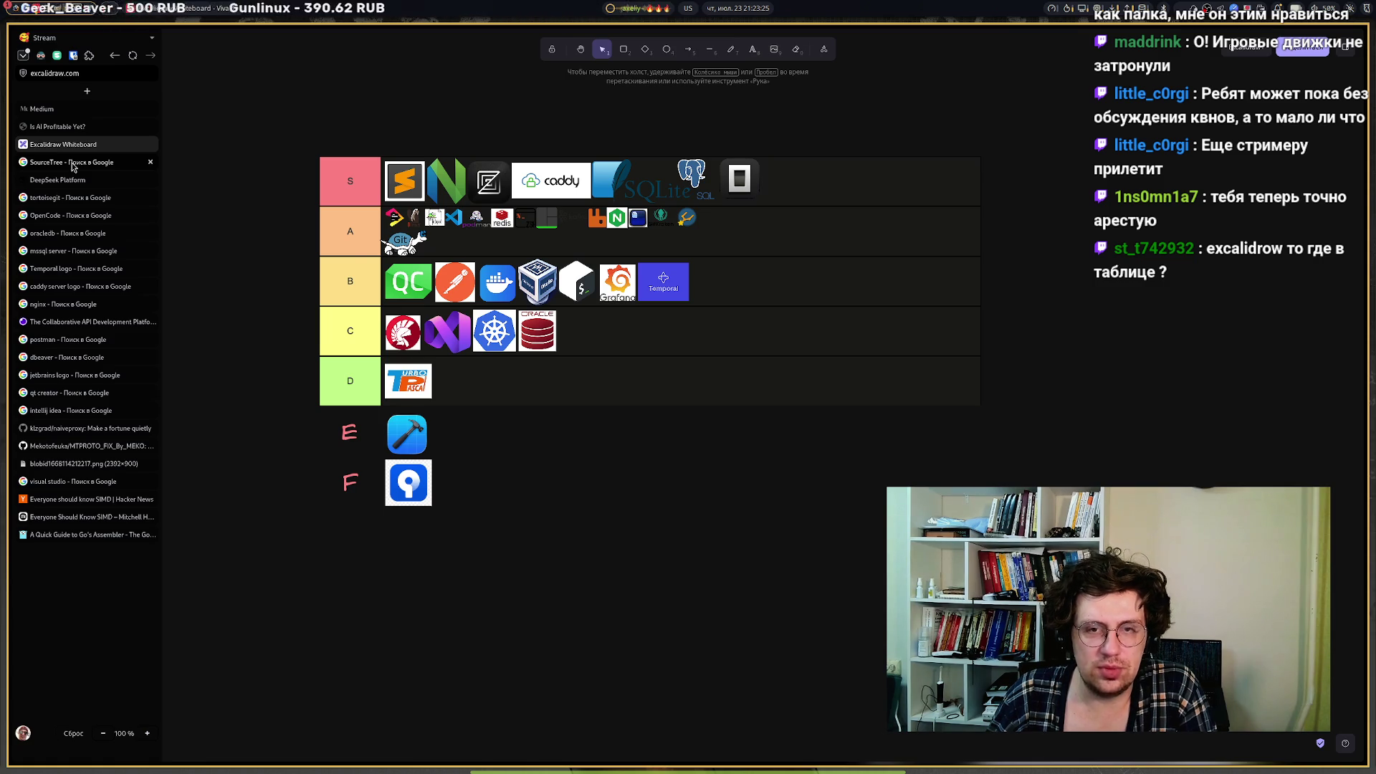
Replace the SourceTree image search with 'WinCC OA', preview a result, then return to the board.
left_click(74, 166)
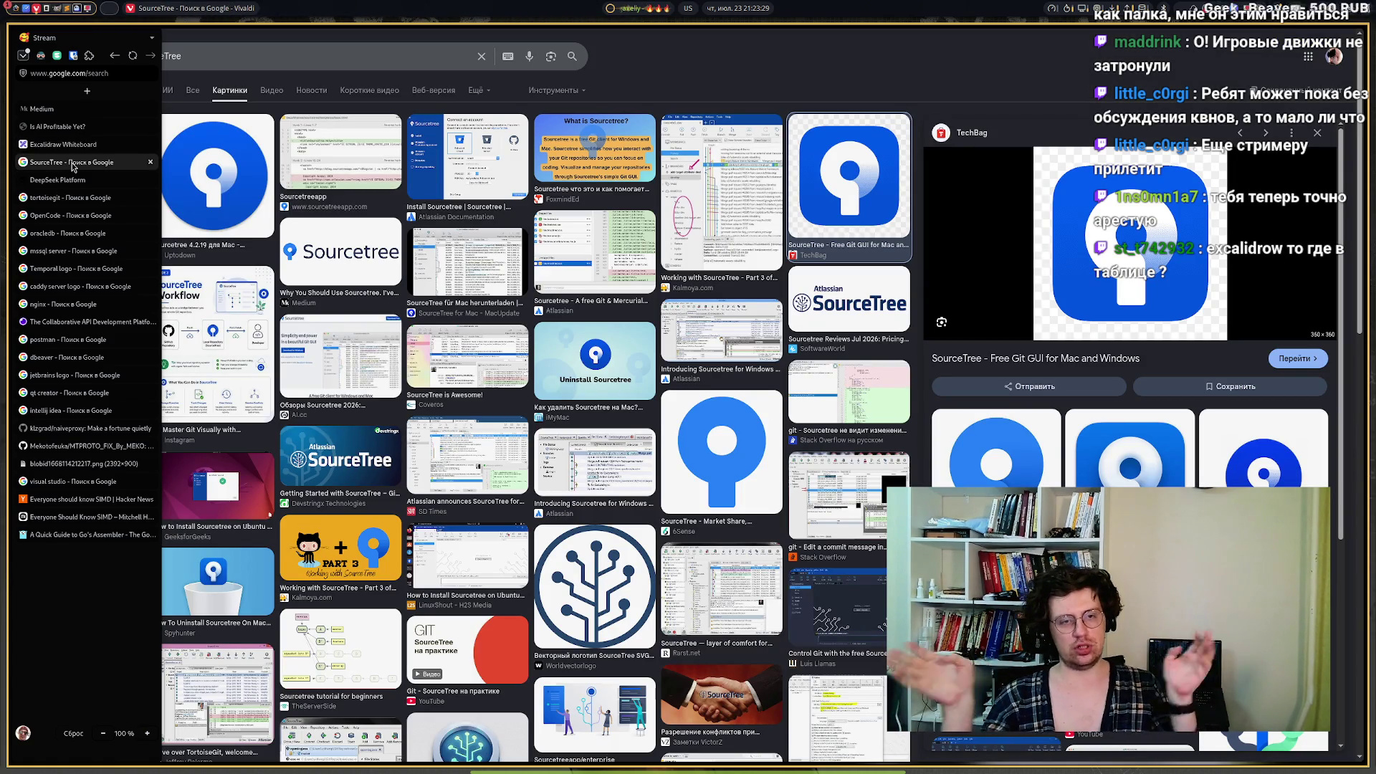
left_click(246, 52)
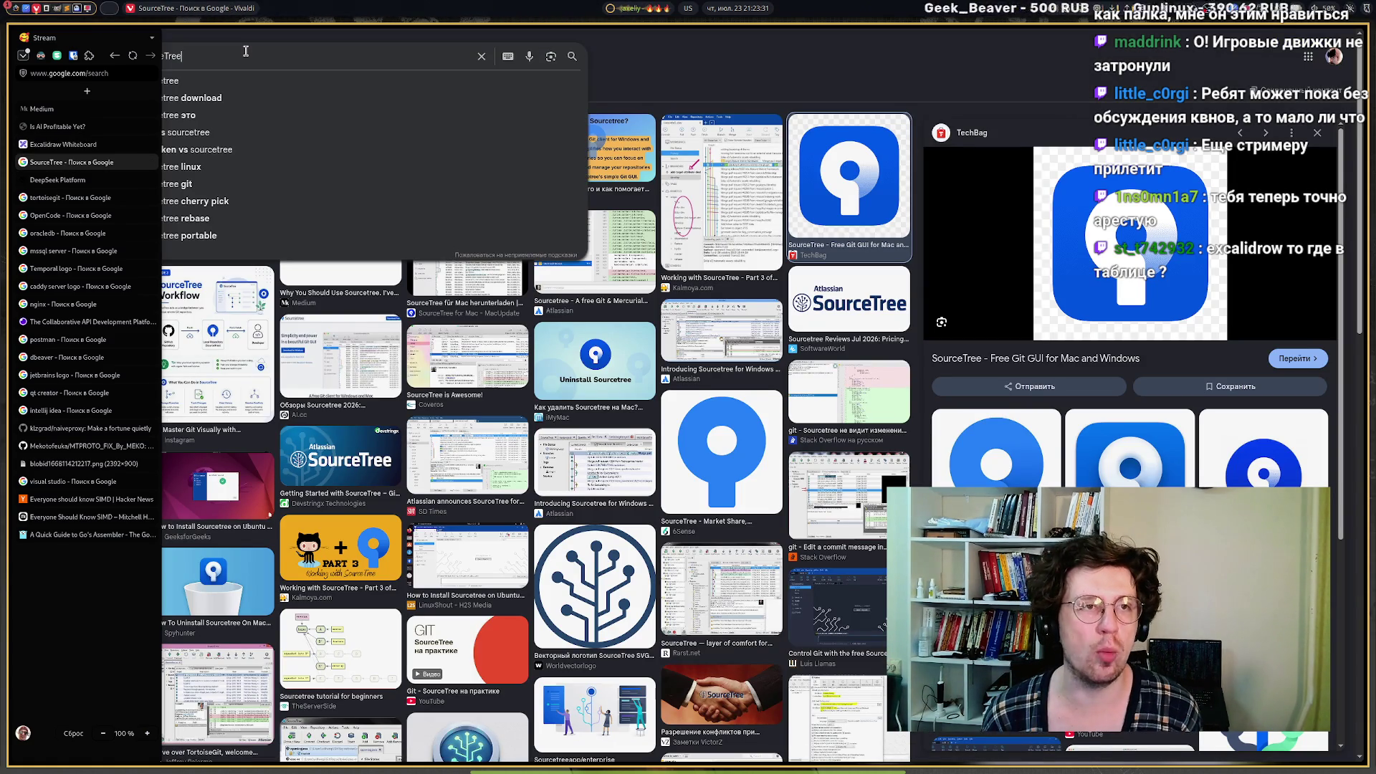
key("ctrl+a")
key("BackSpace")
type("inCC OA")
key("Return")
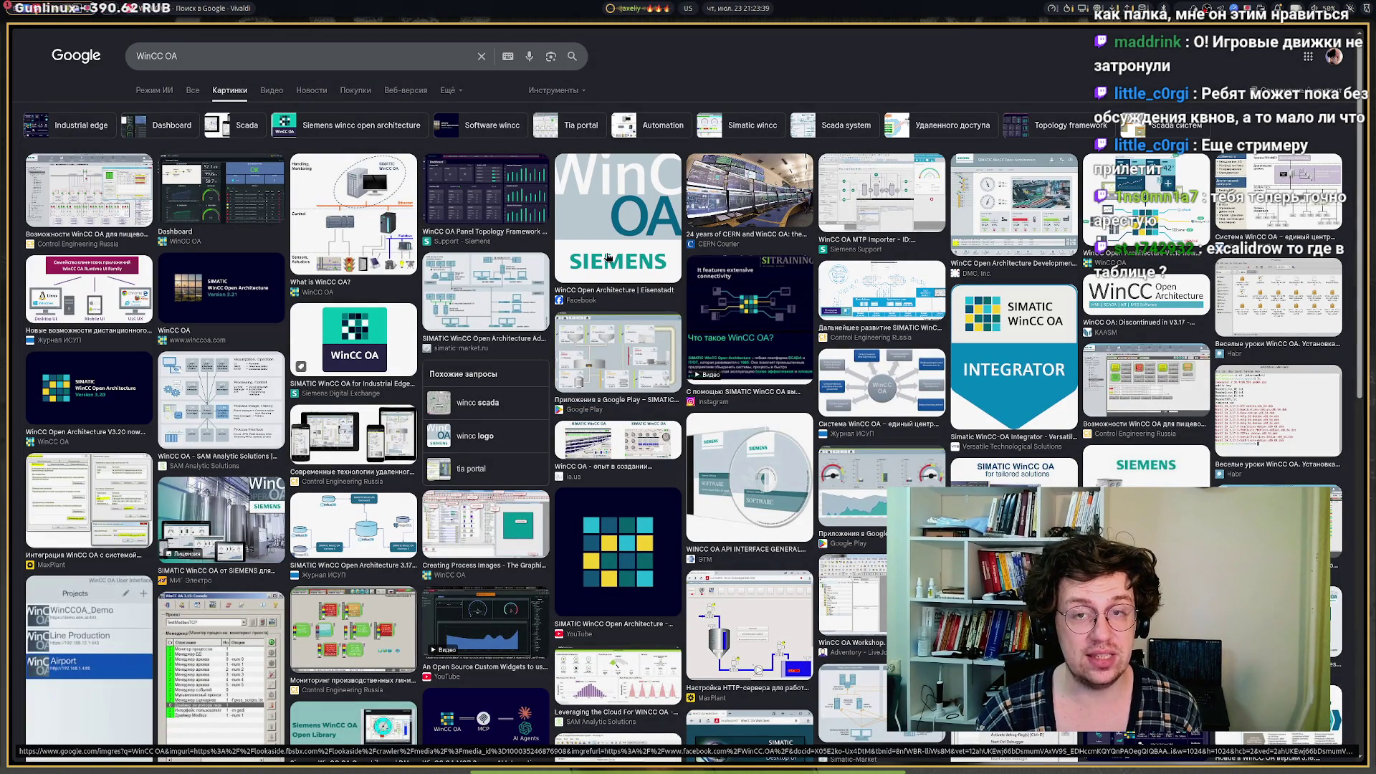
left_click(882, 200)
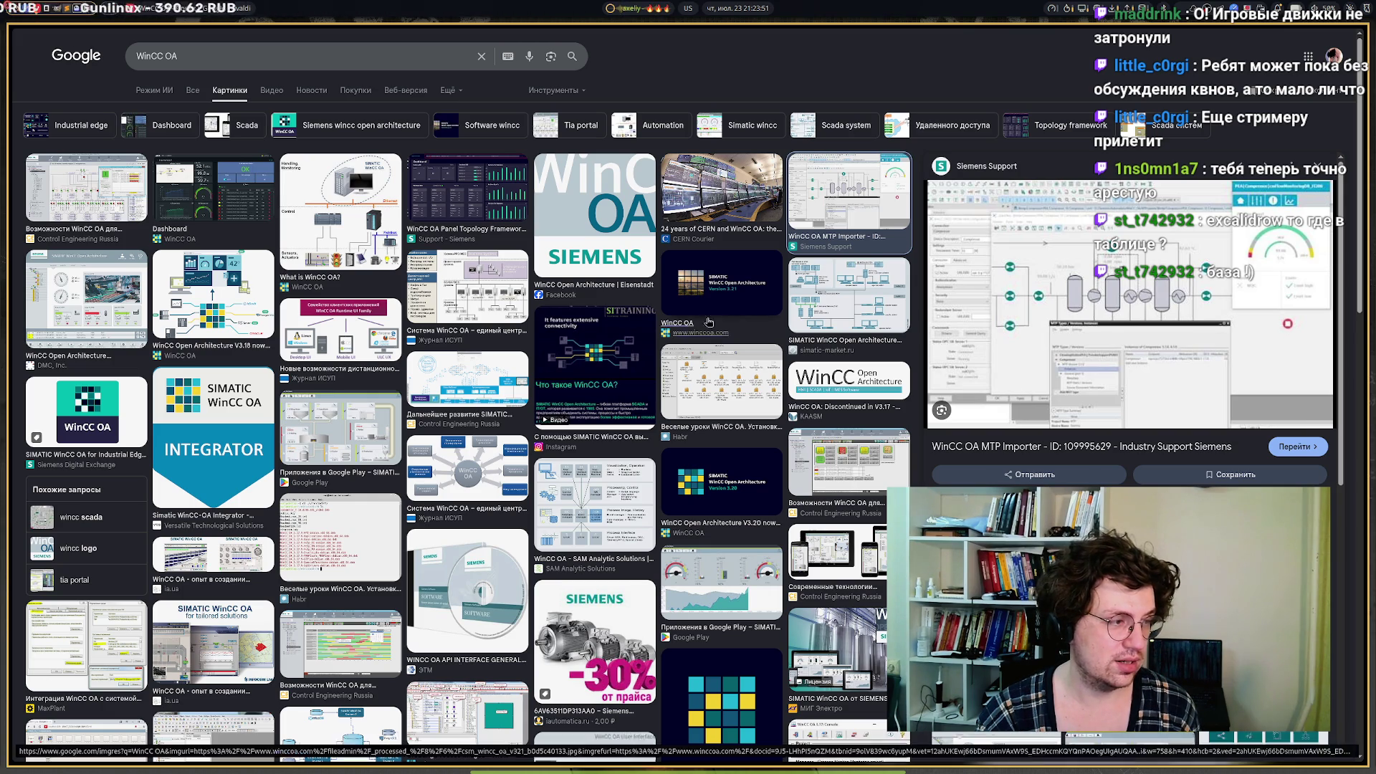
mouse_move(83, 245)
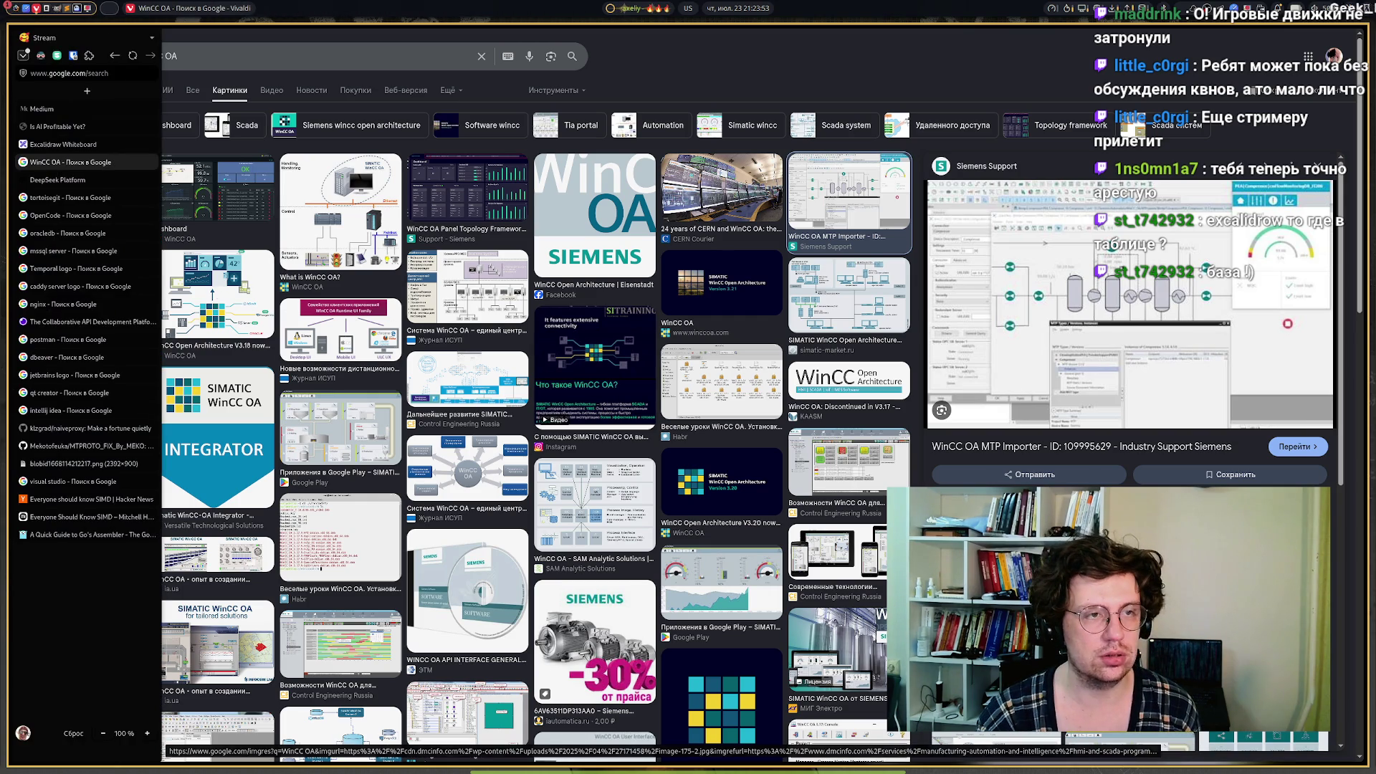
left_click(35, 149)
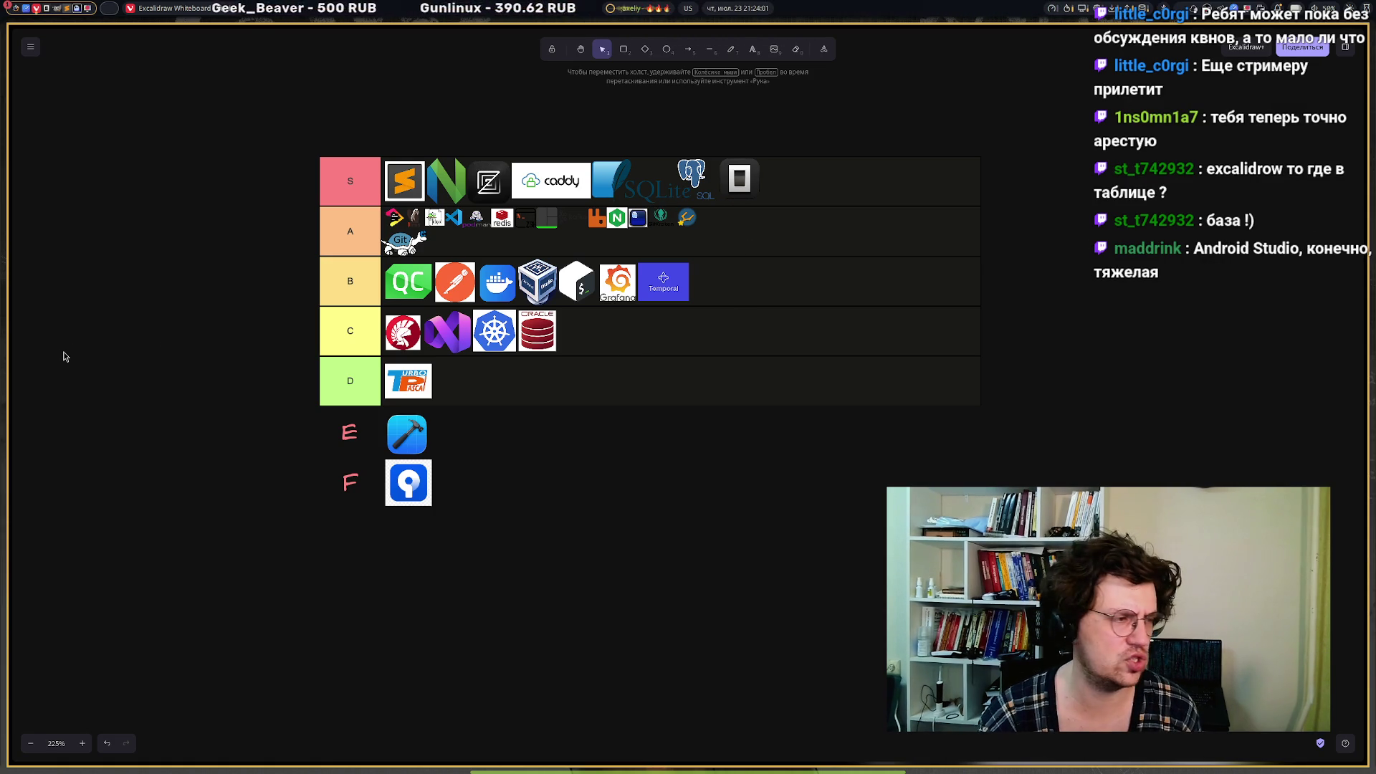
Search Google Images for 'excalidraw' in a fresh tab.
mouse_move(10, 329)
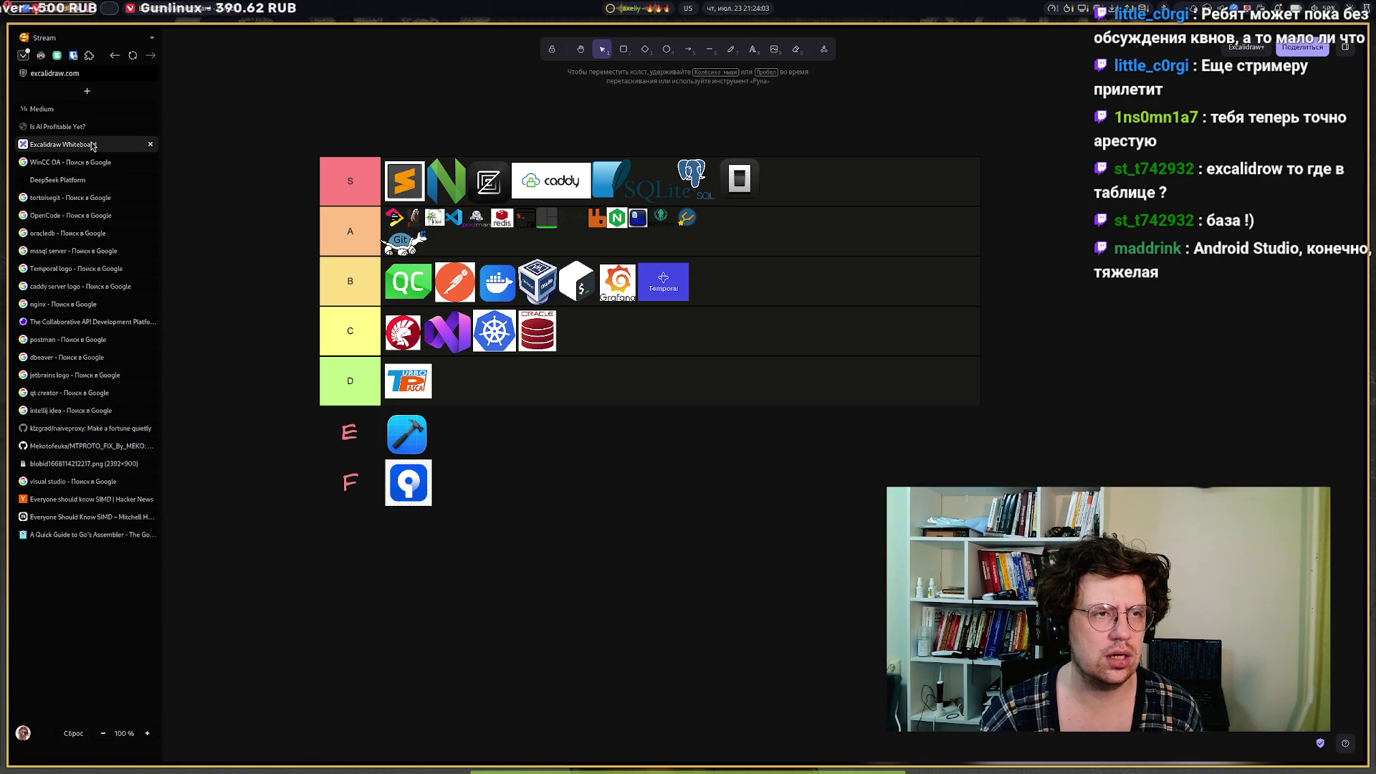
left_click(88, 91)
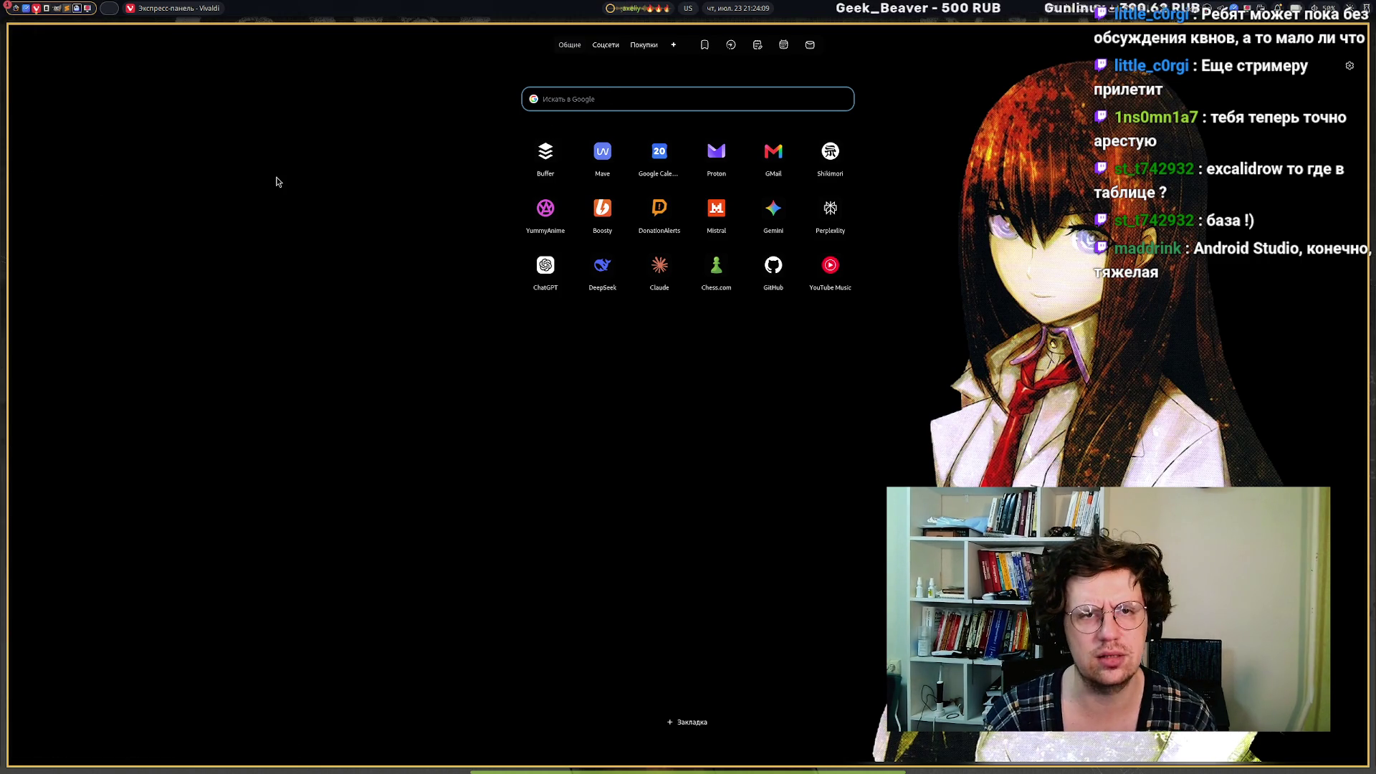
type("excalidraw")
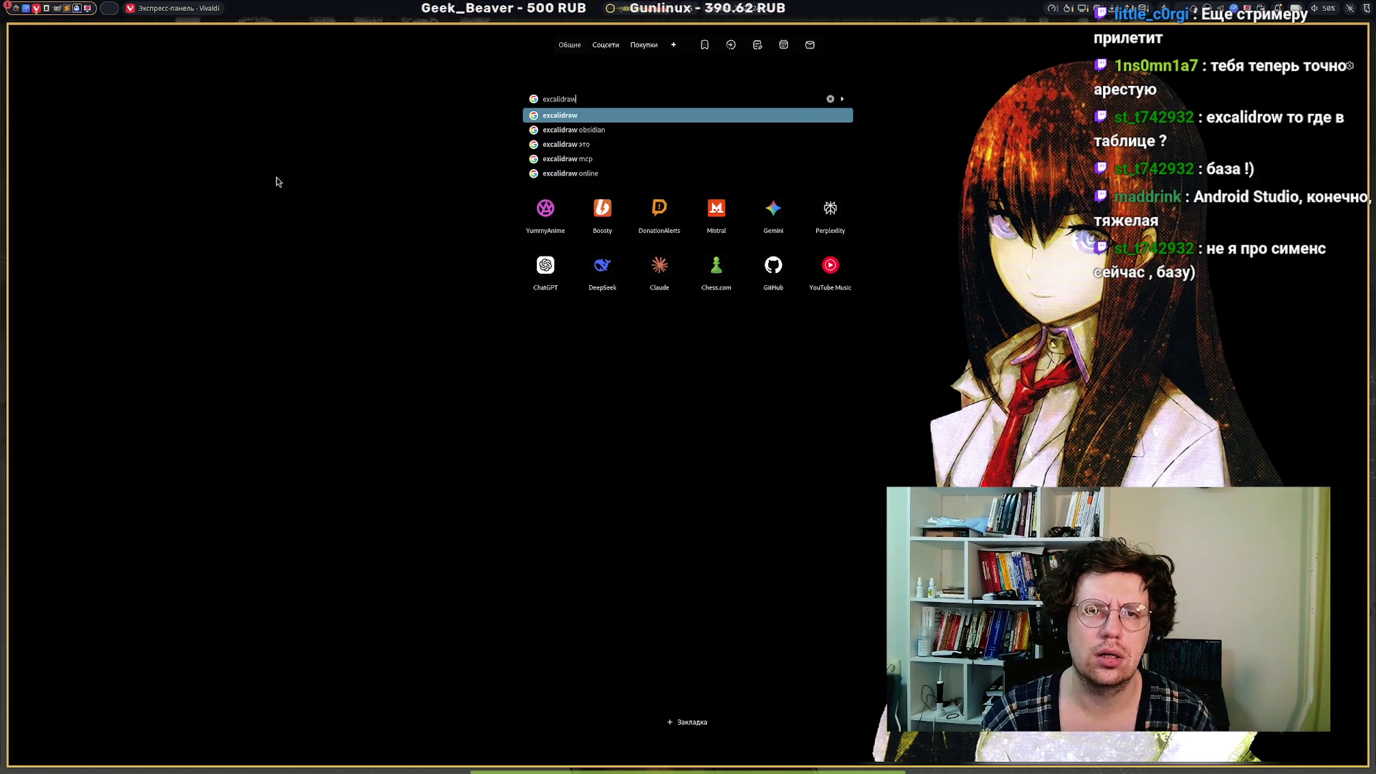
key("Down")
key("Return")
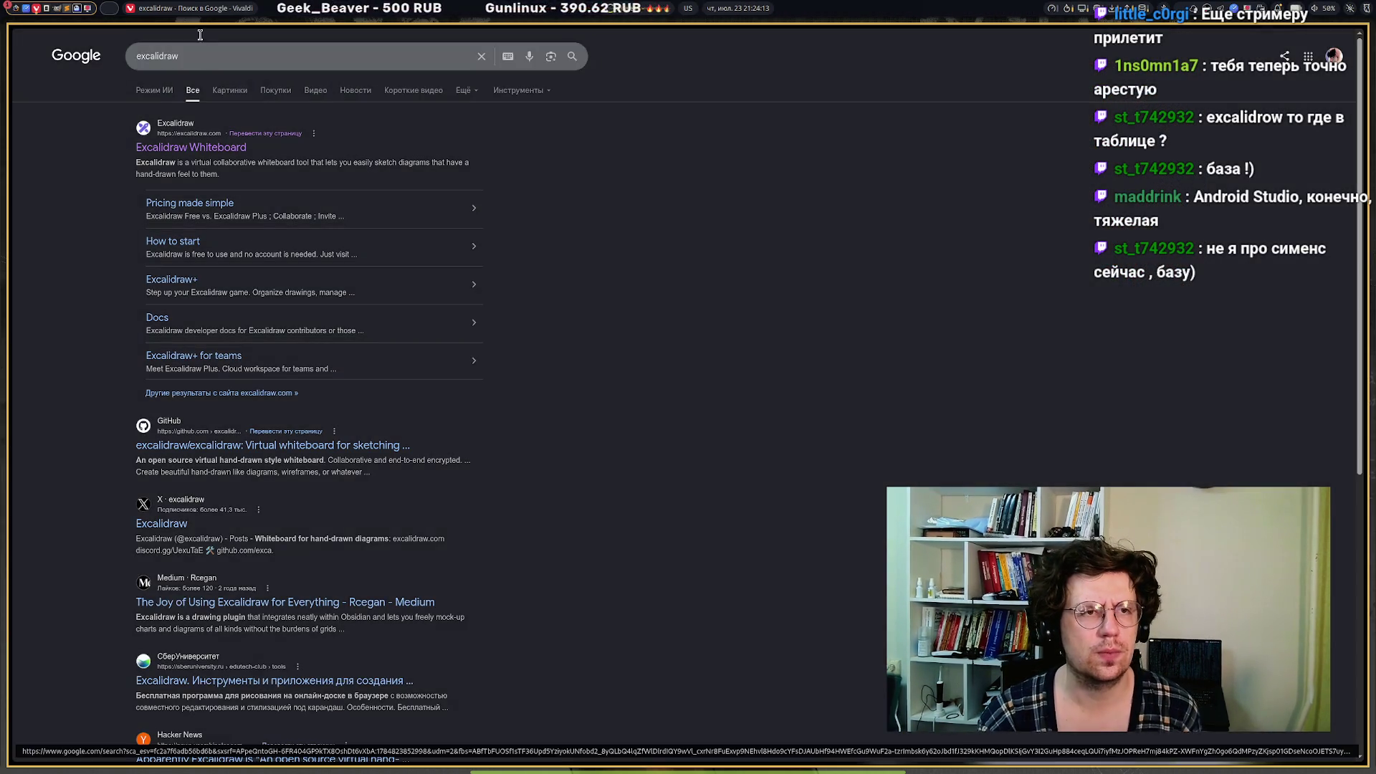
left_click(222, 90)
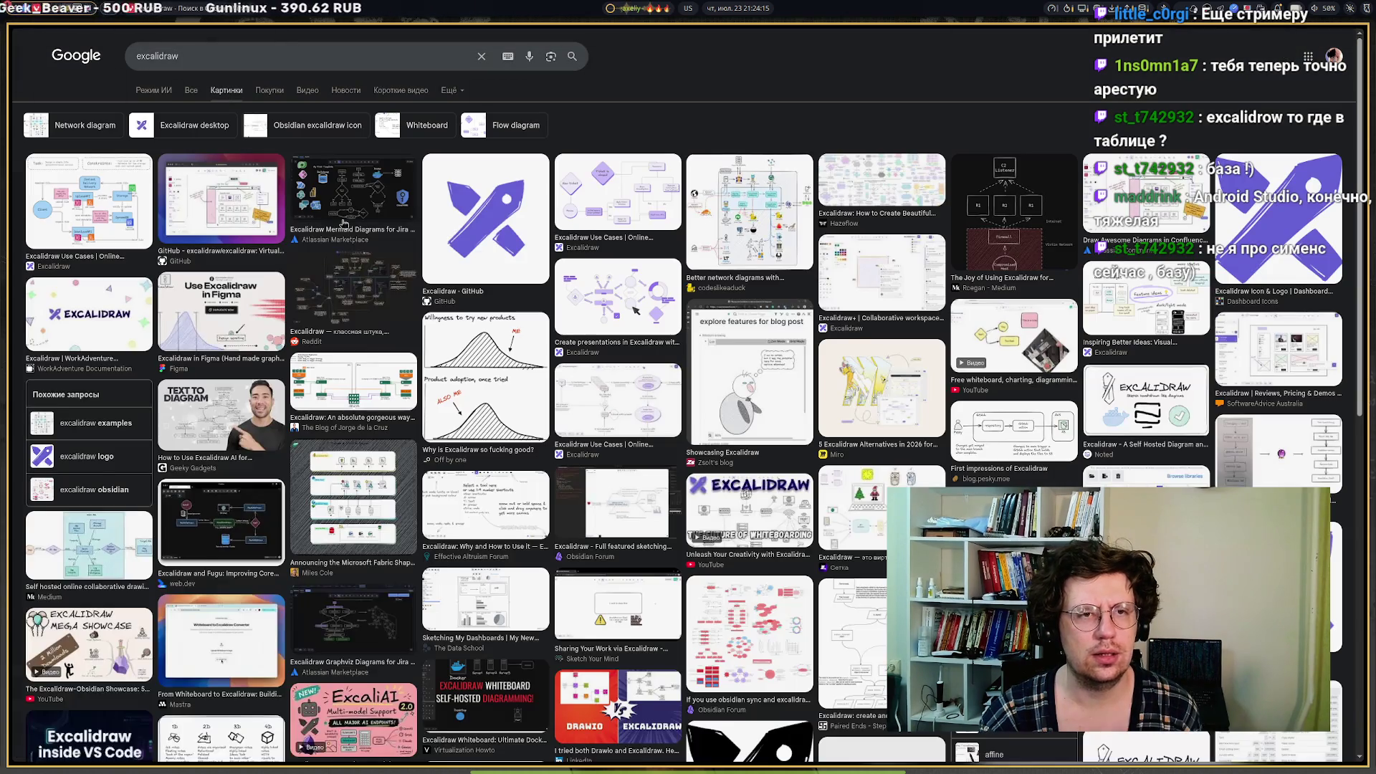
Copy the Excalidraw GitHub logo and paste it onto the tier-list board.
left_click(432, 262)
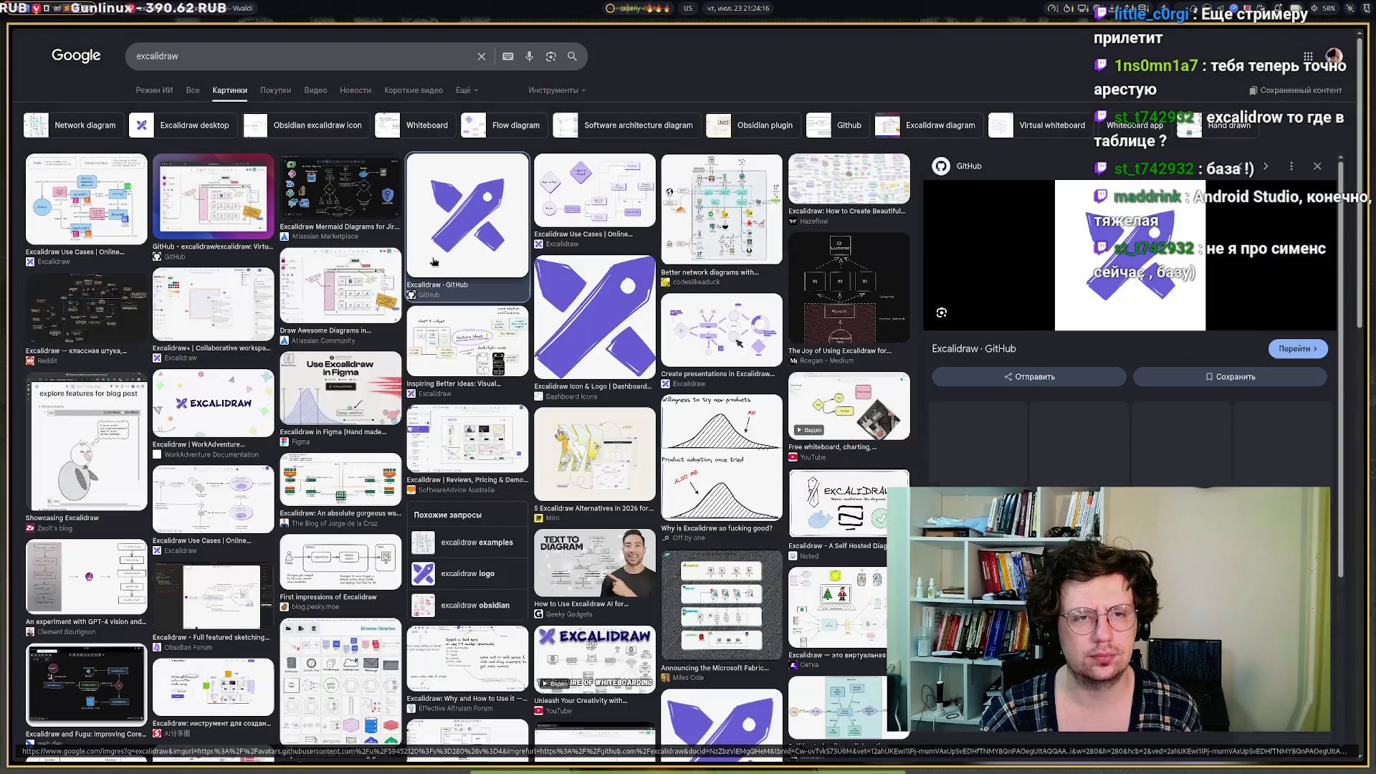
right_click(1109, 227)
mouse_move(1127, 372)
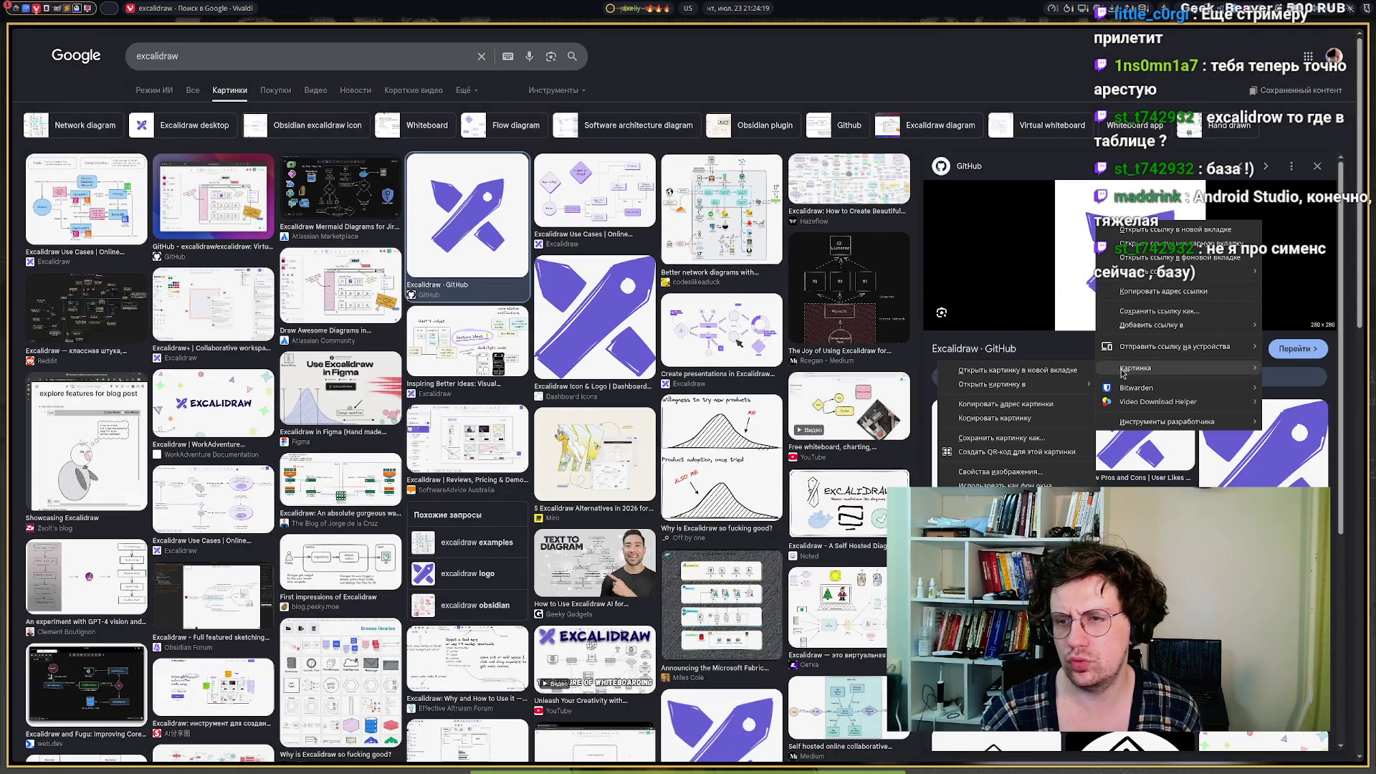
left_click(989, 418)
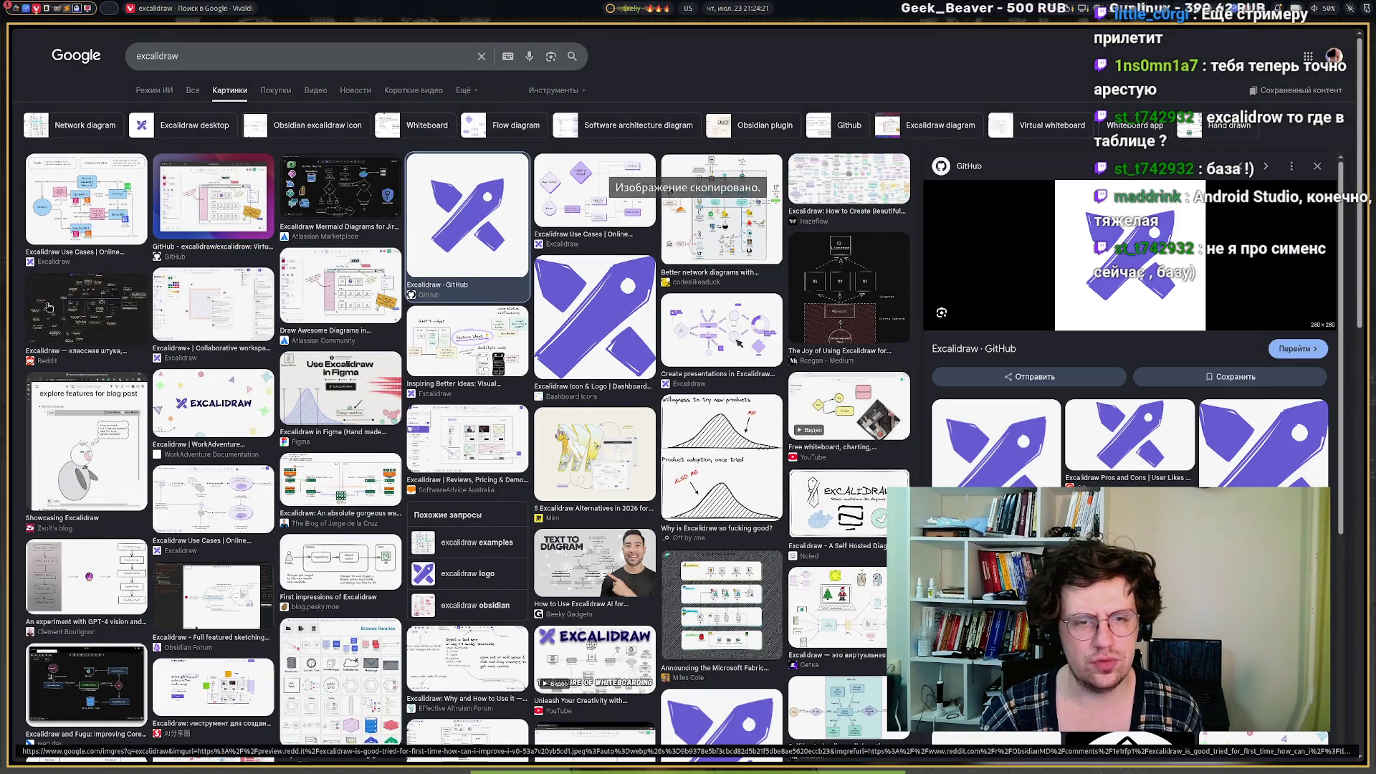
mouse_move(11, 286)
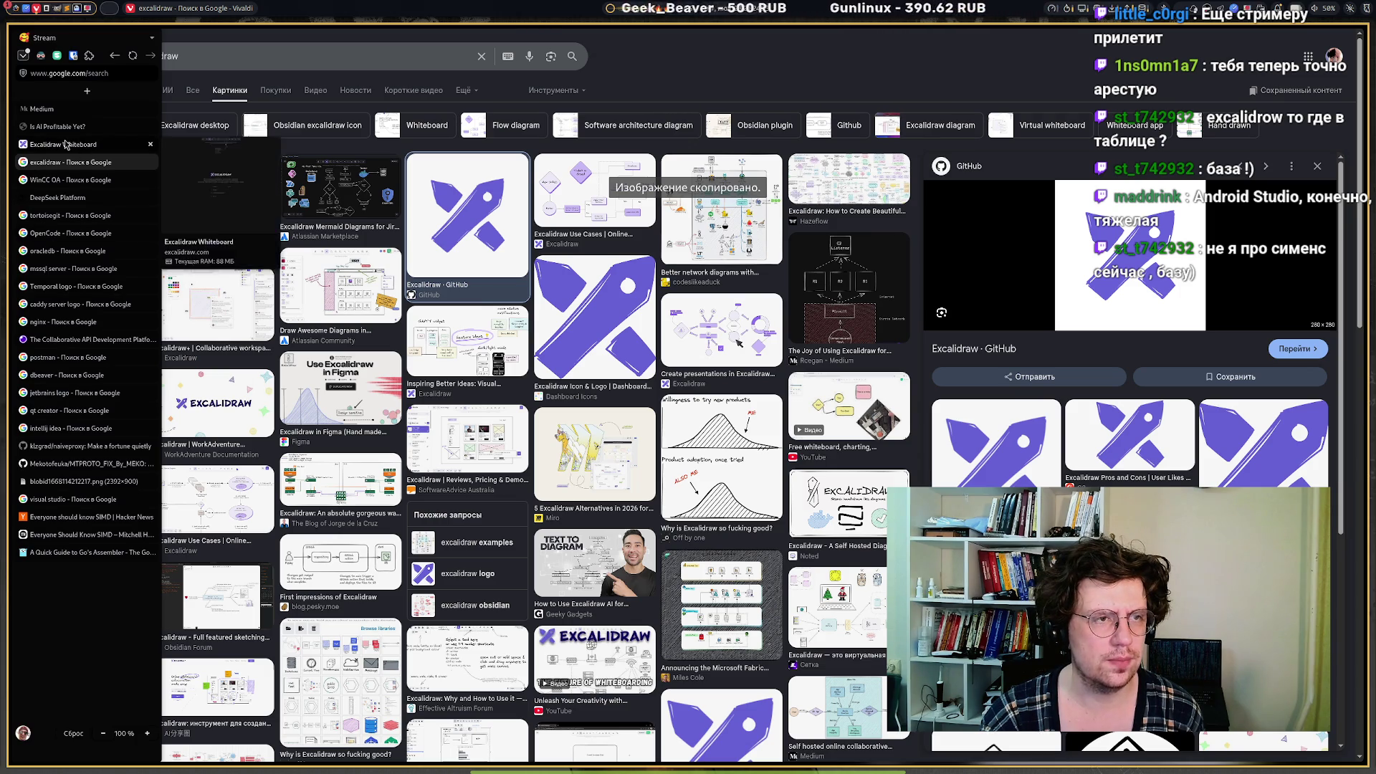
left_click(65, 144)
key("ctrl+v")
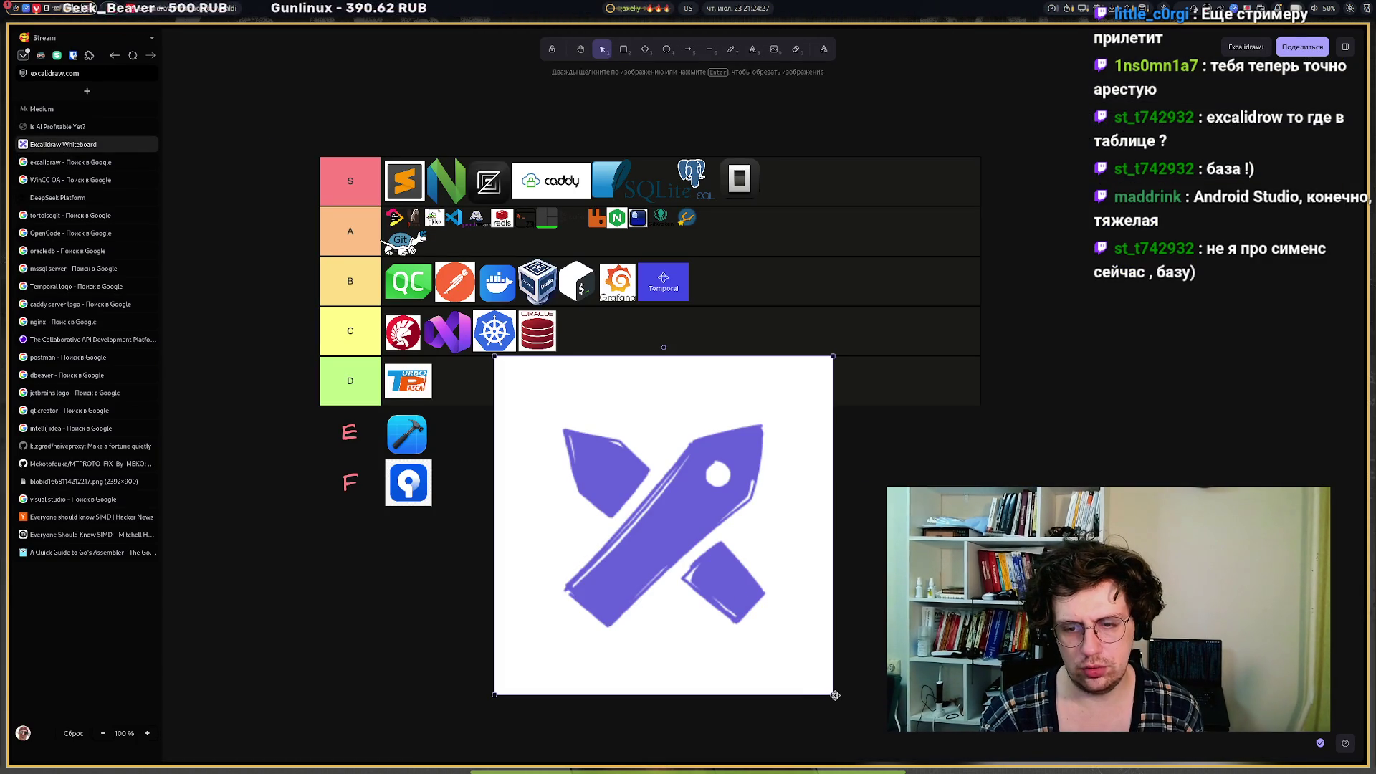
Shrink the Excalidraw logo to icon size in the S tier and return to the WinCC OA results.
mouse_move(834, 695)
left_mouse_down()
mouse_move(561, 470)
mouse_move(508, 407)
mouse_move(537, 354)
mouse_move(804, 155)
mouse_move(781, 185)
left_mouse_up()
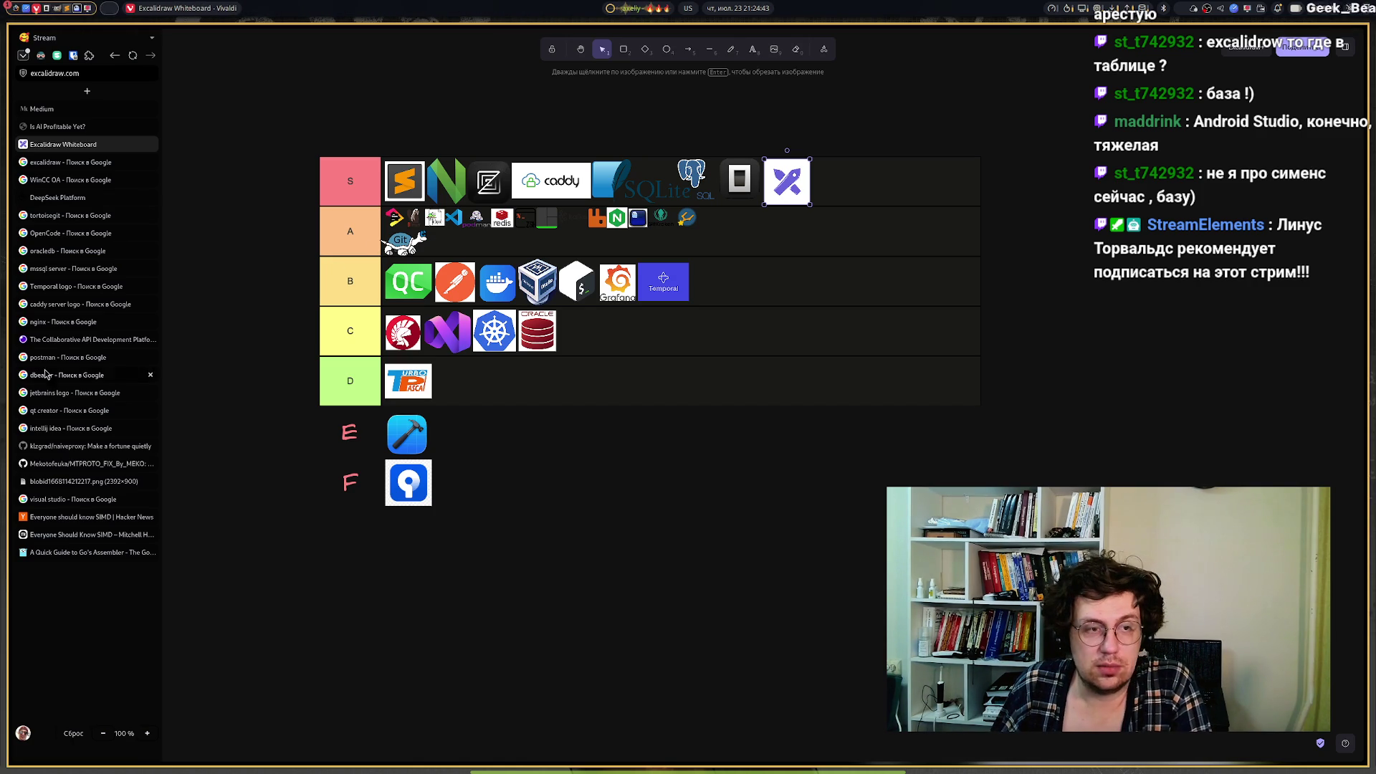
left_click(64, 179)
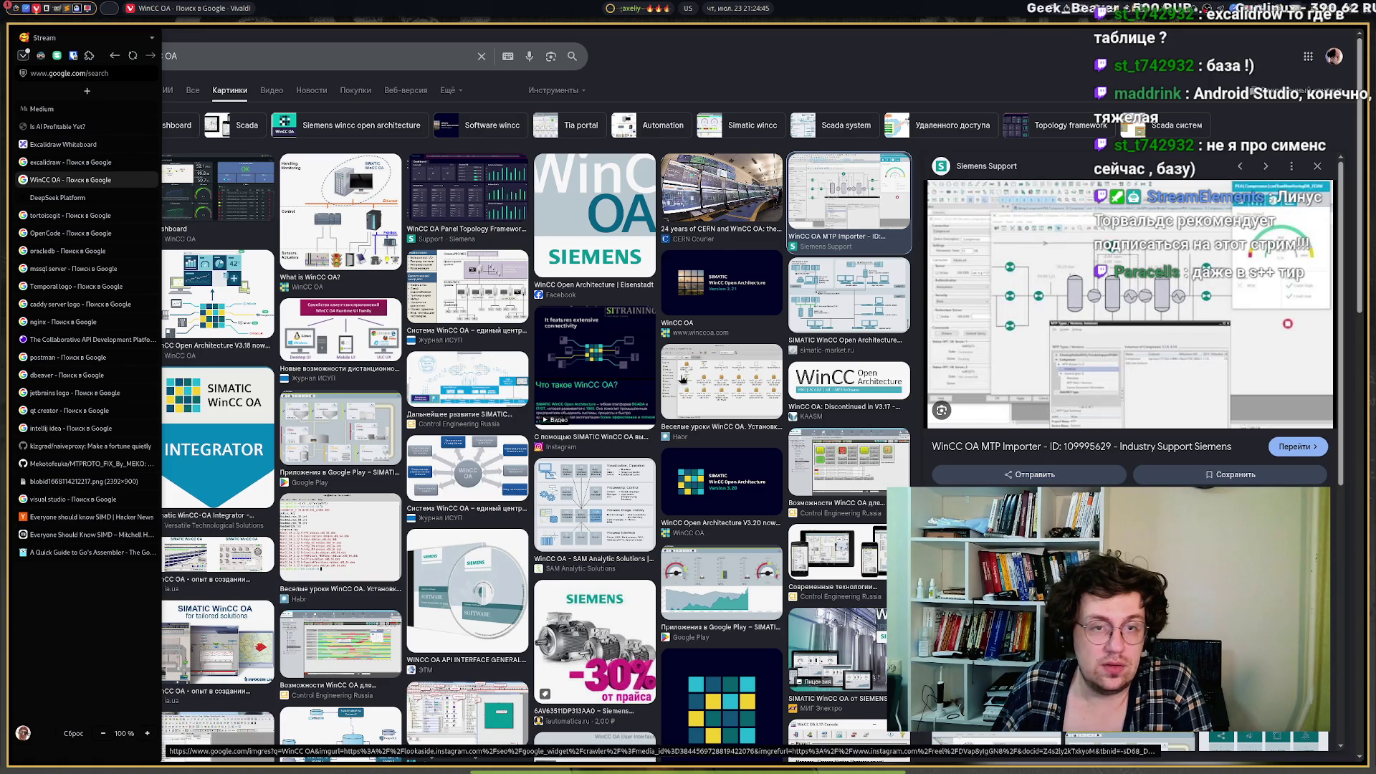
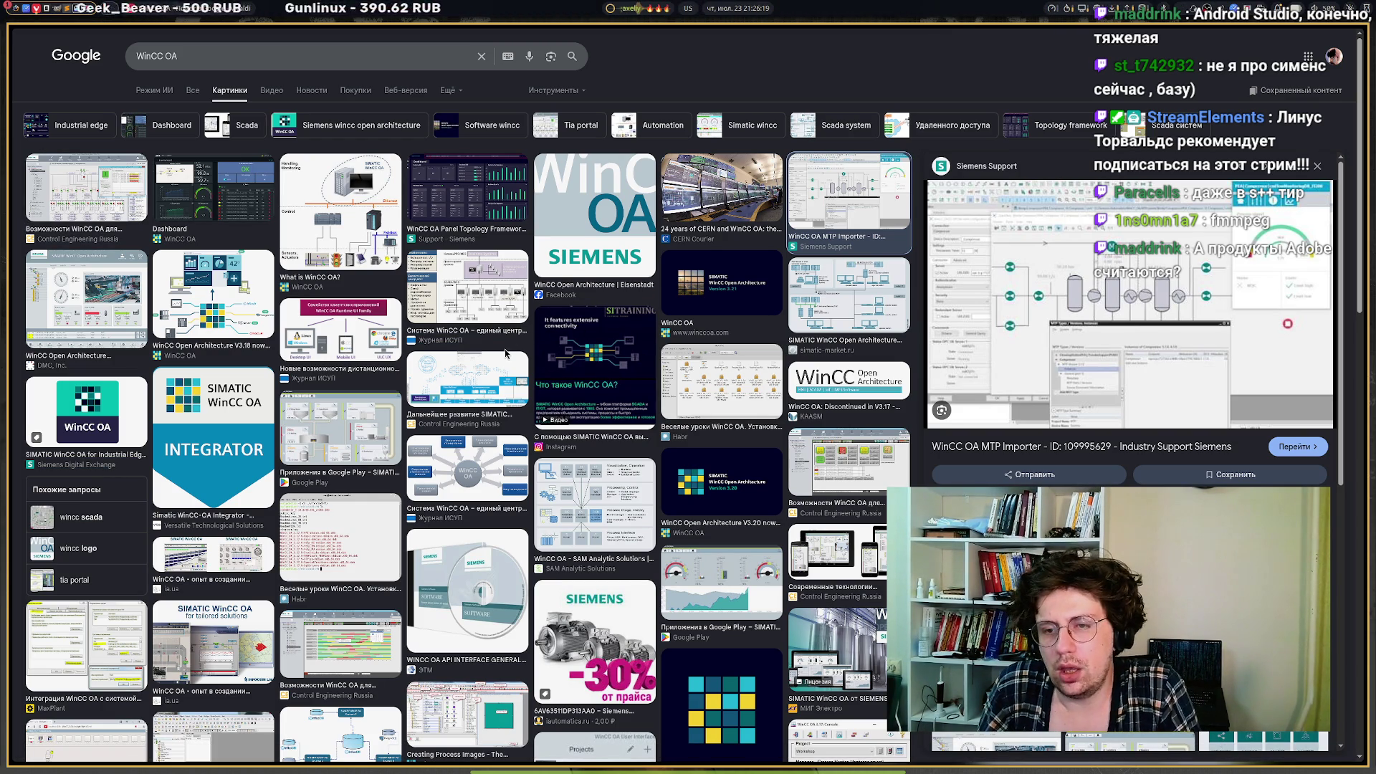
Preview several WinCC OA image results, ending with Google Play's SIMATIC WinCC OA UI, then open a Speed Dial tab.
left_click(624, 227)
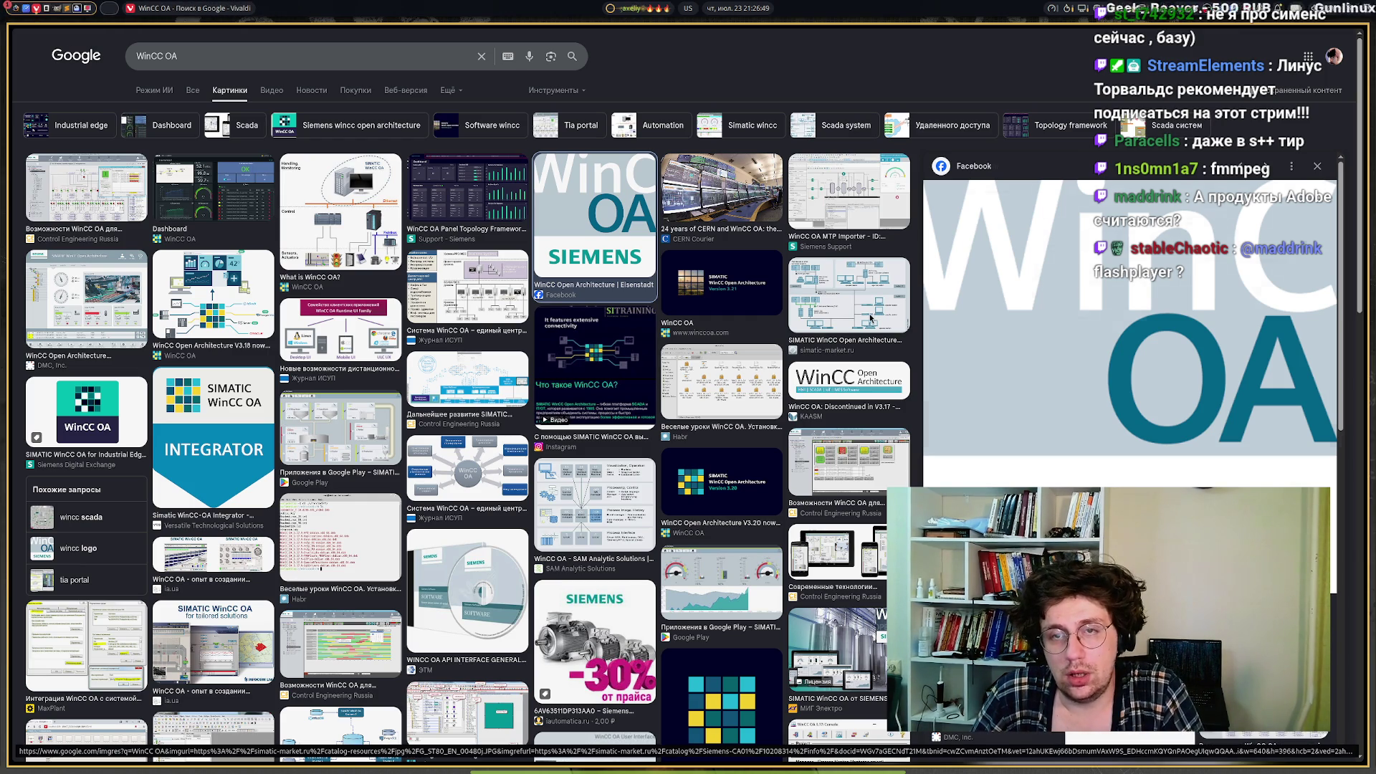
left_click(871, 319)
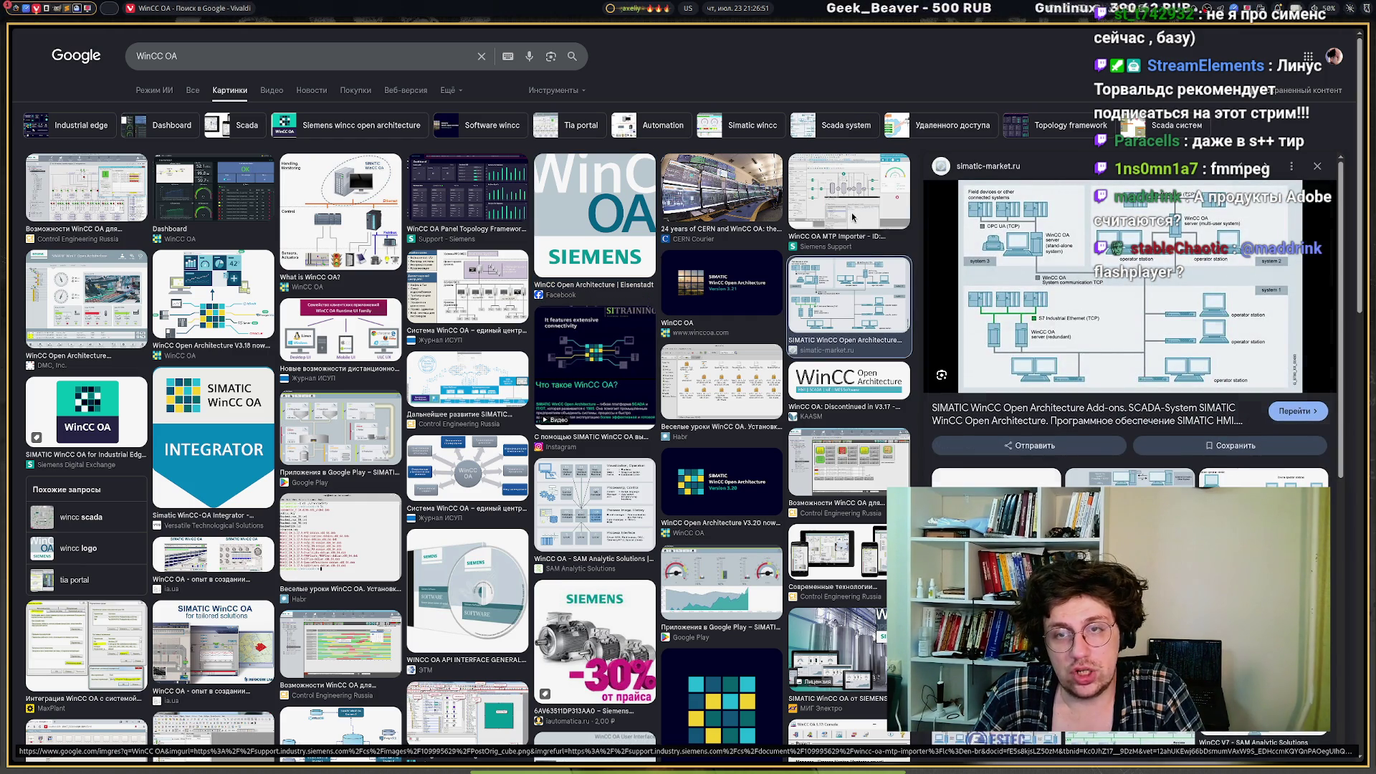
left_click(852, 217)
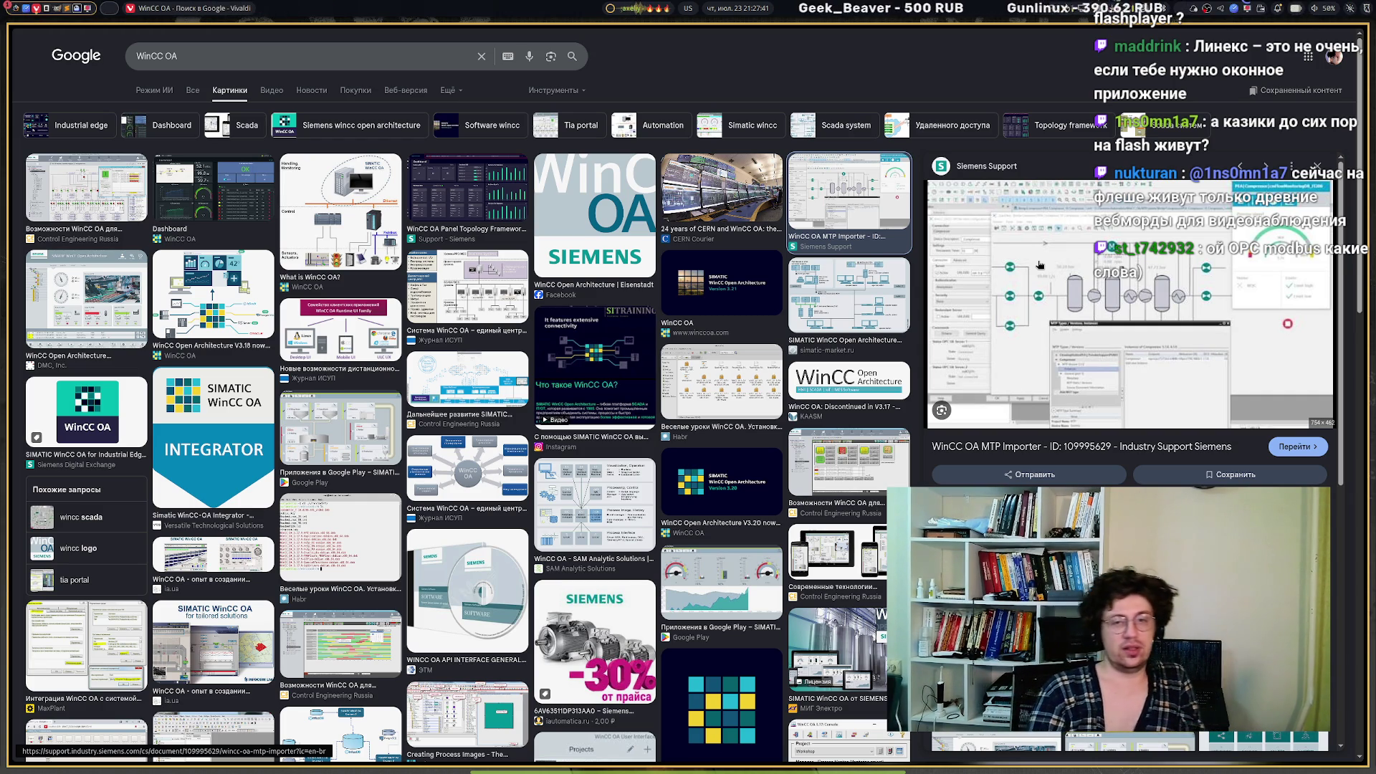
left_click(722, 582)
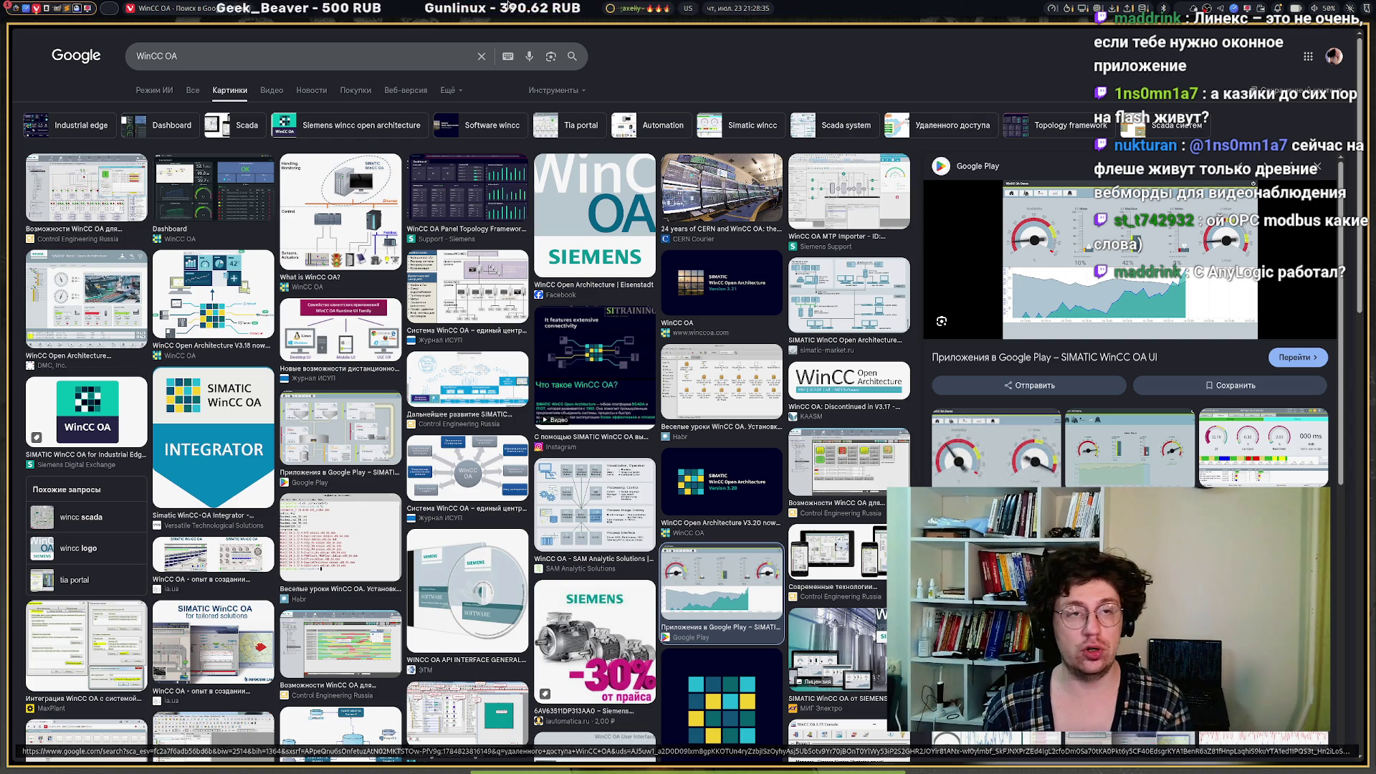
mouse_move(15, 86)
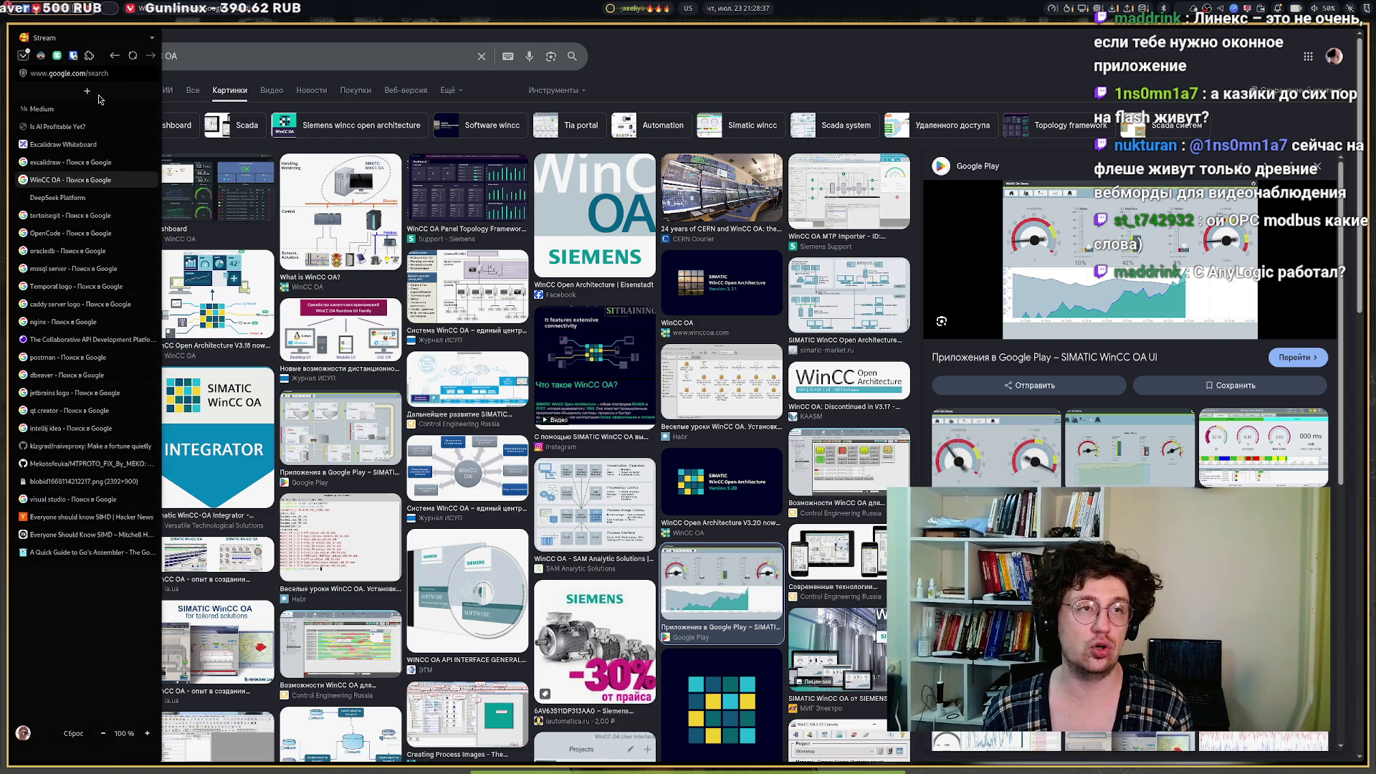
left_click(87, 93)
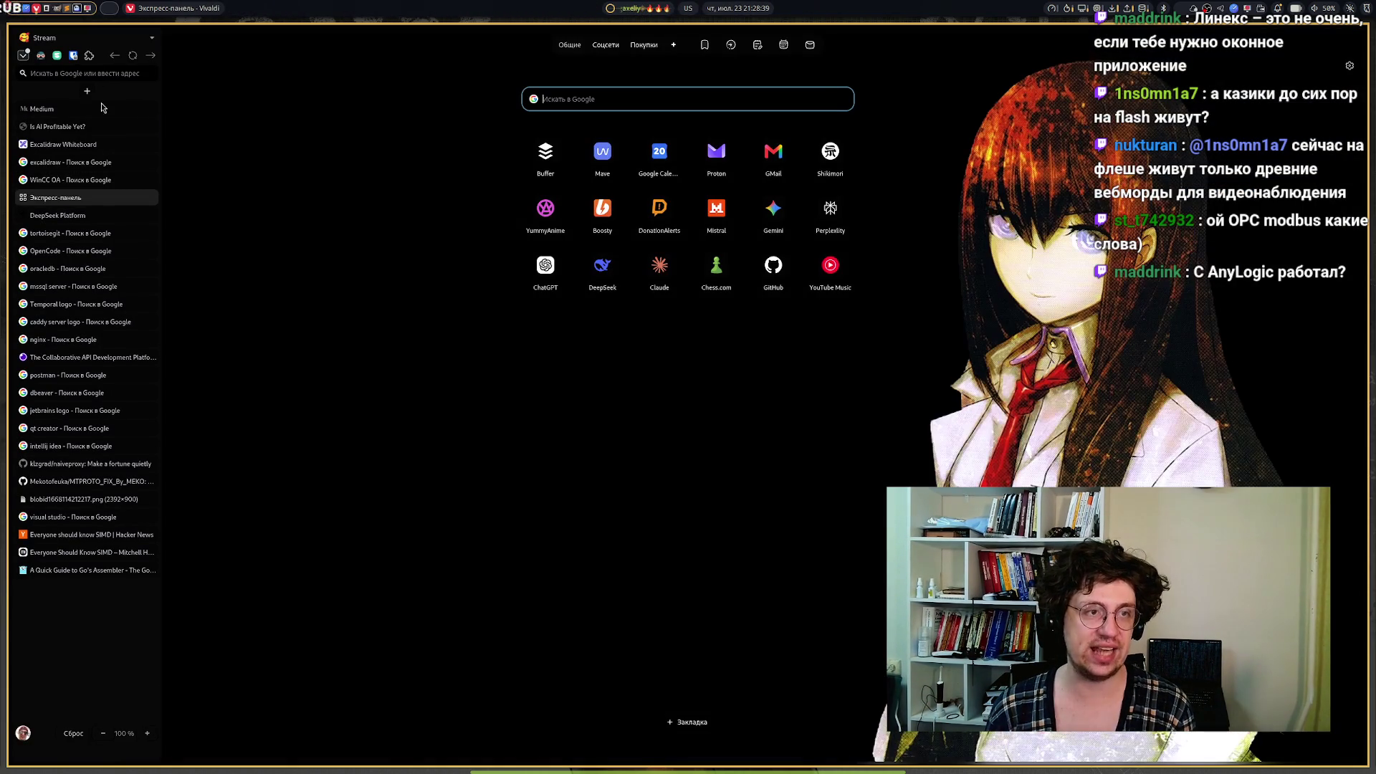
Search Google for 'control script' and view its image results.
type("co")
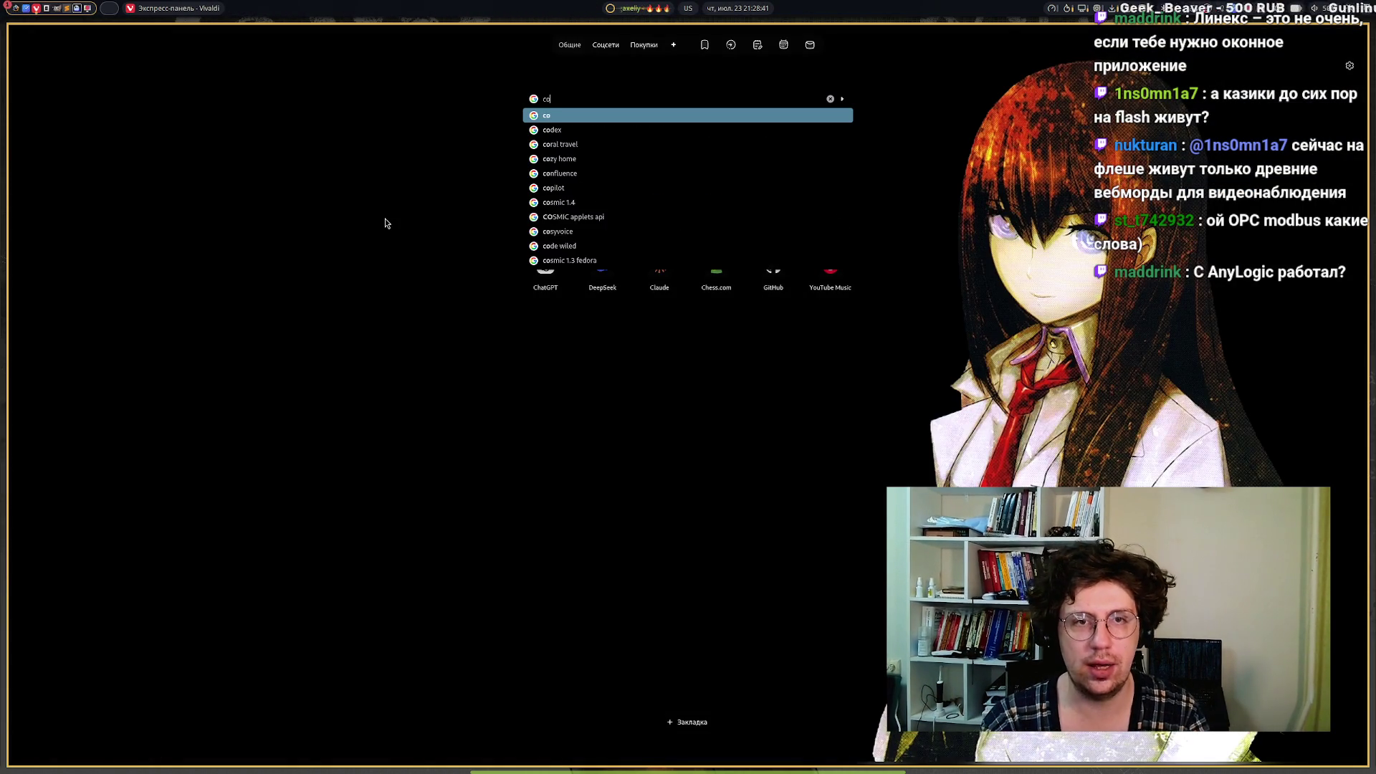
type("n")
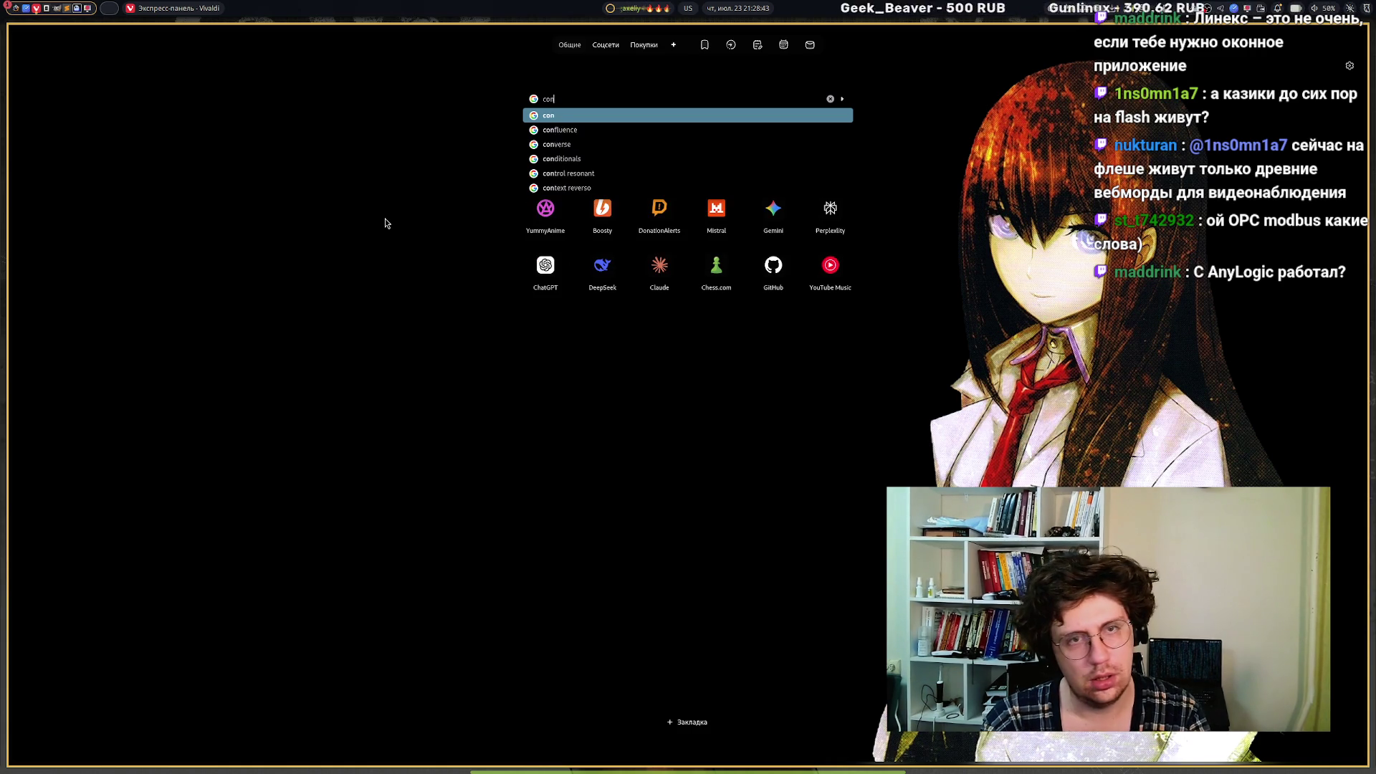
type("trol s")
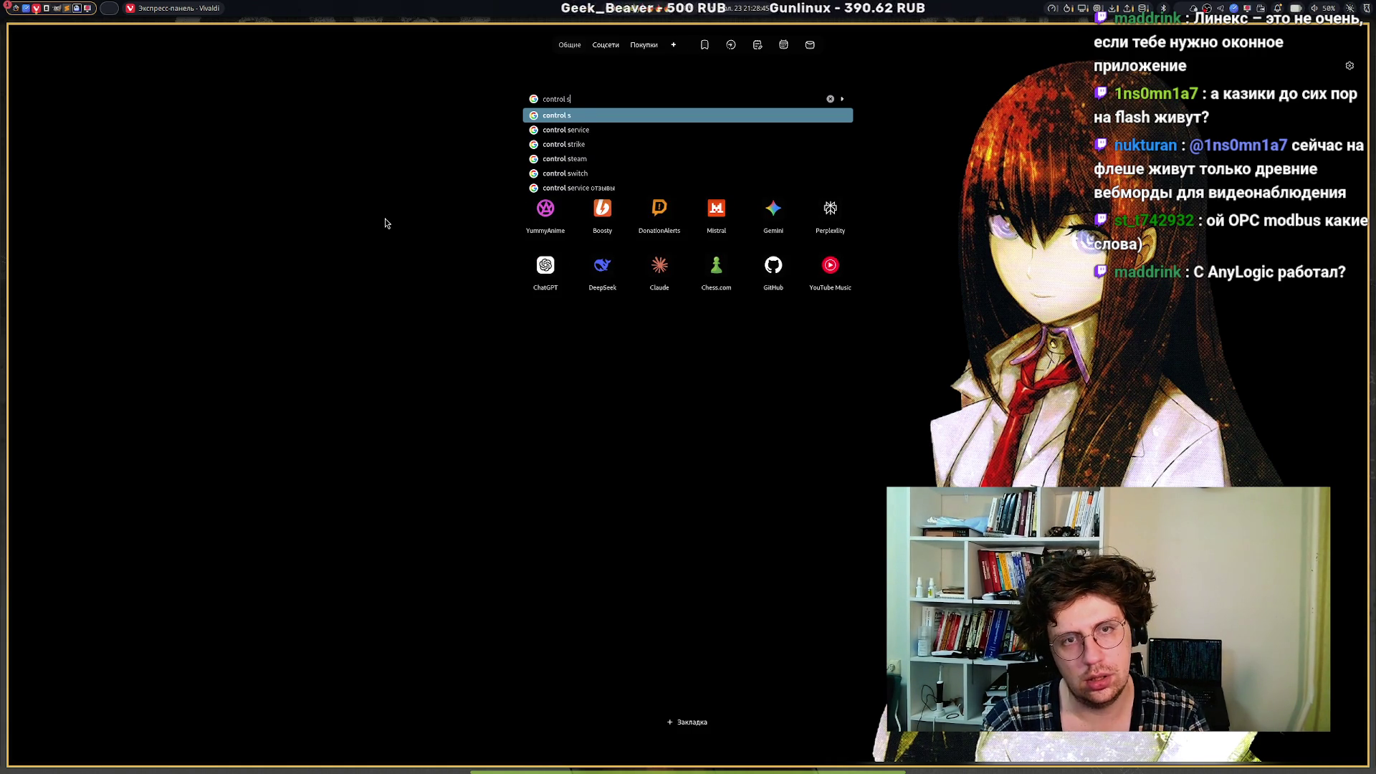
type("cript")
key("Return")
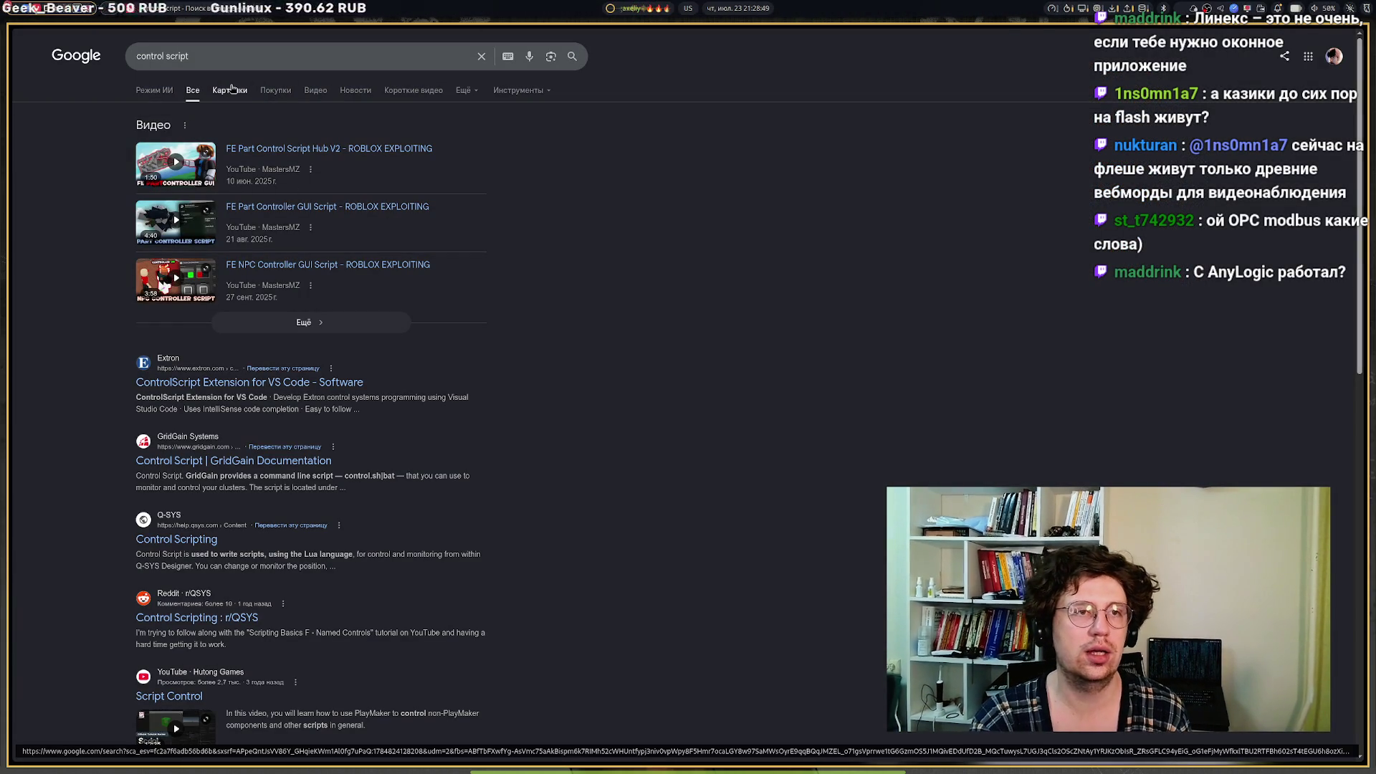
left_click(230, 89)
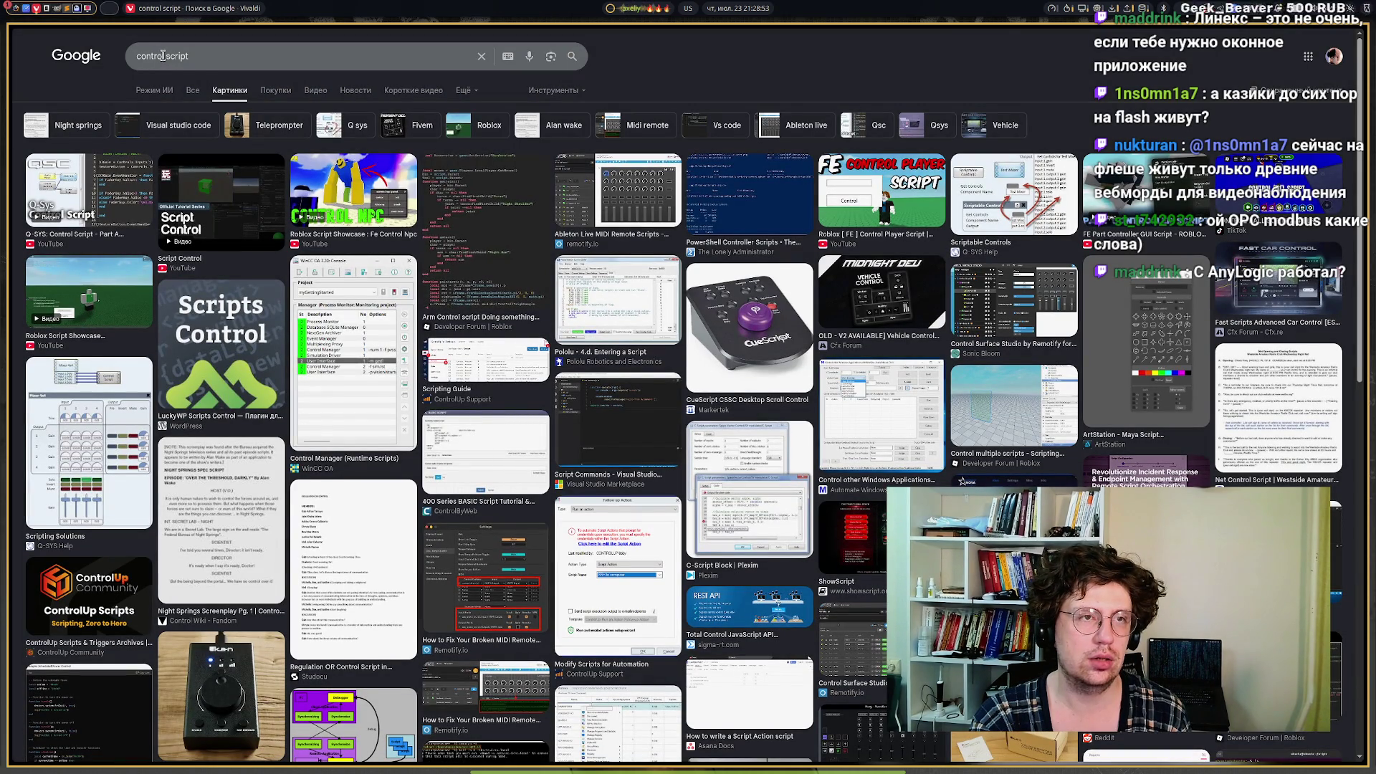
Re-run the search as 'controlscript' and return to the web results.
left_click(162, 55)
key("BackSpace")
key("Return")
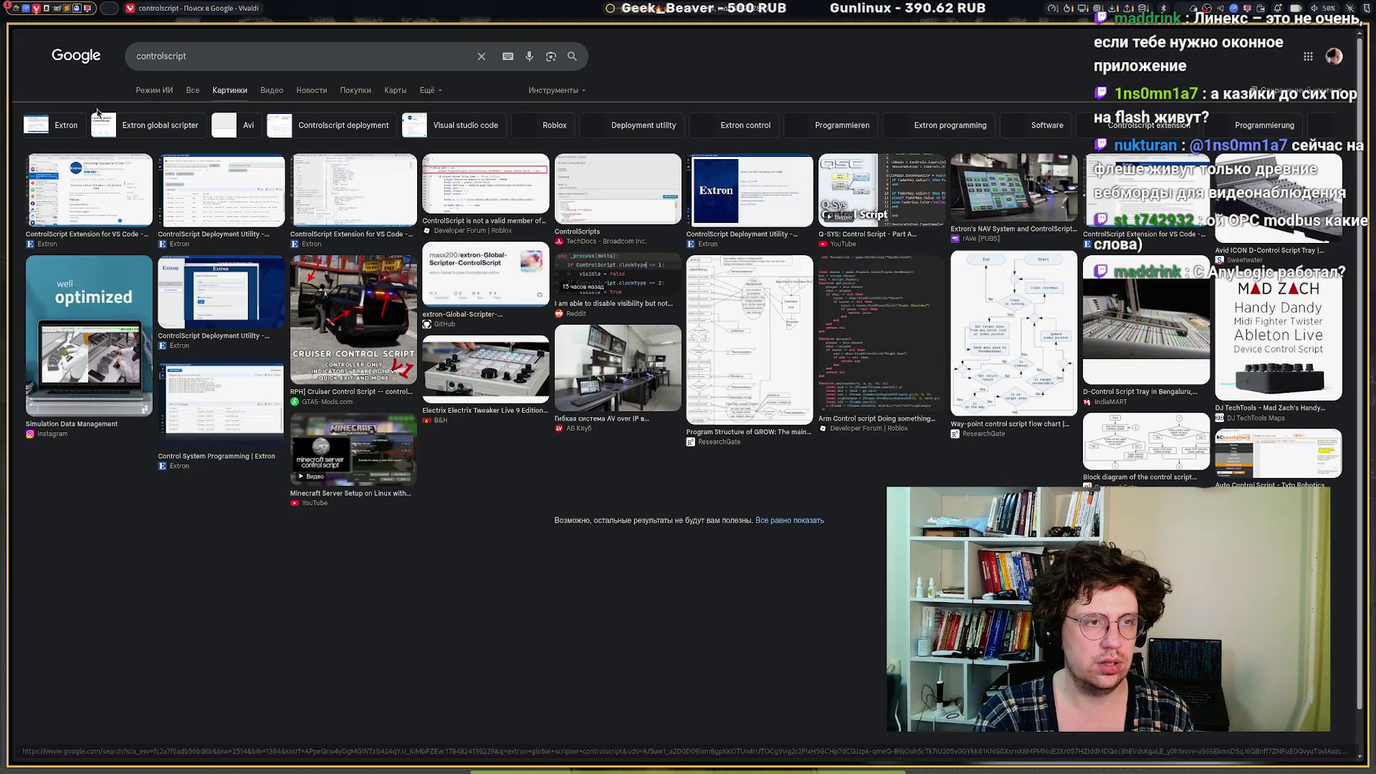
left_click(192, 90)
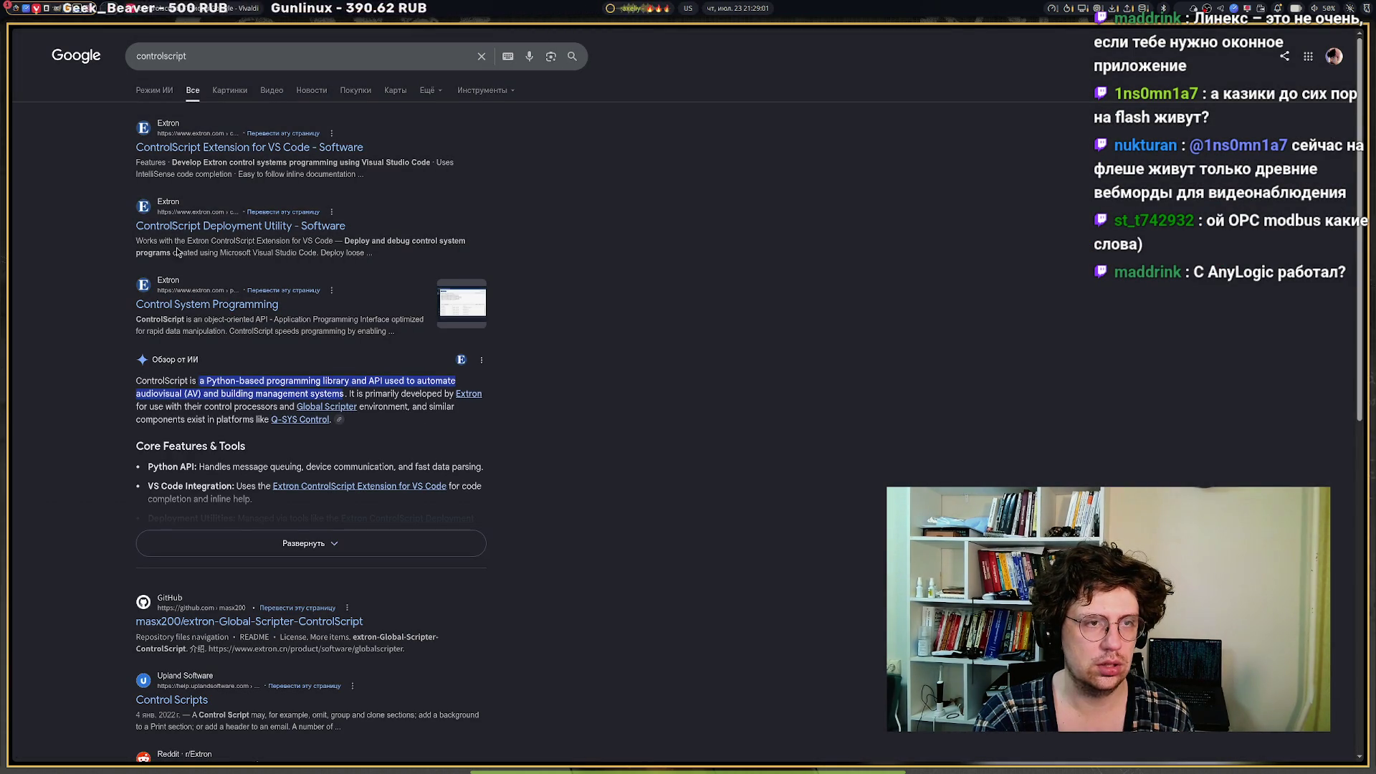
left_click(162, 59)
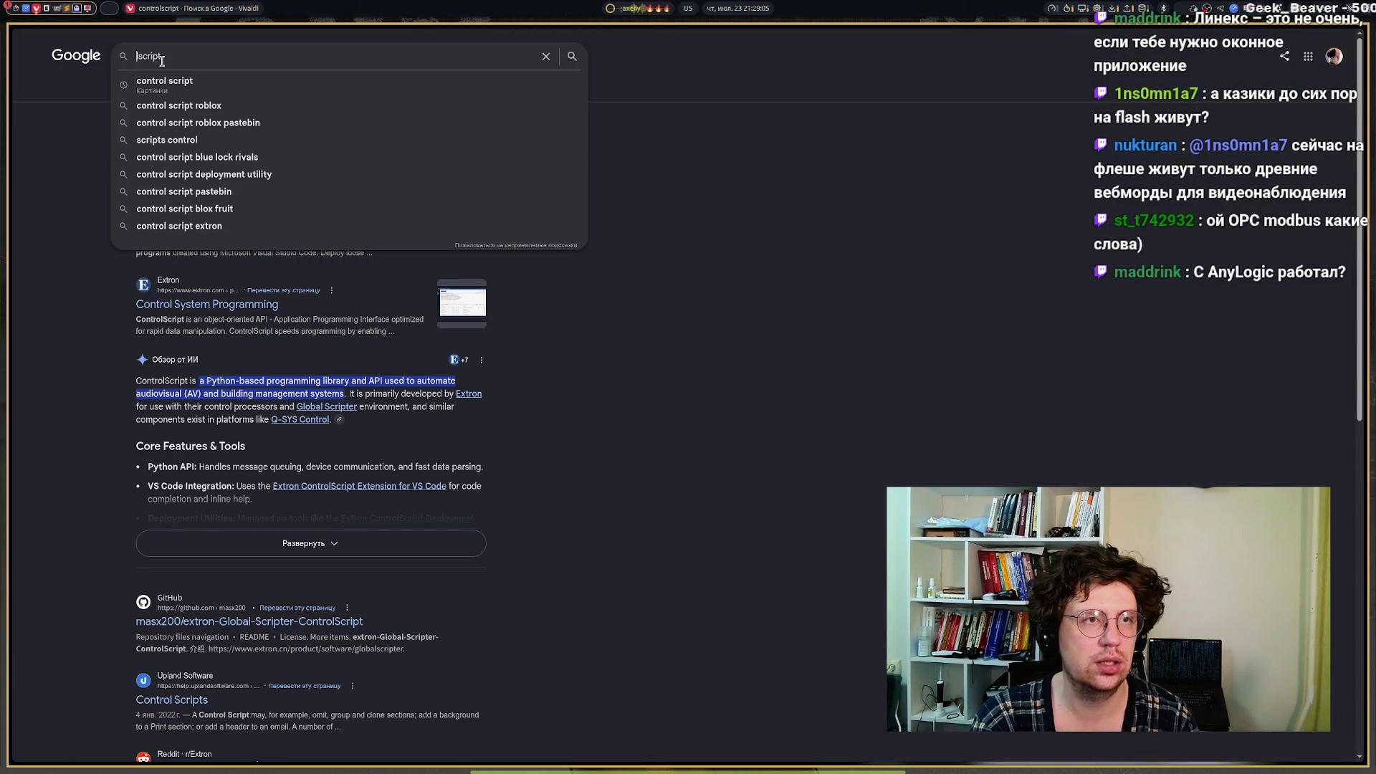
Search 'ctrlscript' and open WinCC OA's 'Structure of CTRL scripts' documentation page.
type("ctrl")
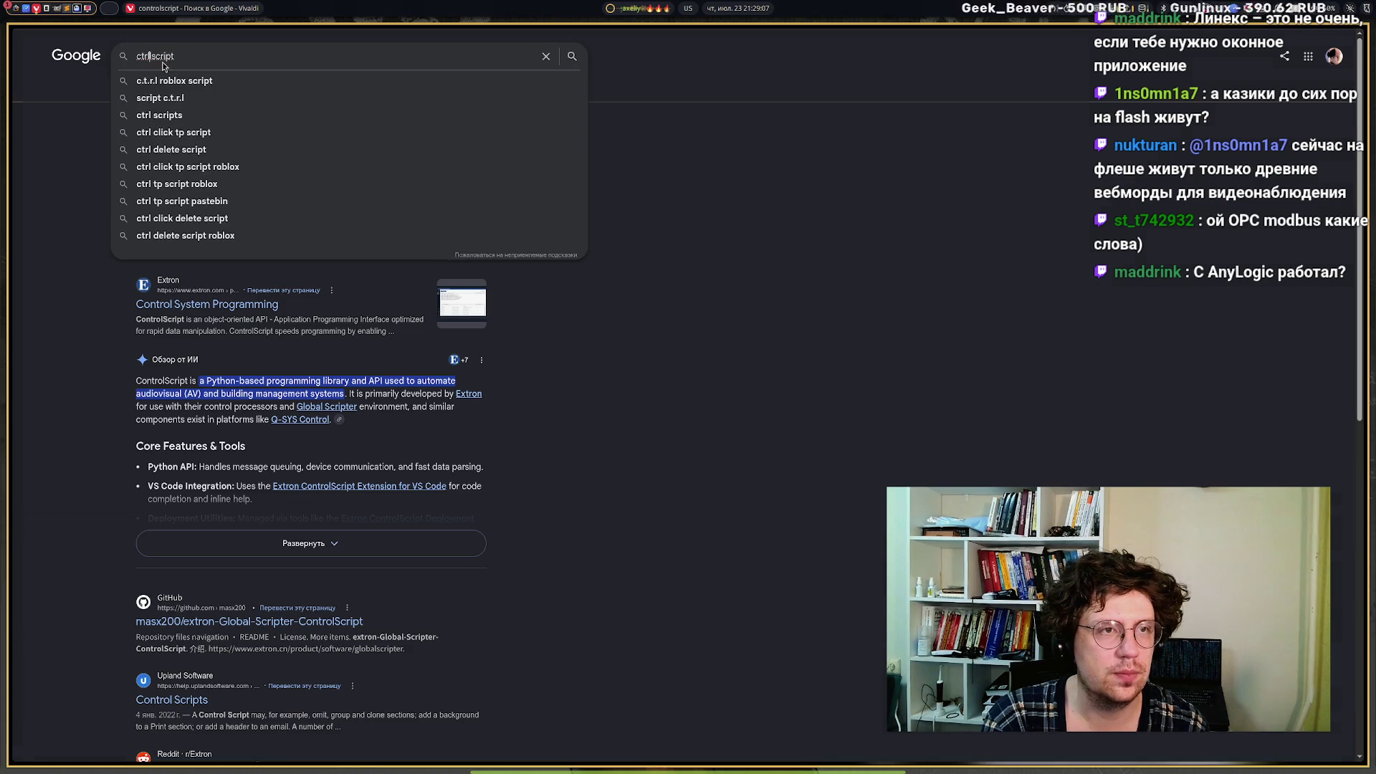
key("Return")
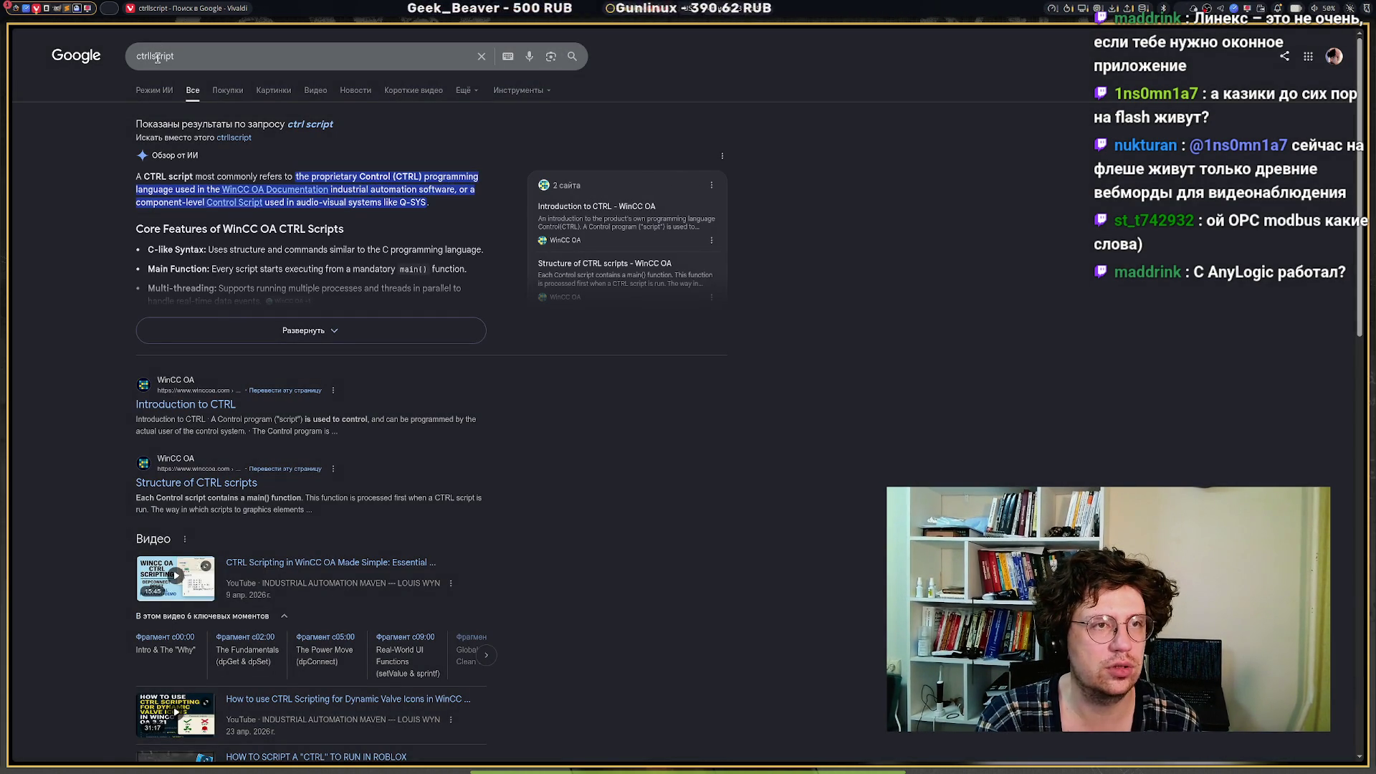
left_click(151, 55)
key("Return")
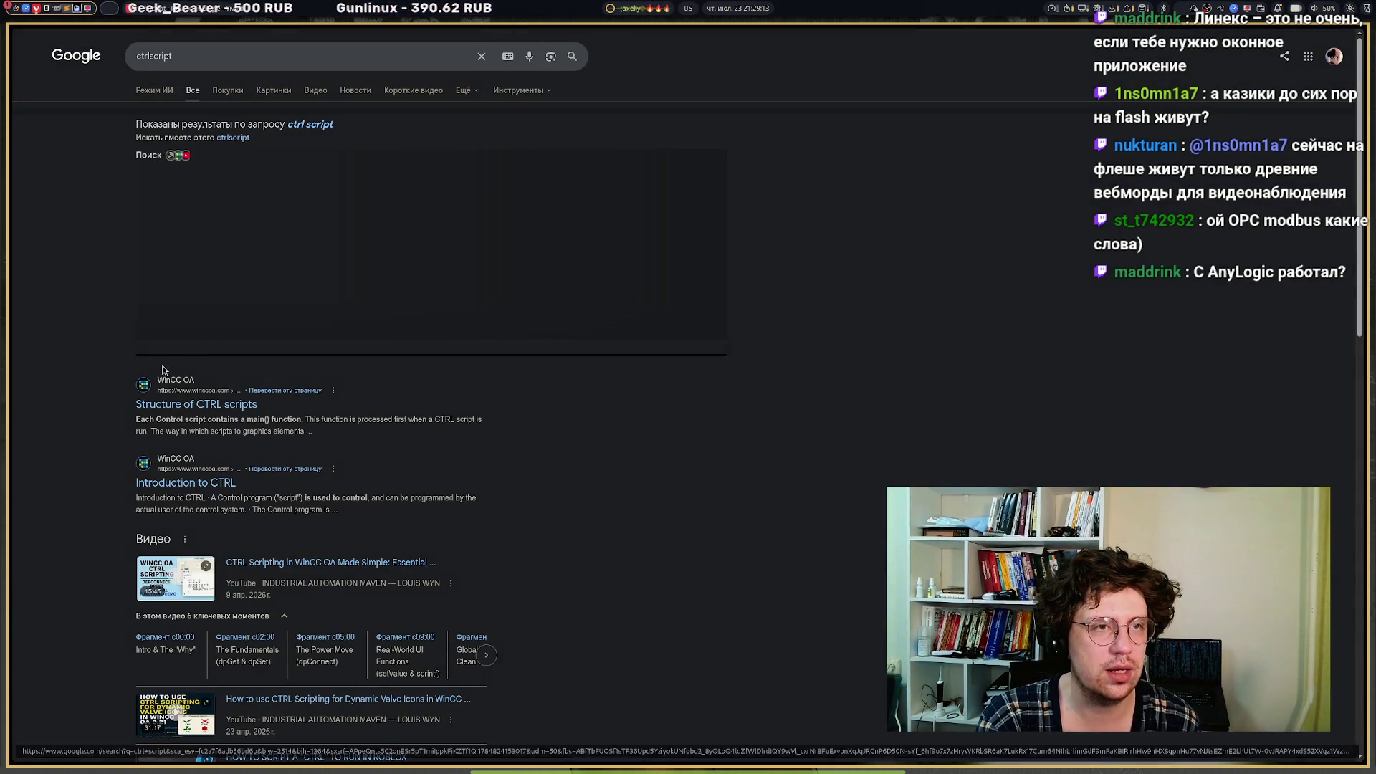
left_click(160, 404)
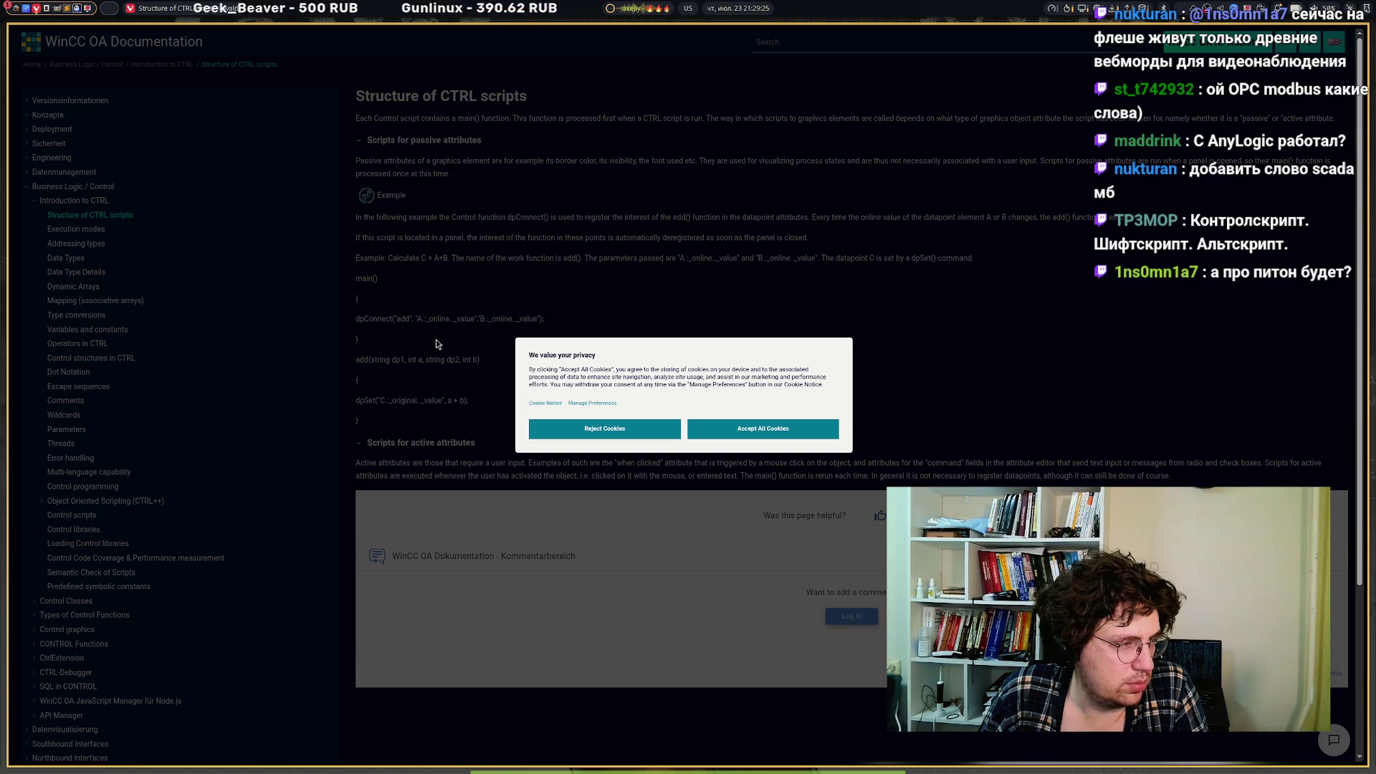
left_click(762, 429)
scroll(698, 404, "down", 3)
scroll(698, 403, "up", 3)
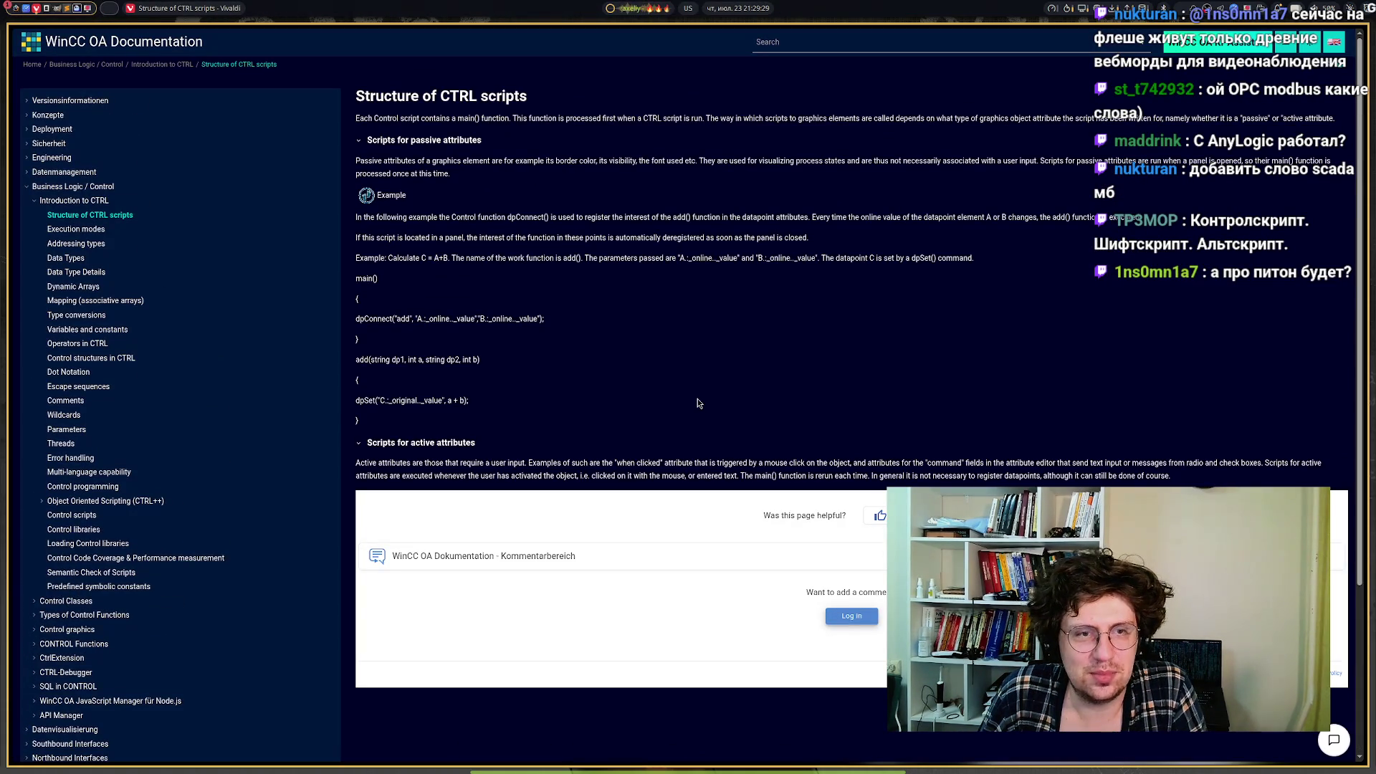
mouse_move(433, 351)
left_mouse_down()
mouse_move(412, 319)
mouse_move(344, 282)
mouse_move(356, 264)
left_mouse_up()
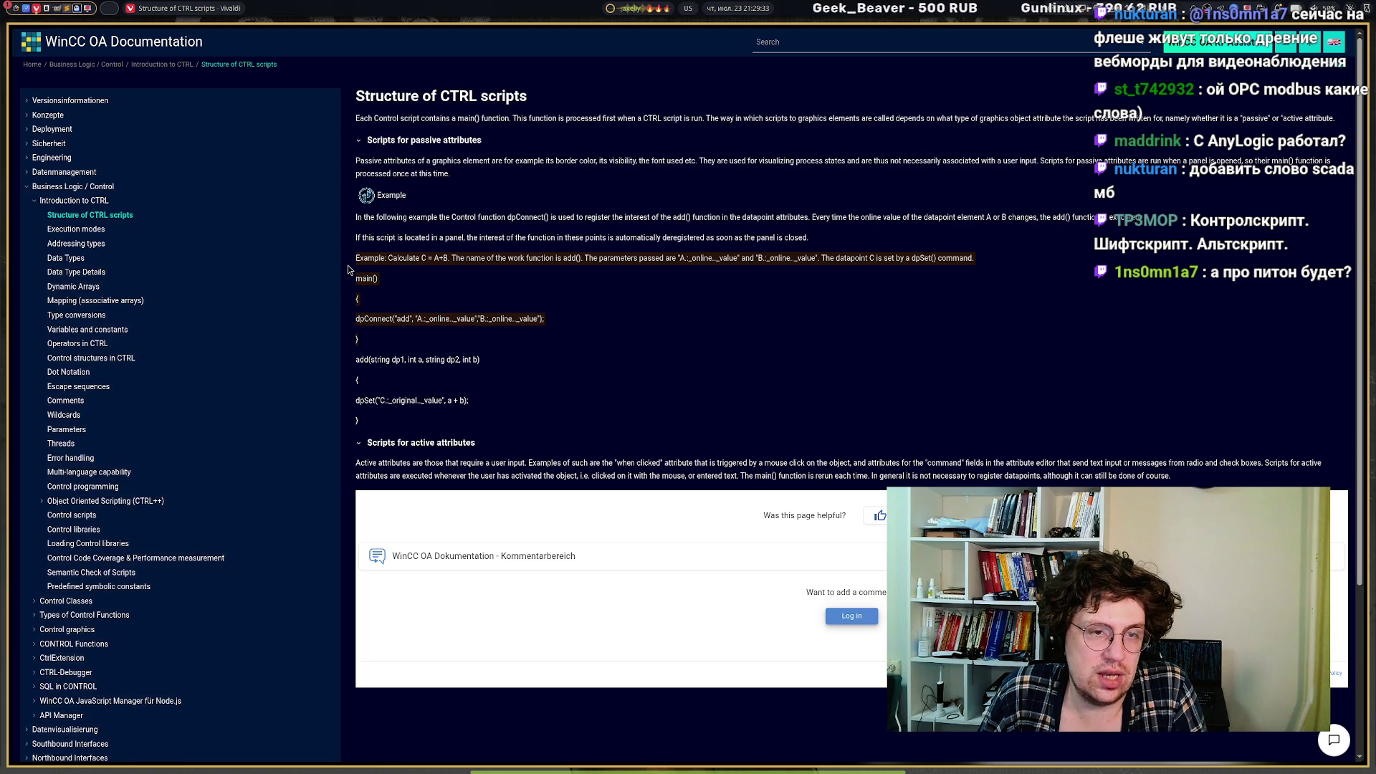
left_click(461, 403)
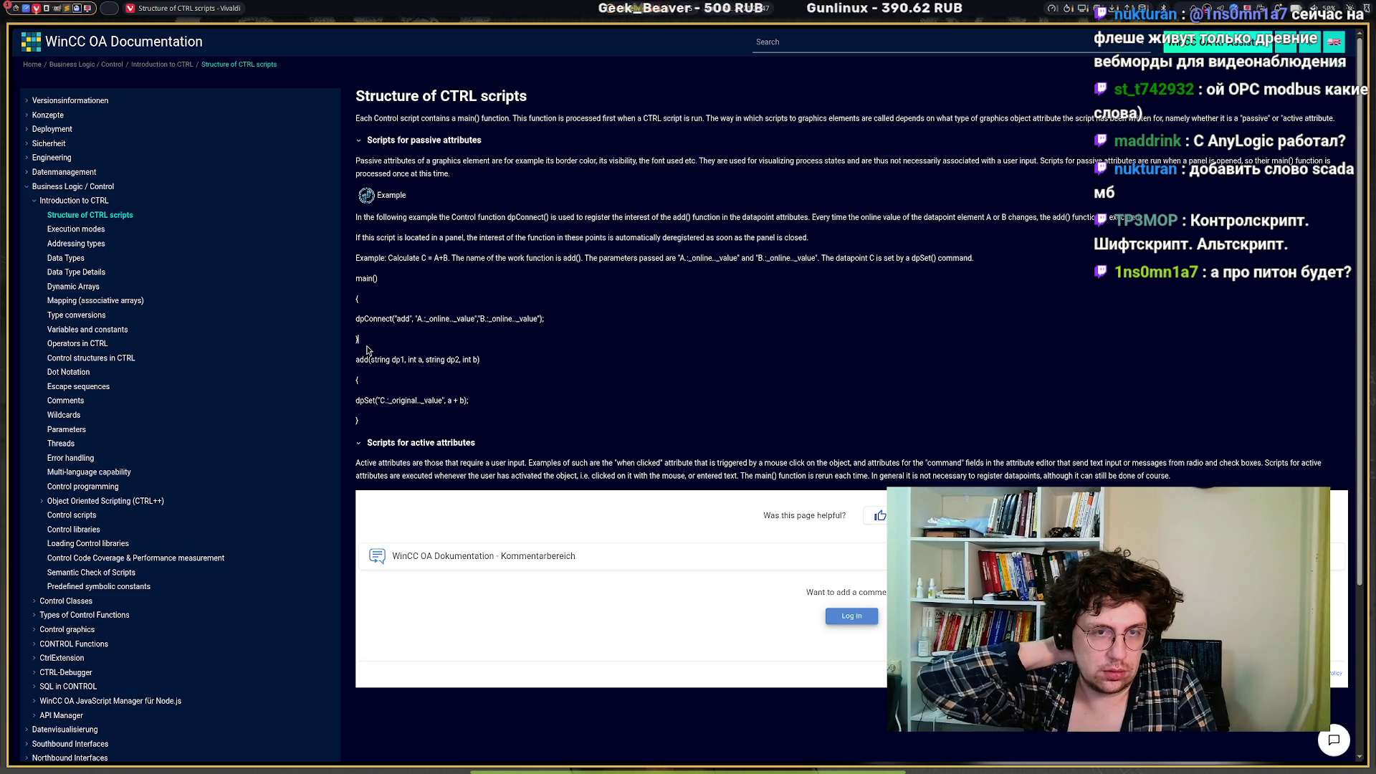
left_click_drag(355, 277, 358, 373)
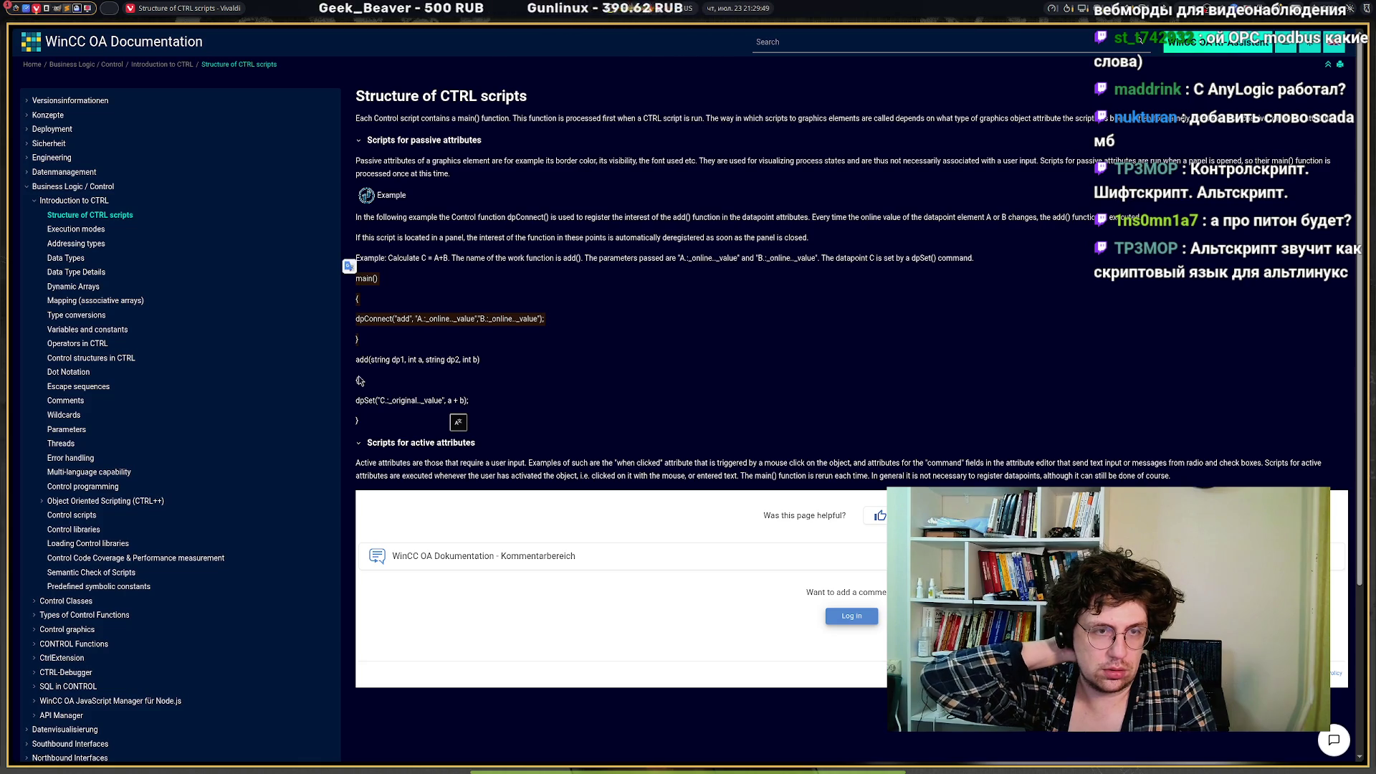
left_click_drag(356, 359, 458, 376)
left_click_drag(374, 428, 346, 376)
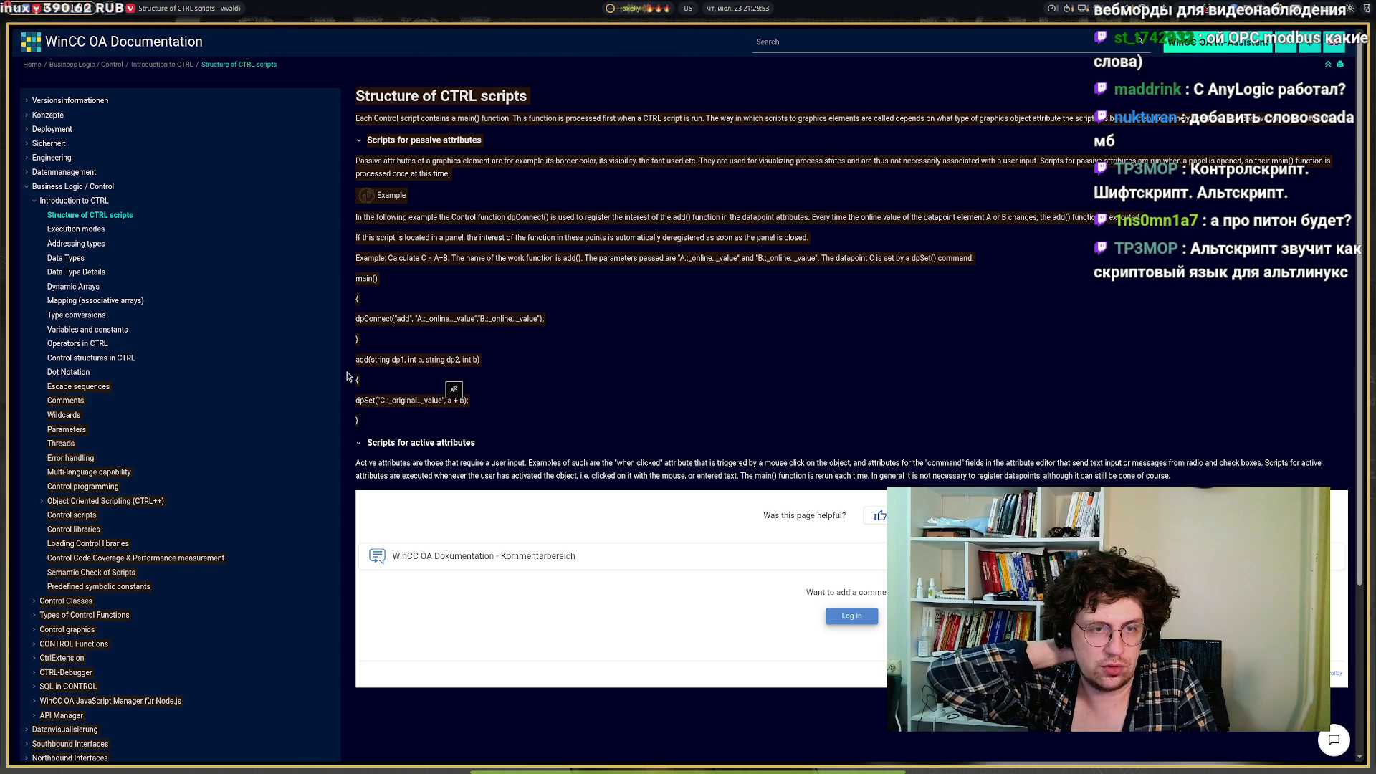
left_click(406, 390)
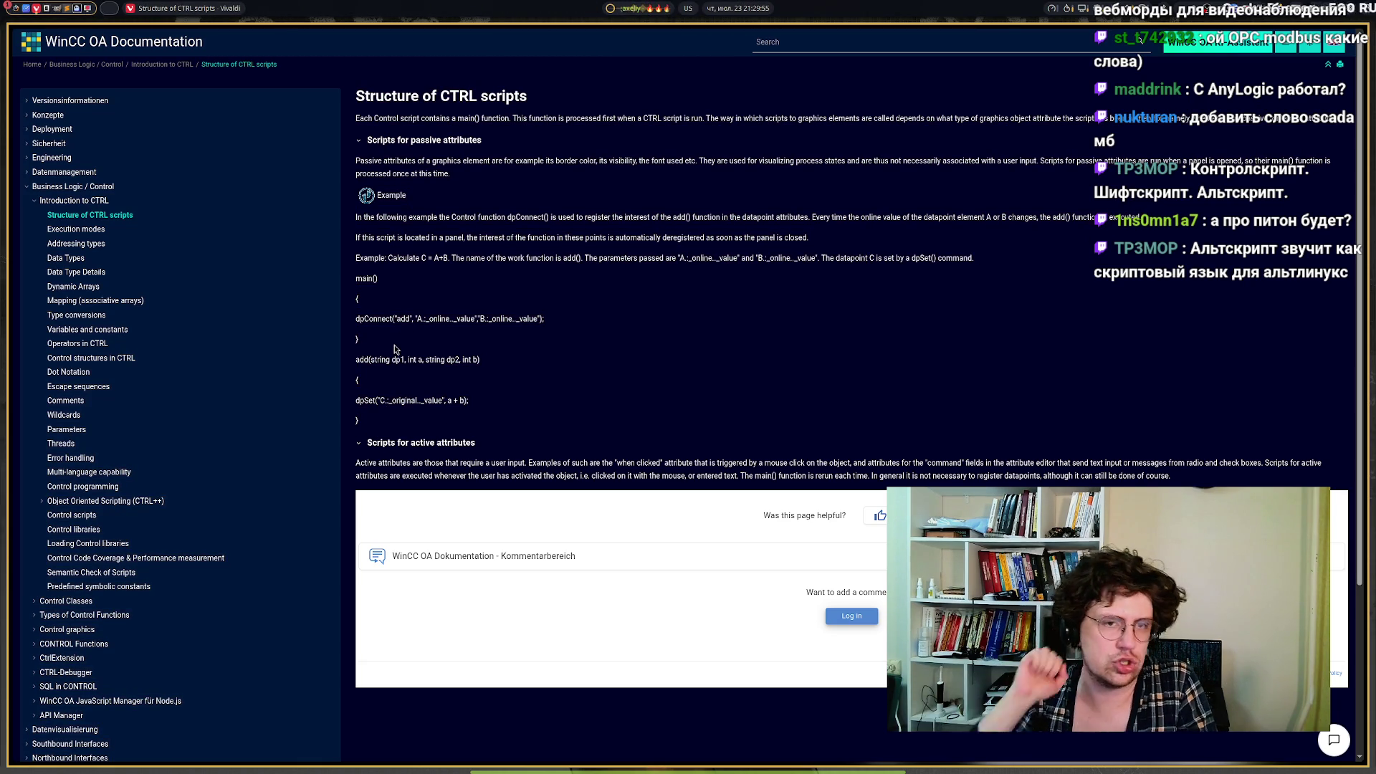
left_click_drag(374, 346, 360, 317)
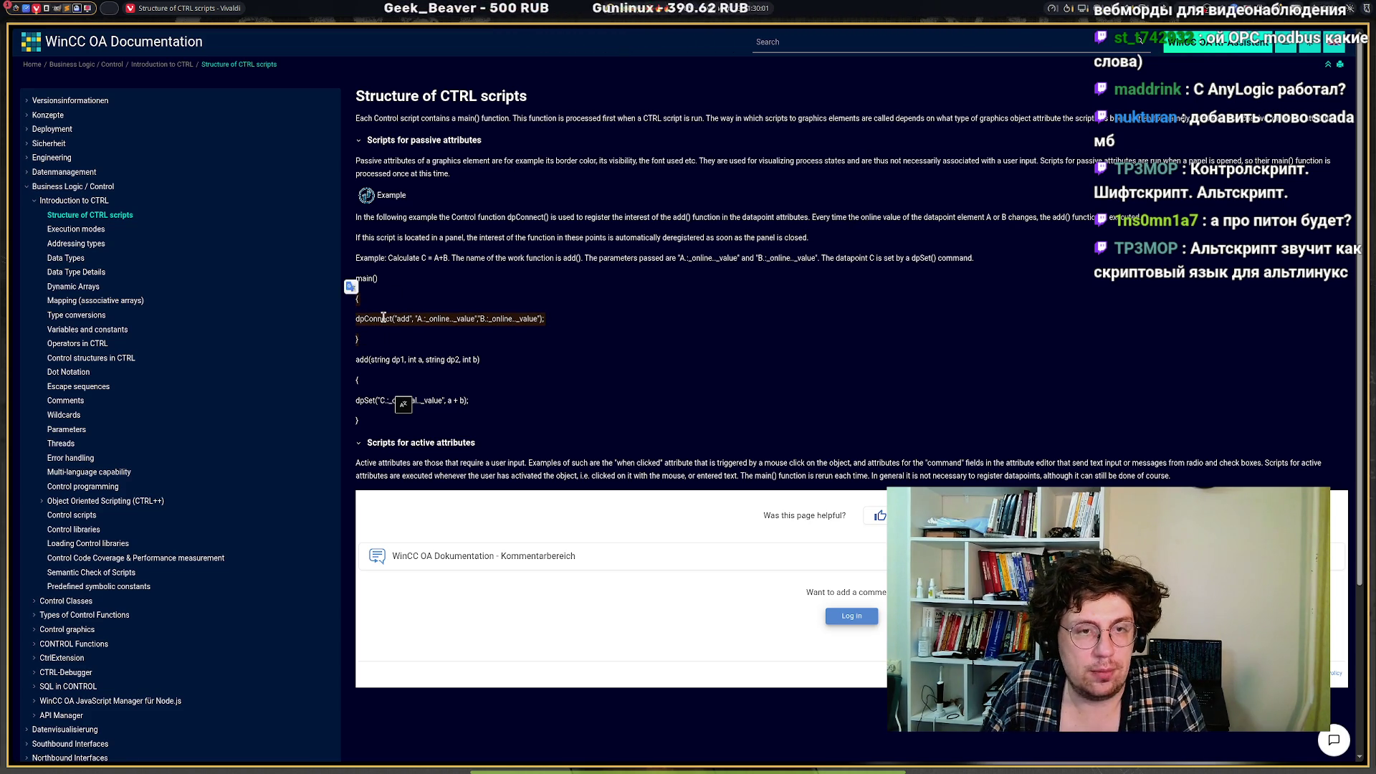
double_click(383, 317)
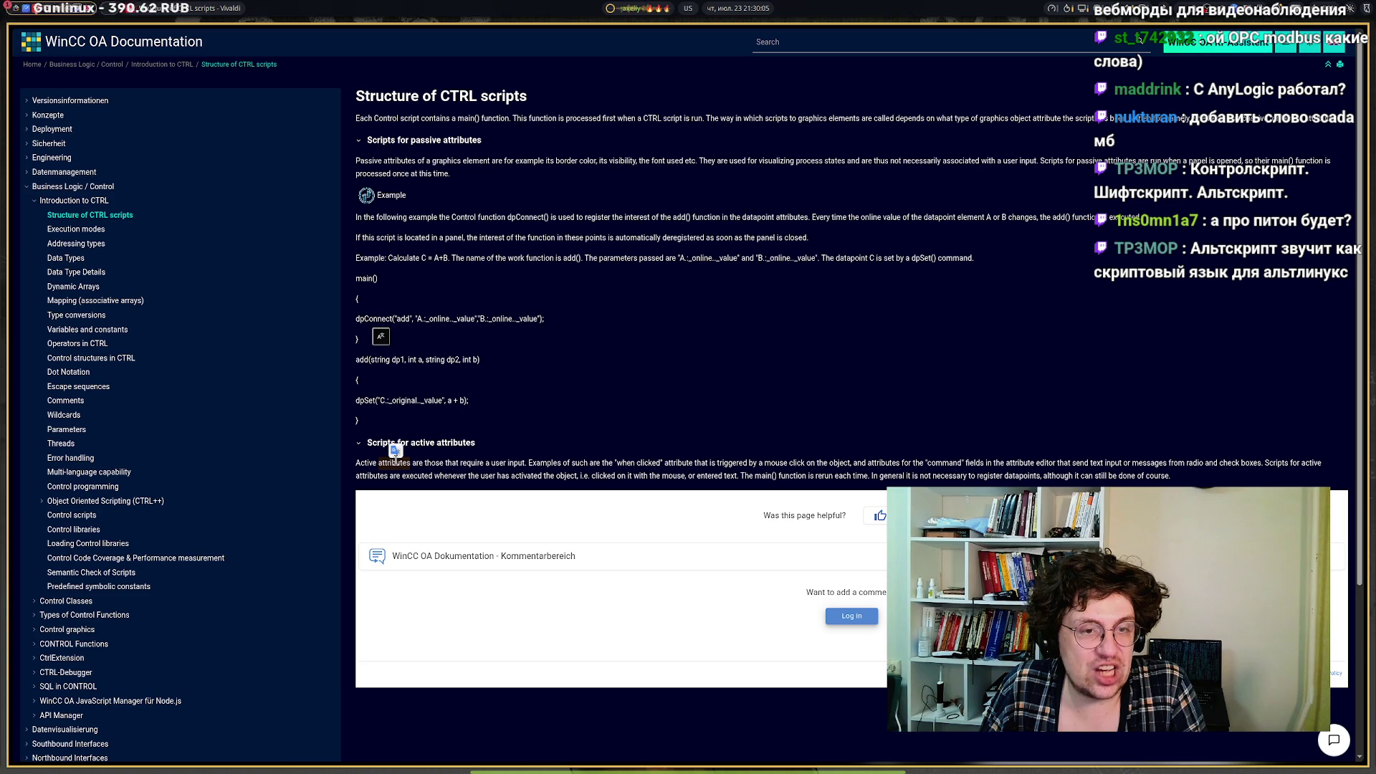
mouse_move(383, 466)
left_mouse_down()
mouse_move(677, 476)
mouse_move(402, 464)
mouse_move(963, 463)
mouse_move(973, 476)
left_mouse_up()
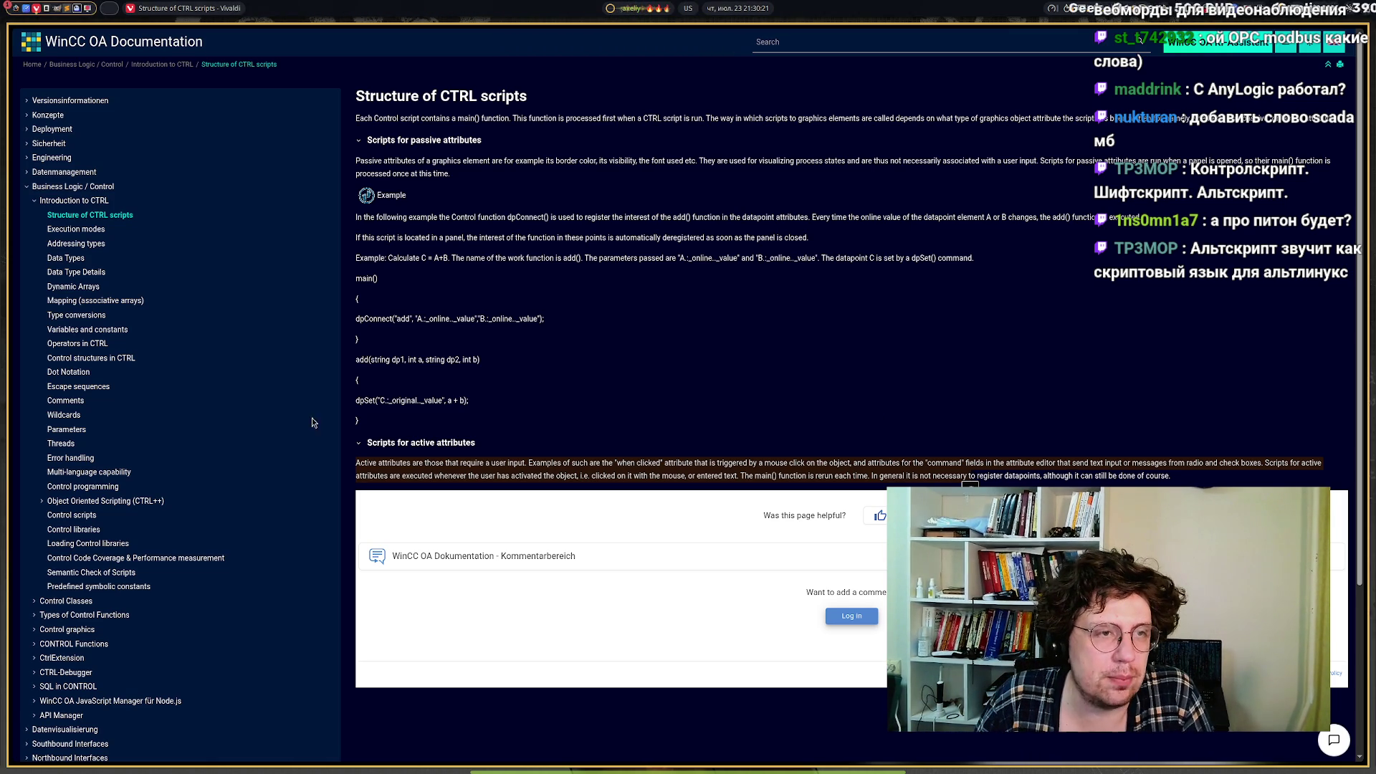
left_click(57, 287)
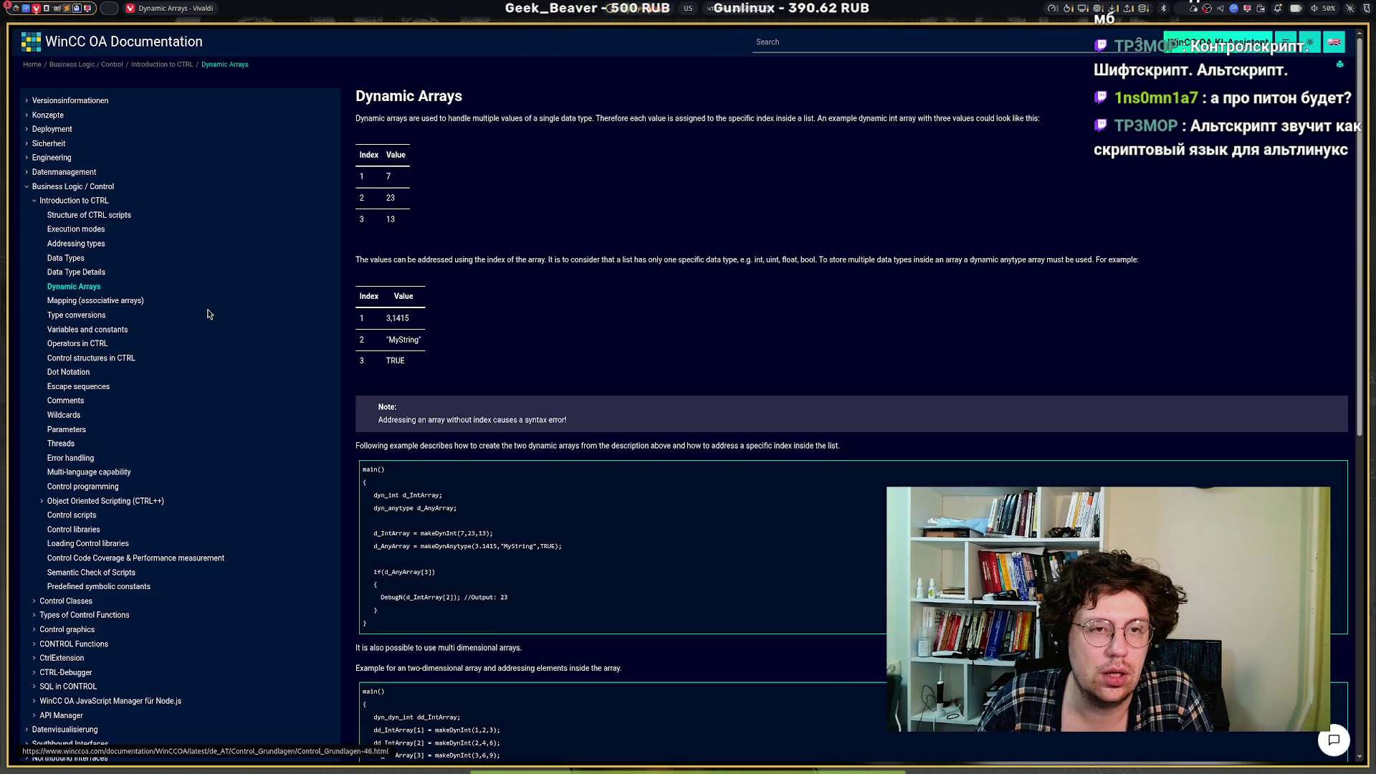
Examine the dyn_int and two-dimensional dyn_dyn_int code examples on the Dynamic Arrays page.
scroll(395, 355, "down", 2)
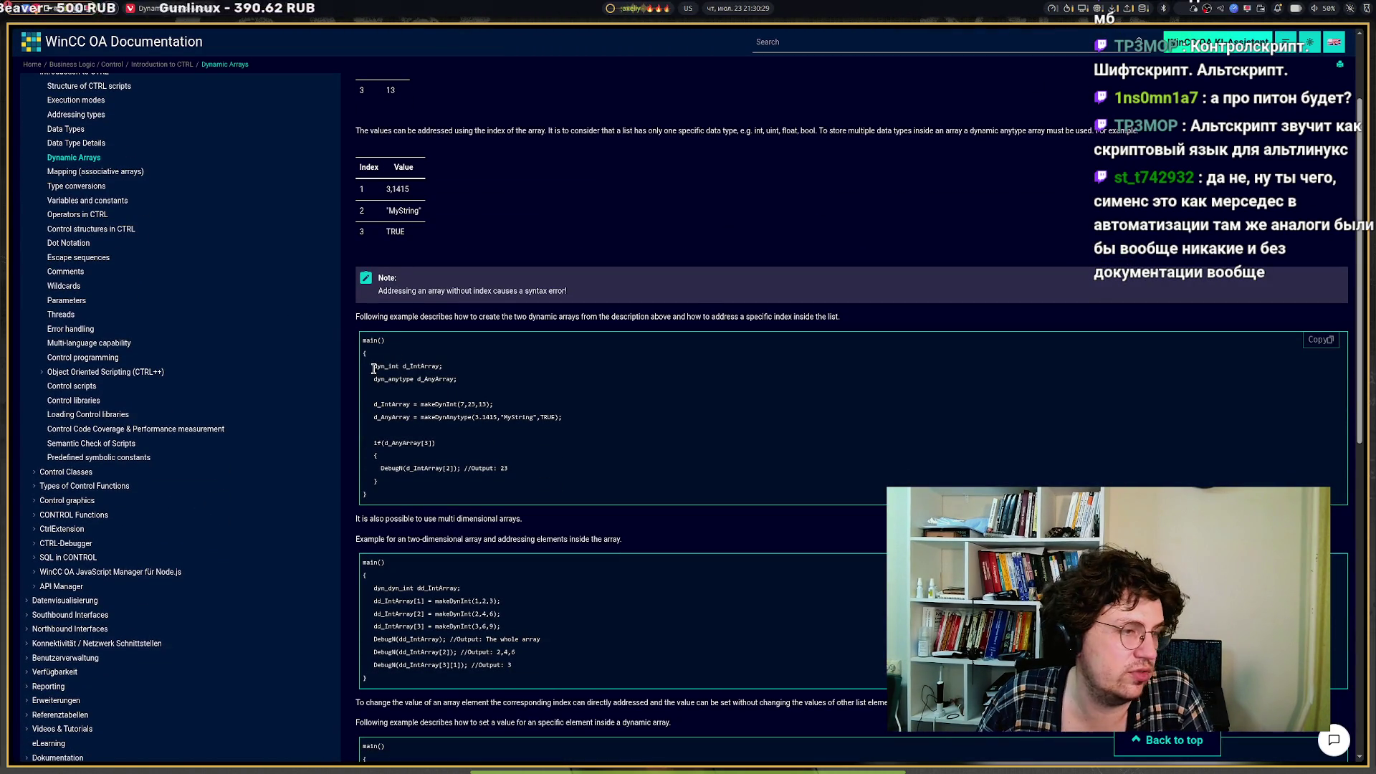
scroll(386, 369, "up", 4)
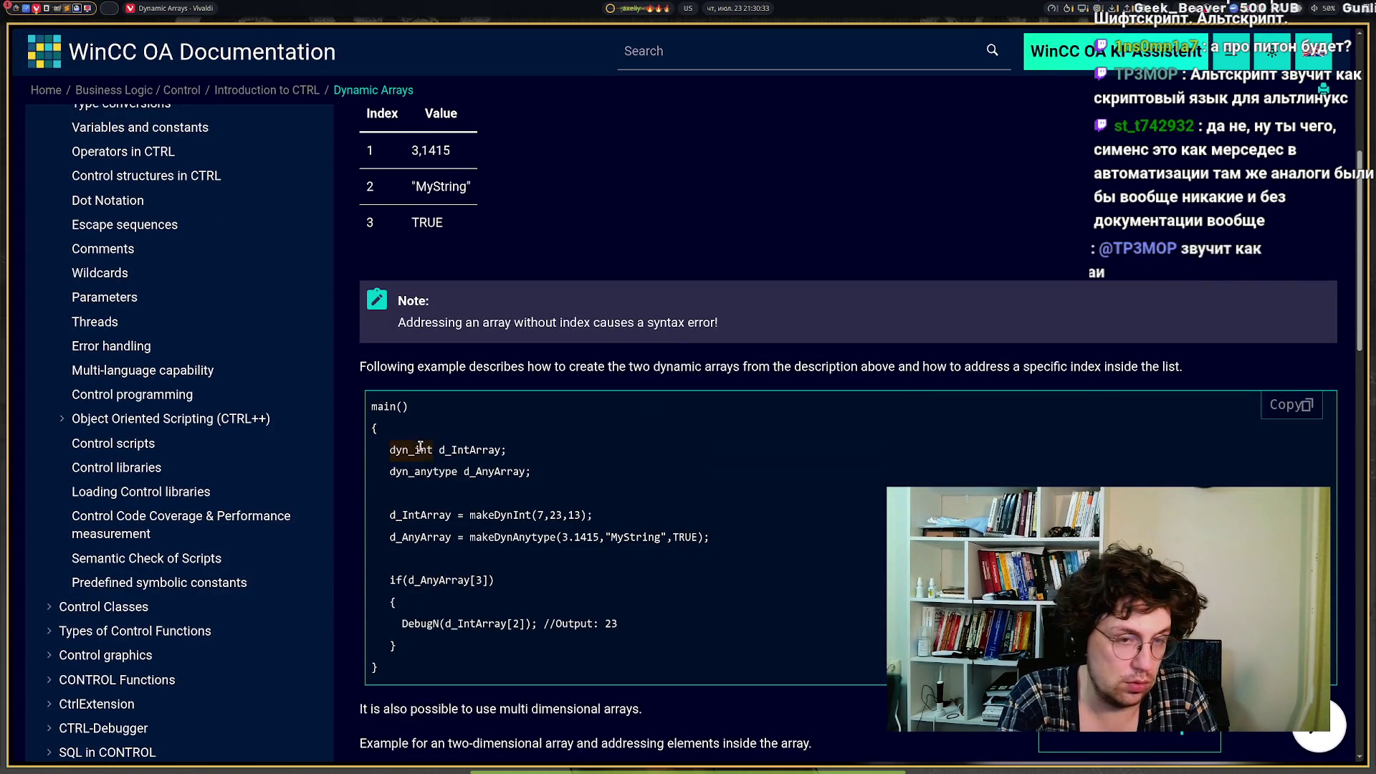
double_click(422, 450)
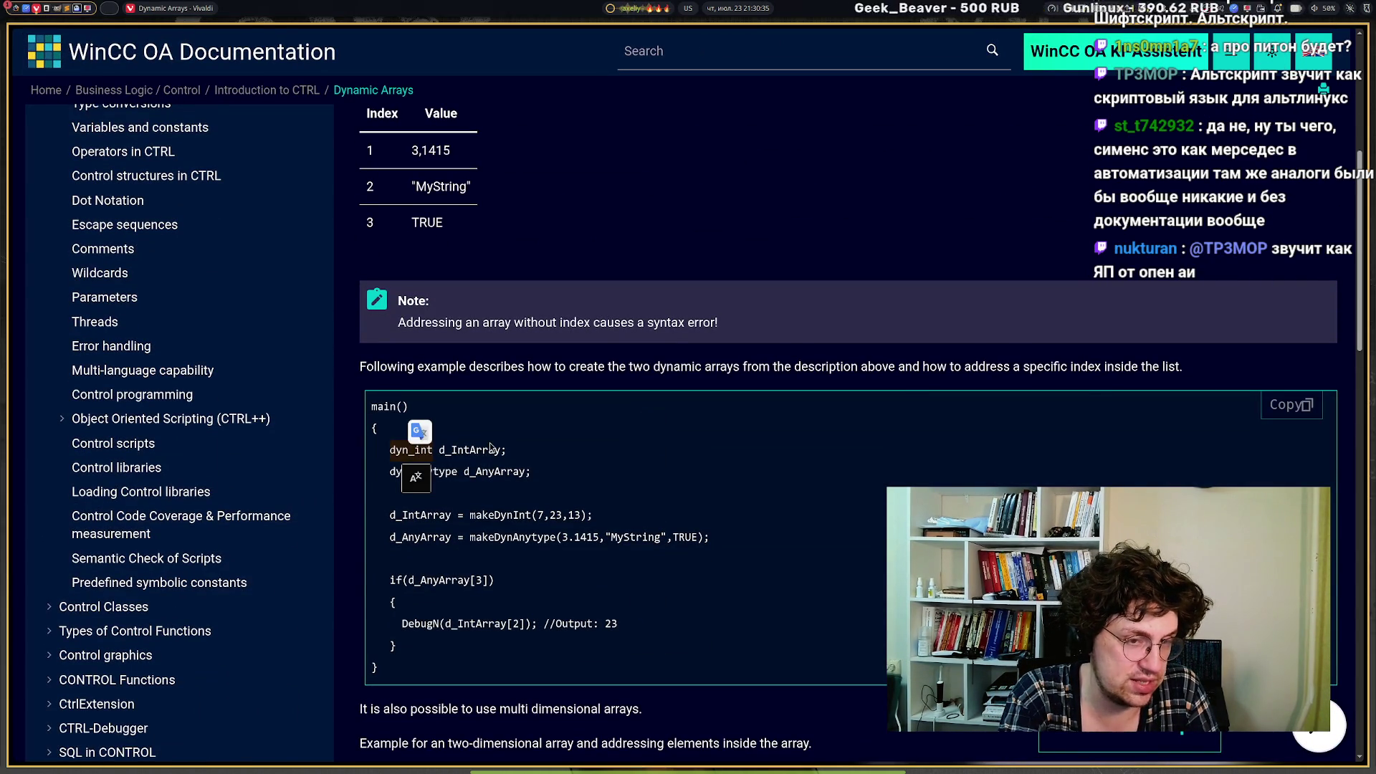
left_click_drag(376, 447, 524, 445)
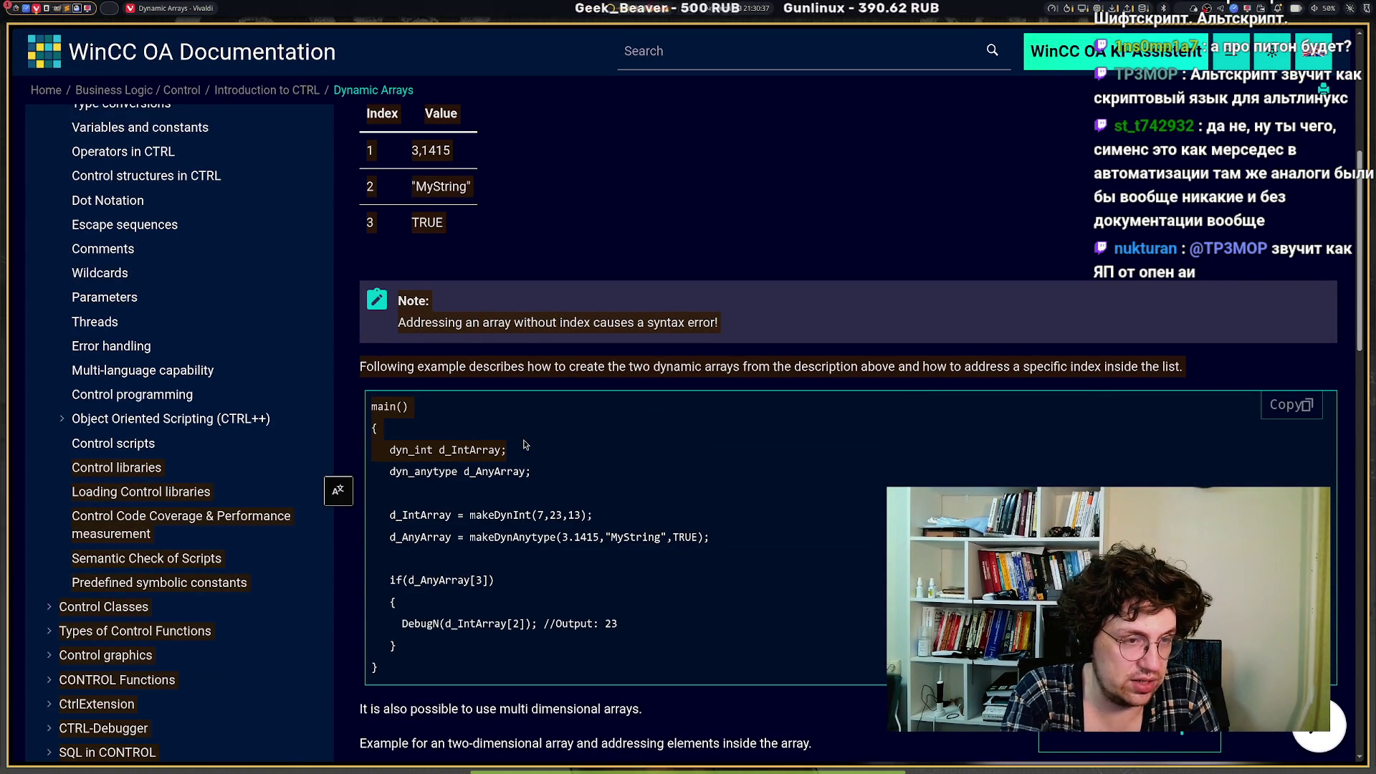
scroll(523, 445, "down", 8)
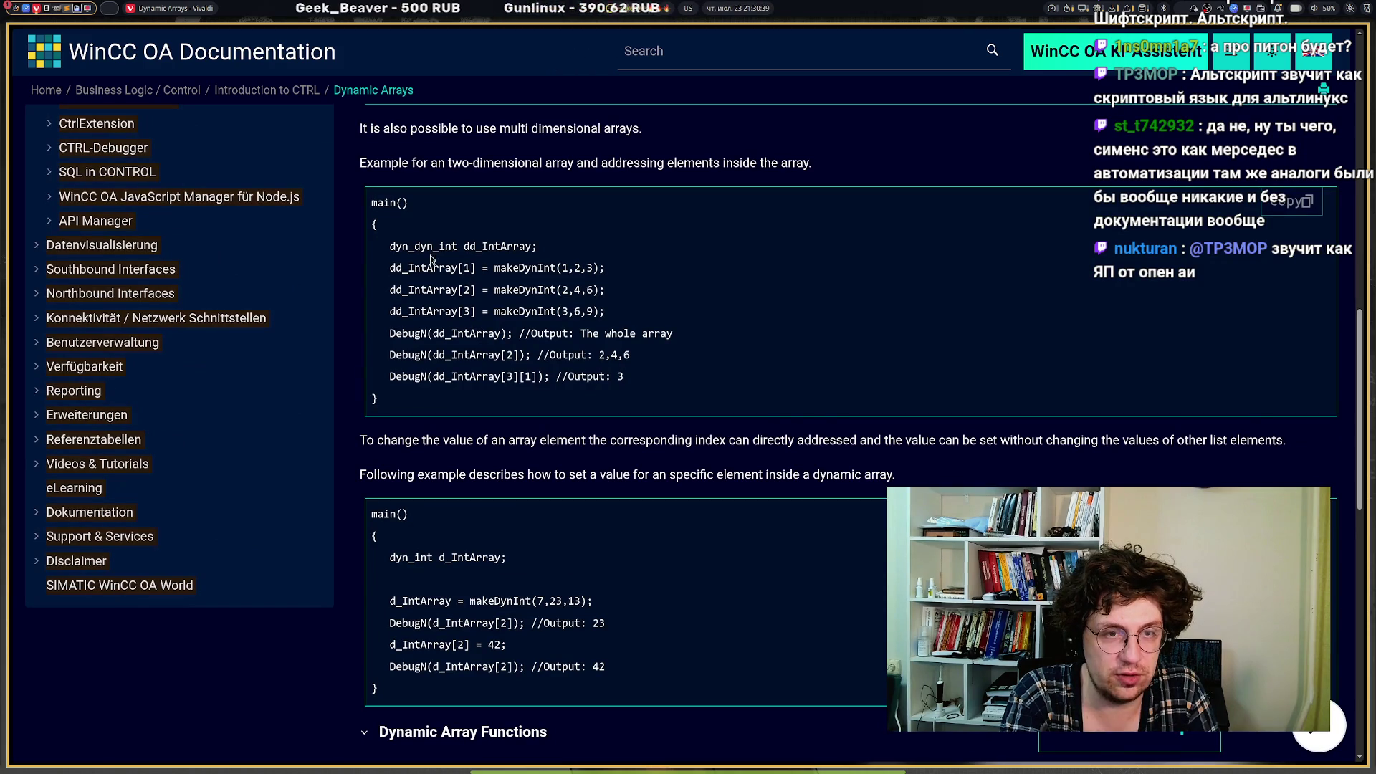
double_click(412, 246)
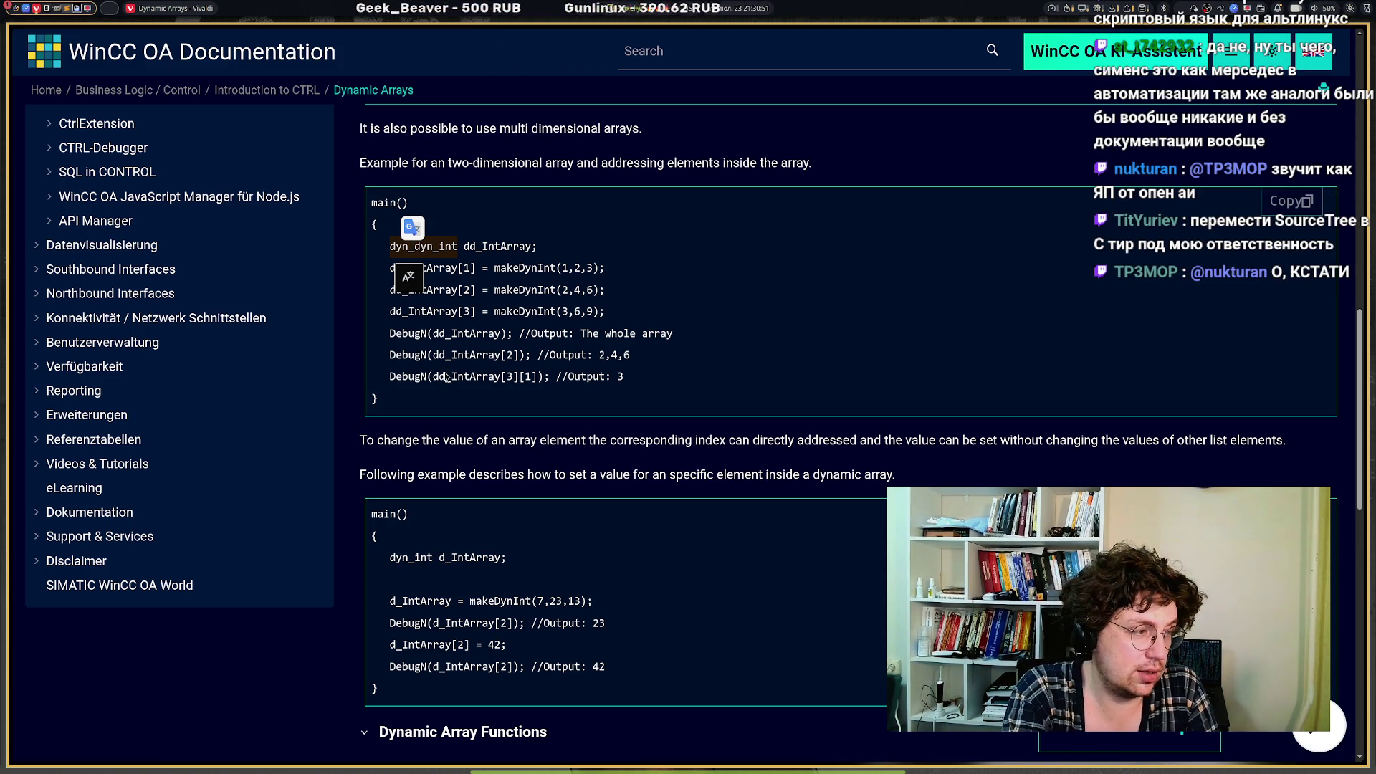
scroll(445, 377, "up", 1)
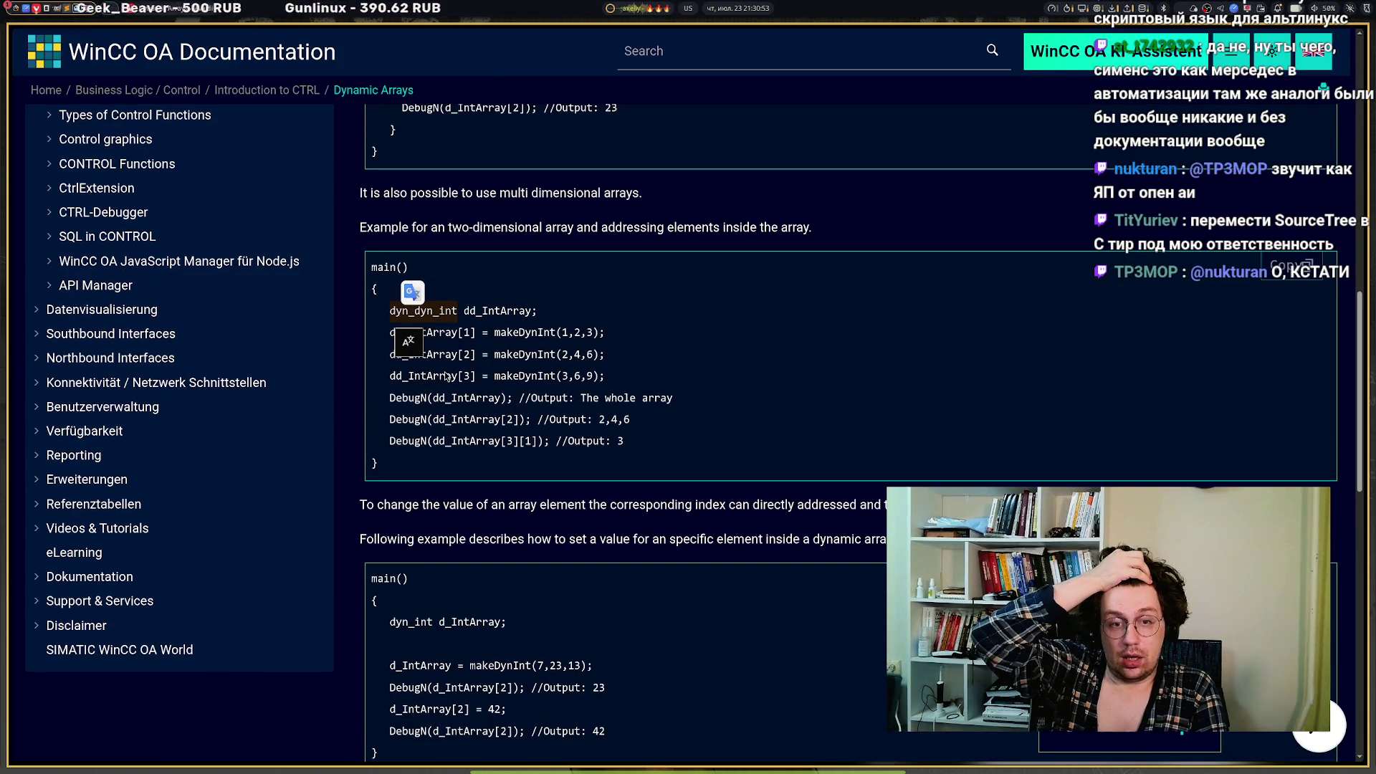
scroll(445, 377, "up", 6)
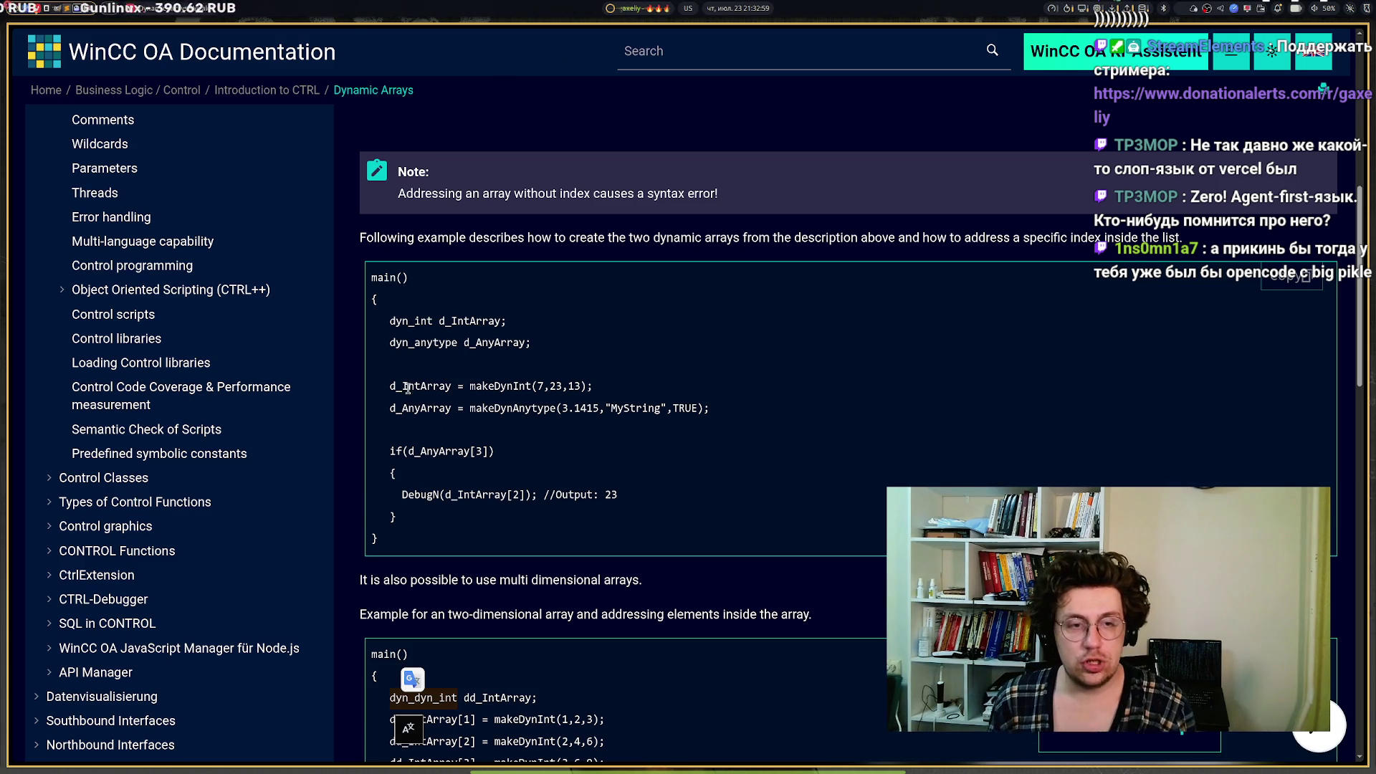
mouse_move(33, 334)
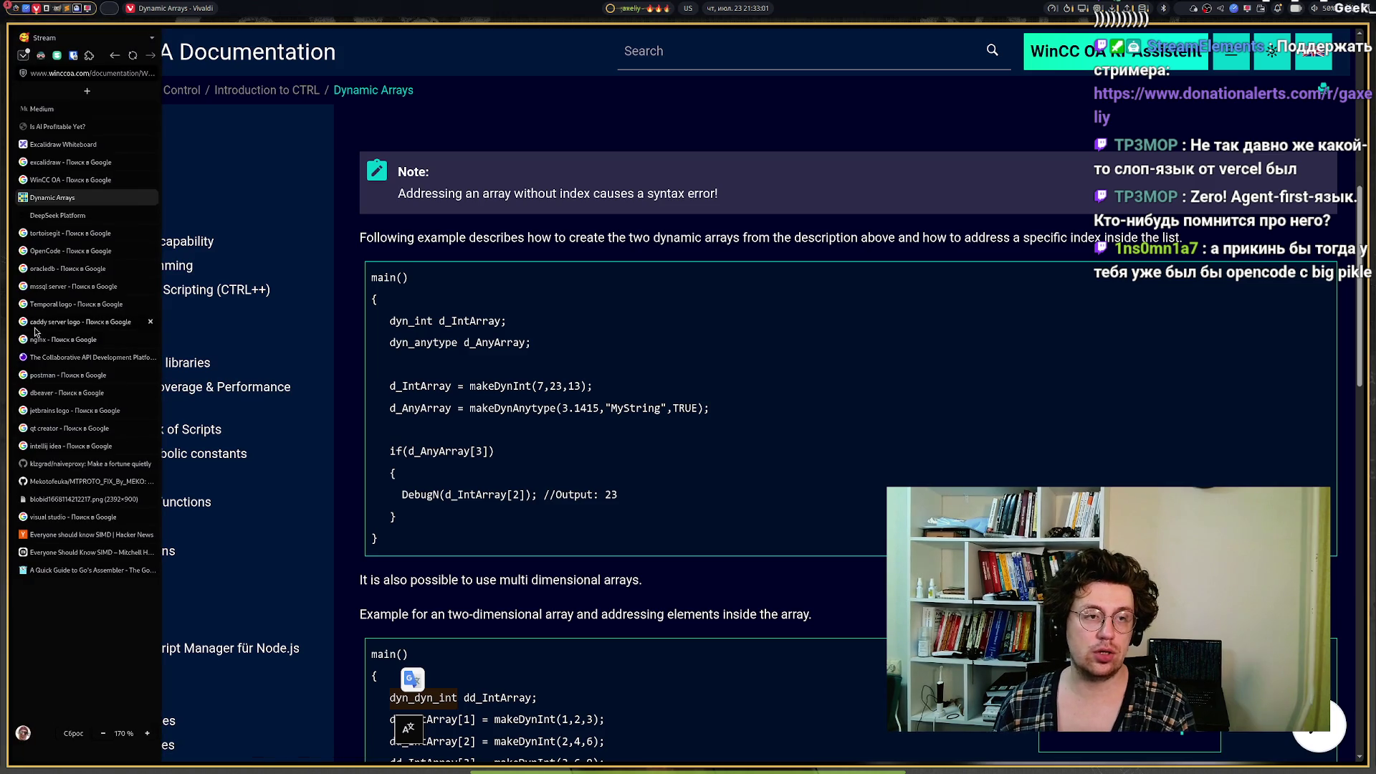
Copy the large WinCC OA logo from the Google Images preview and return to the Excalidraw tier list.
left_click(48, 145)
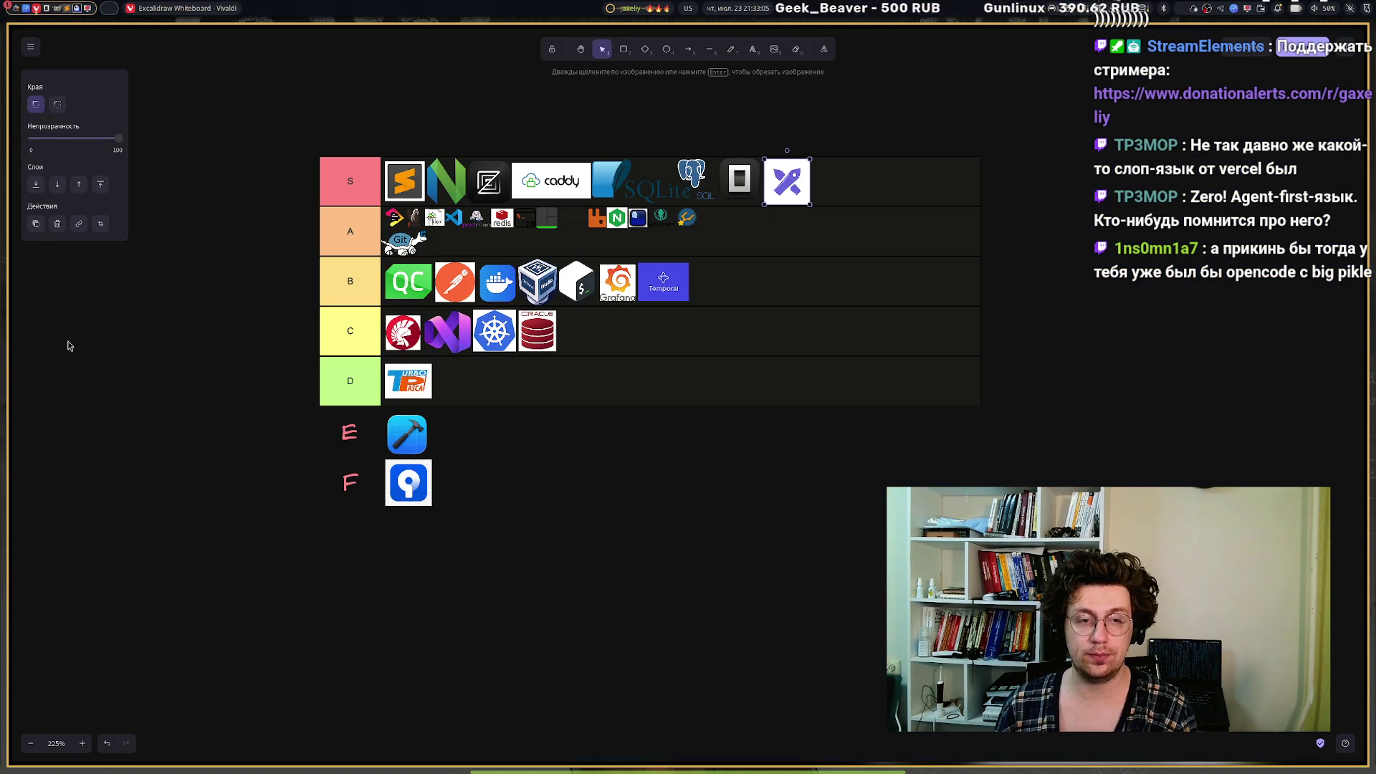
mouse_move(14, 272)
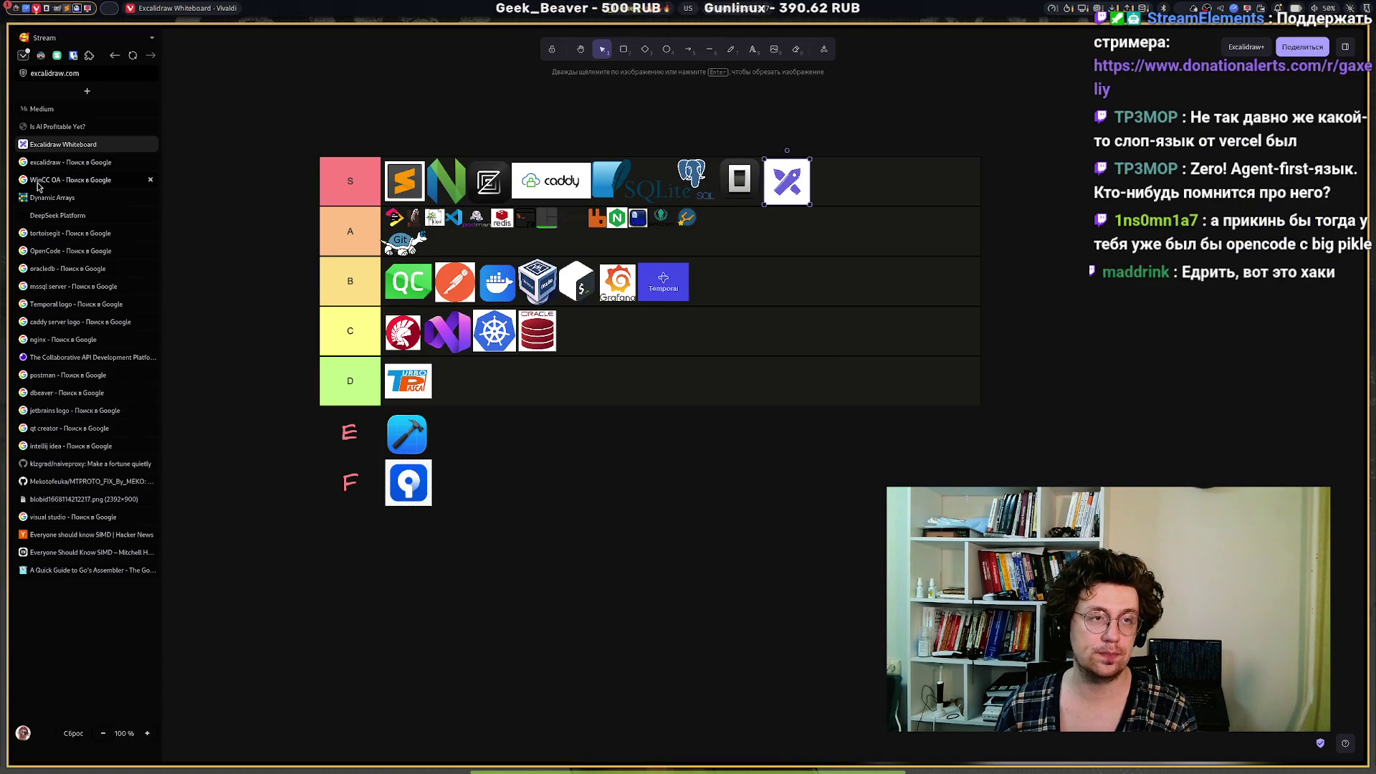
left_click(38, 182)
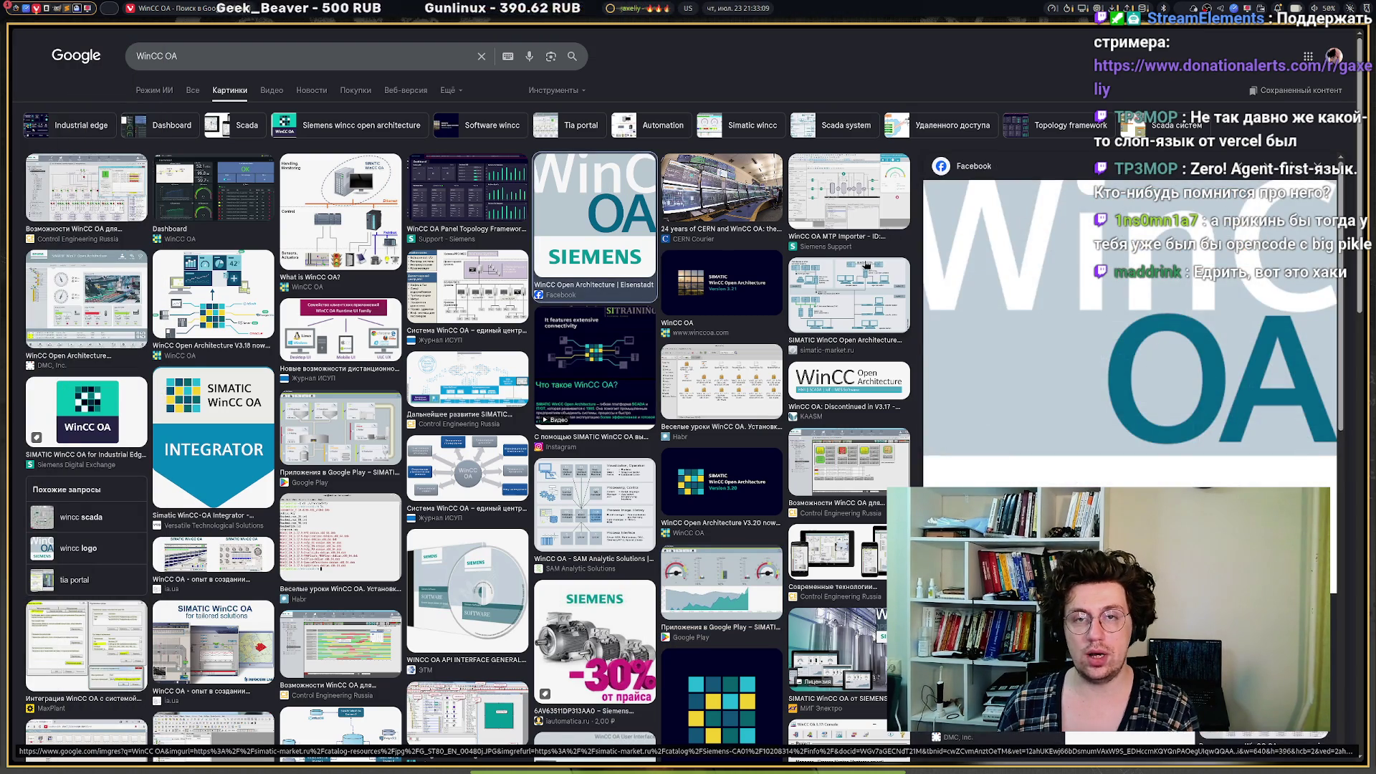
right_click(1063, 314)
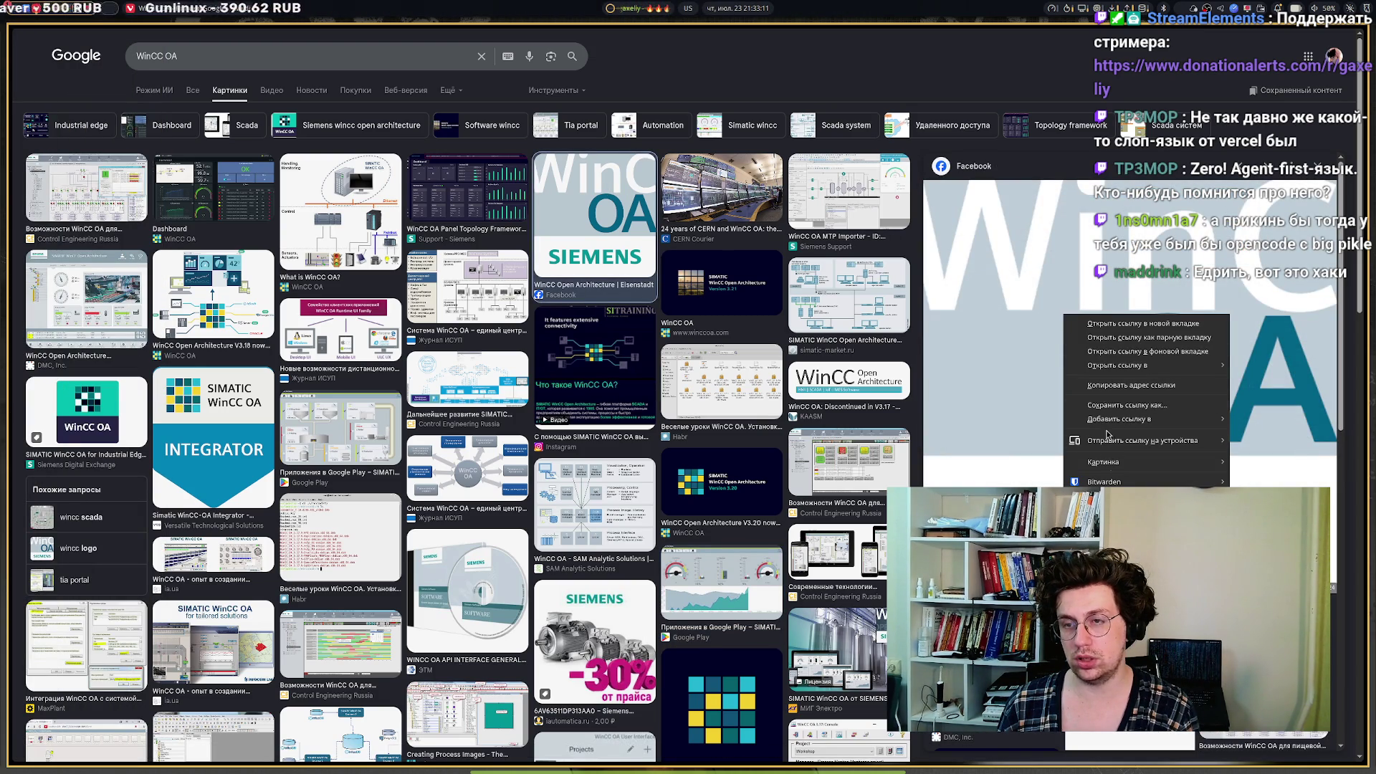
mouse_move(1102, 473)
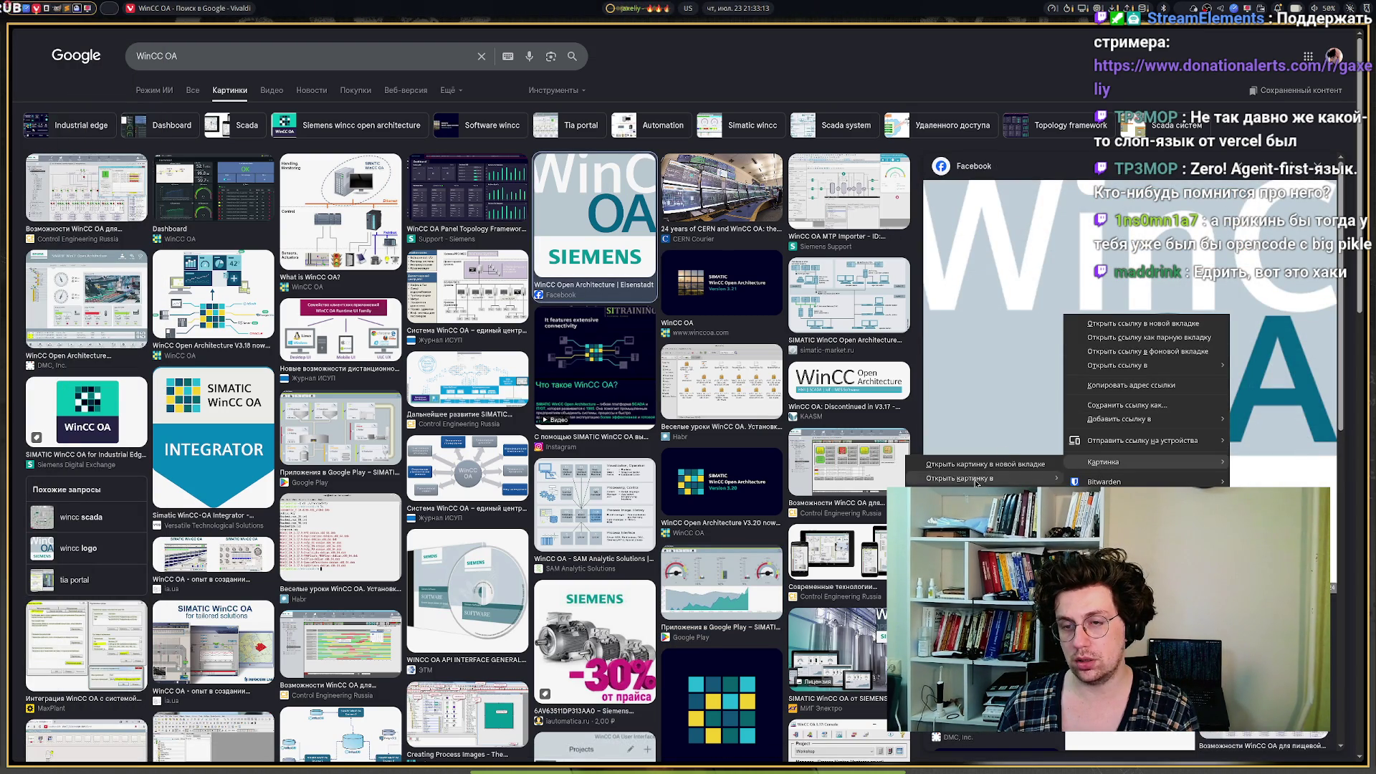
left_click(960, 506)
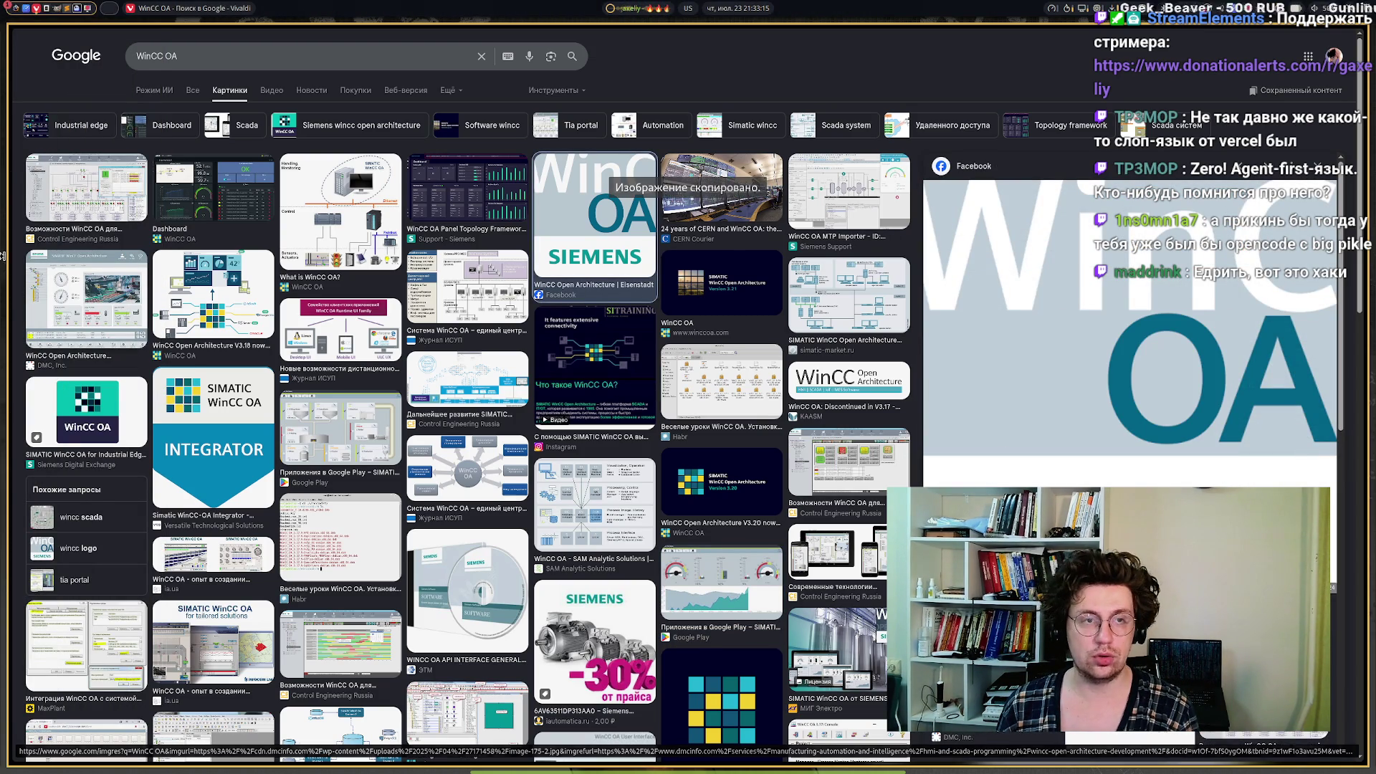
left_click(58, 145)
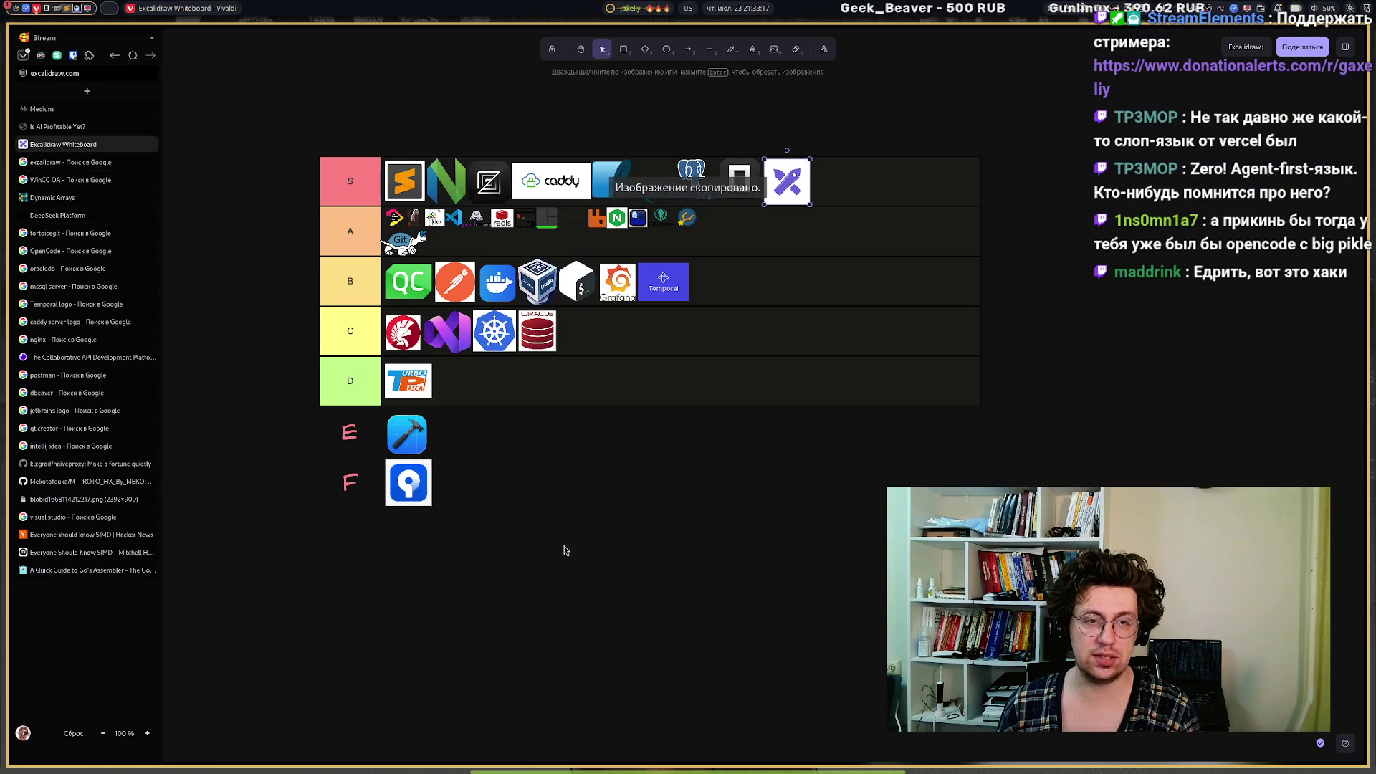
Paste the WinCC OA logo, shrink it to icon size and place it in the D tier.
key("ctrl+v")
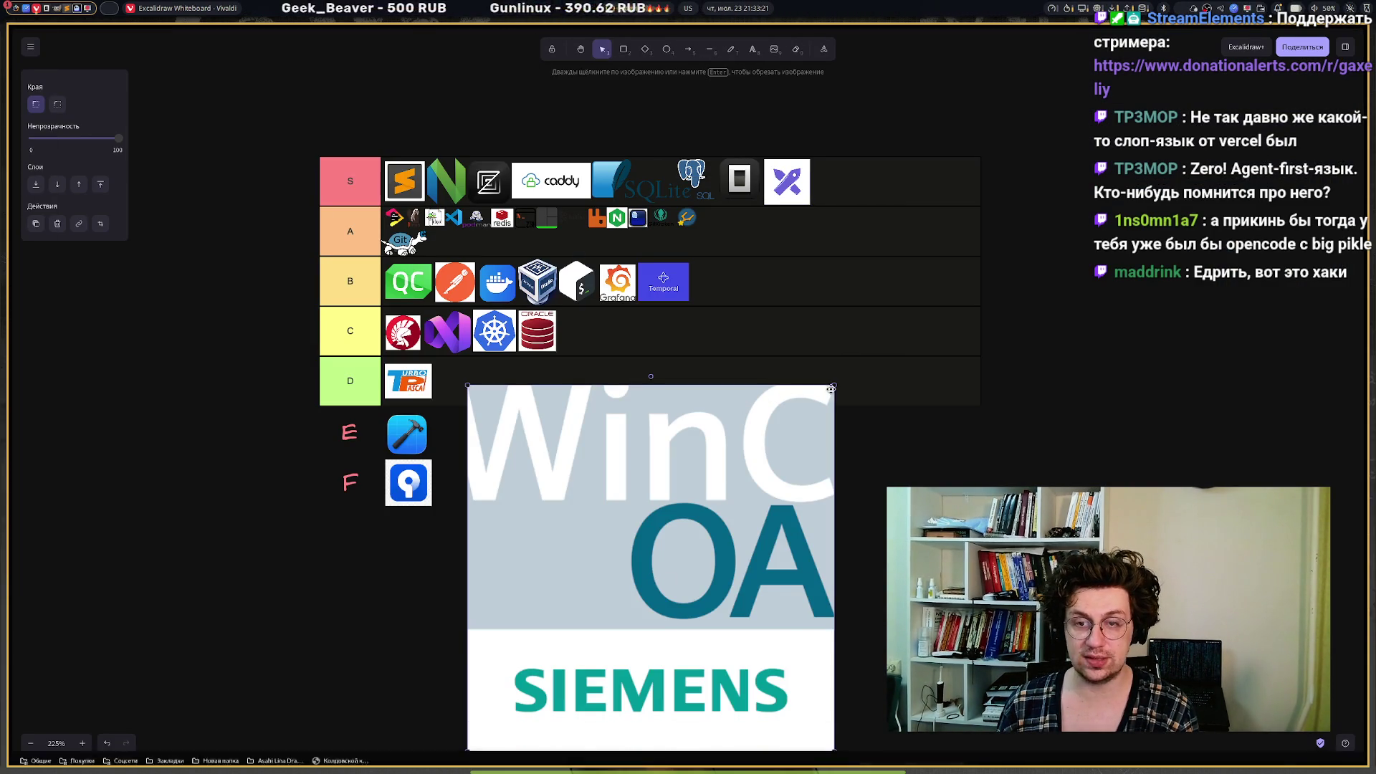
mouse_move(832, 382)
left_mouse_down()
mouse_move(676, 581)
mouse_move(872, 313)
mouse_move(651, 418)
mouse_move(557, 616)
left_mouse_up()
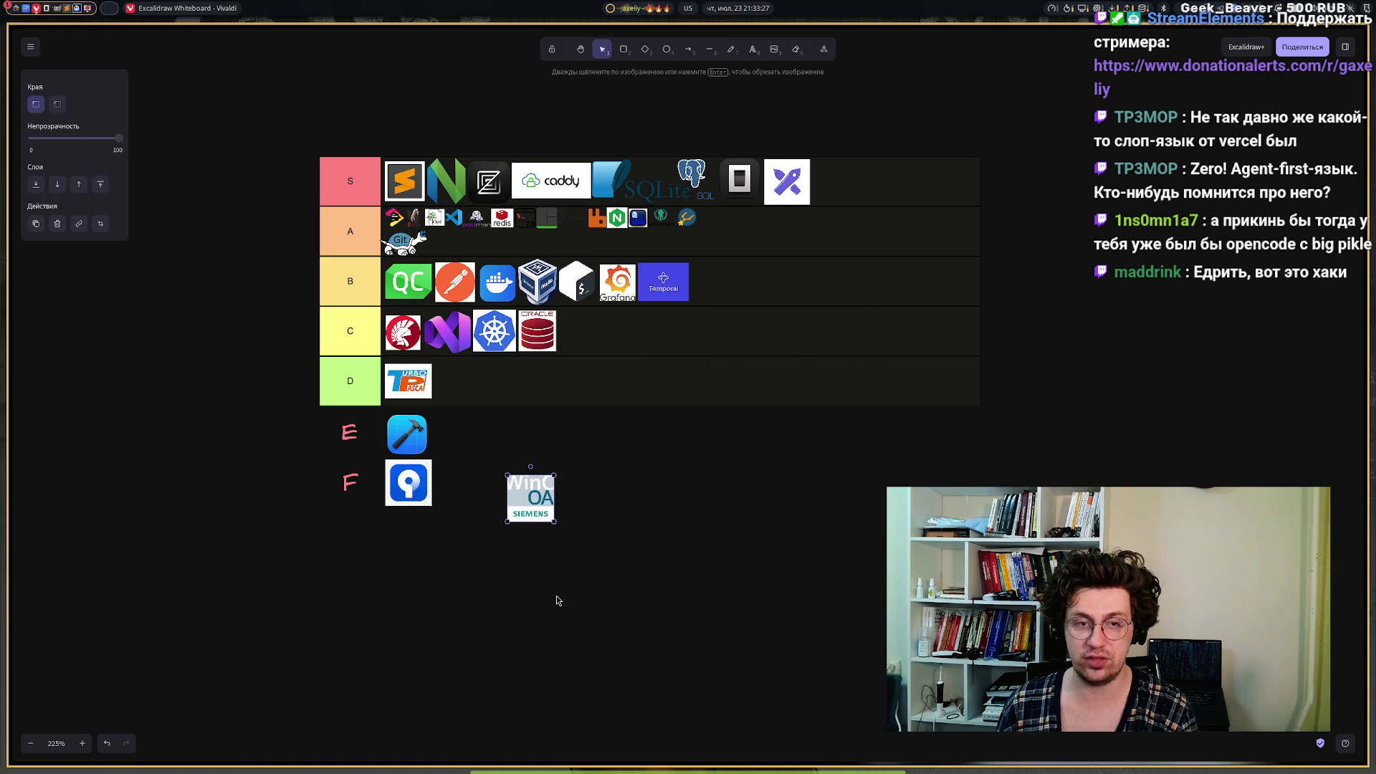
left_click_drag(525, 484, 453, 367)
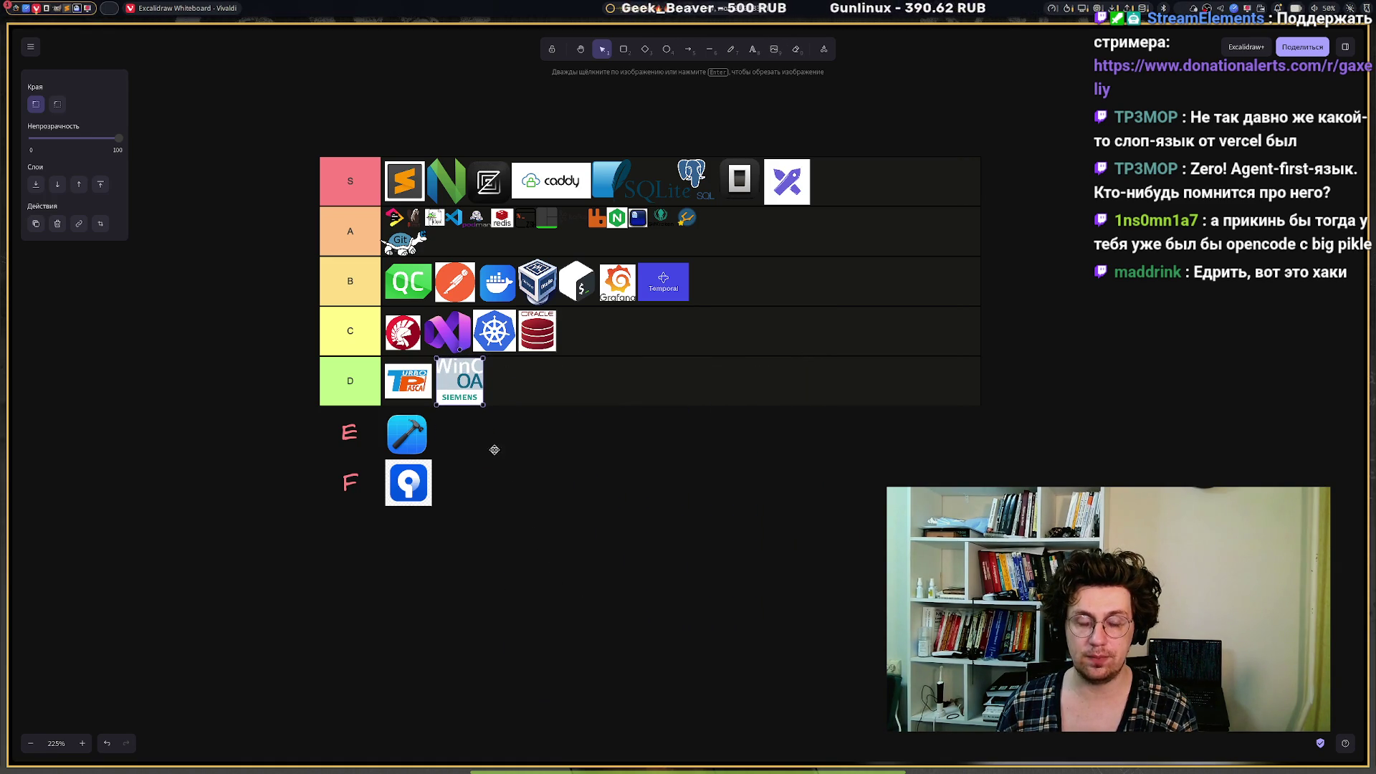
left_click(530, 530)
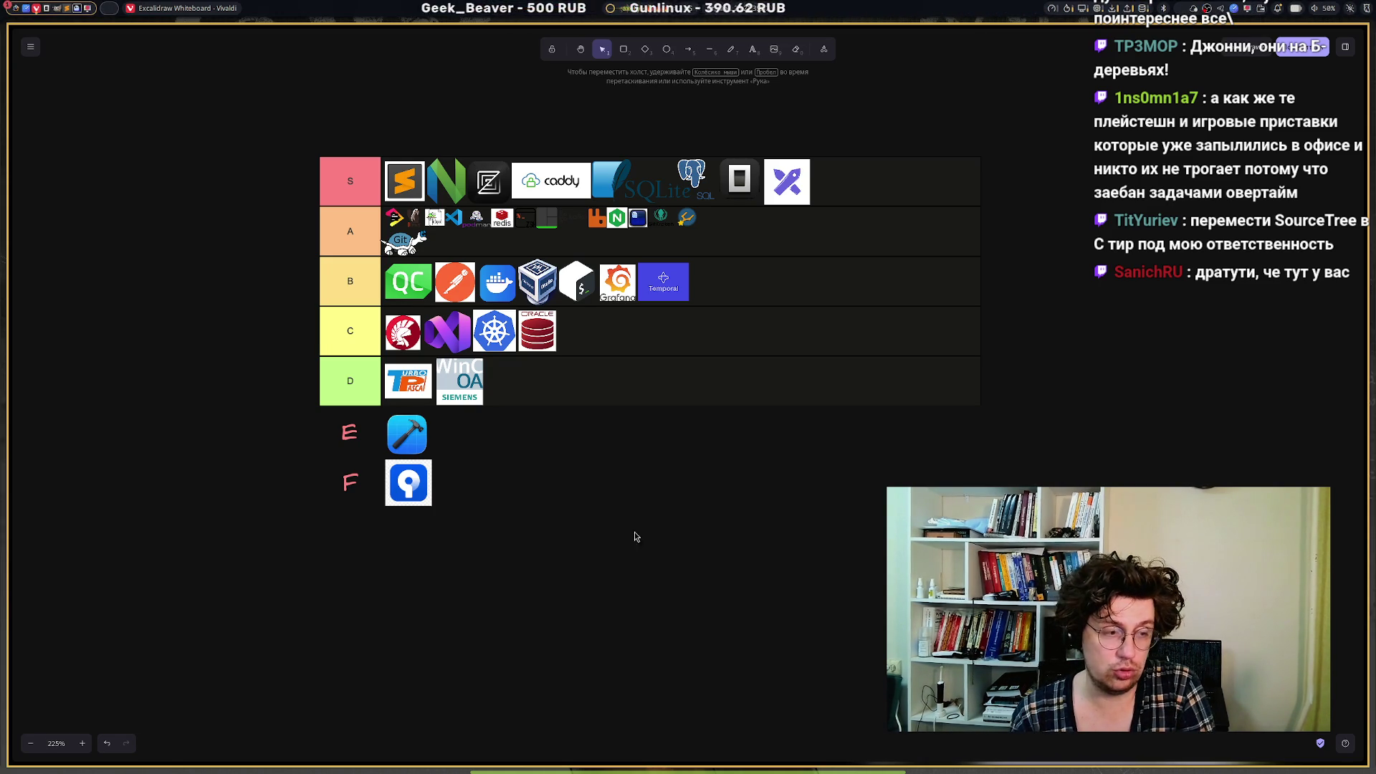
mouse_move(10, 287)
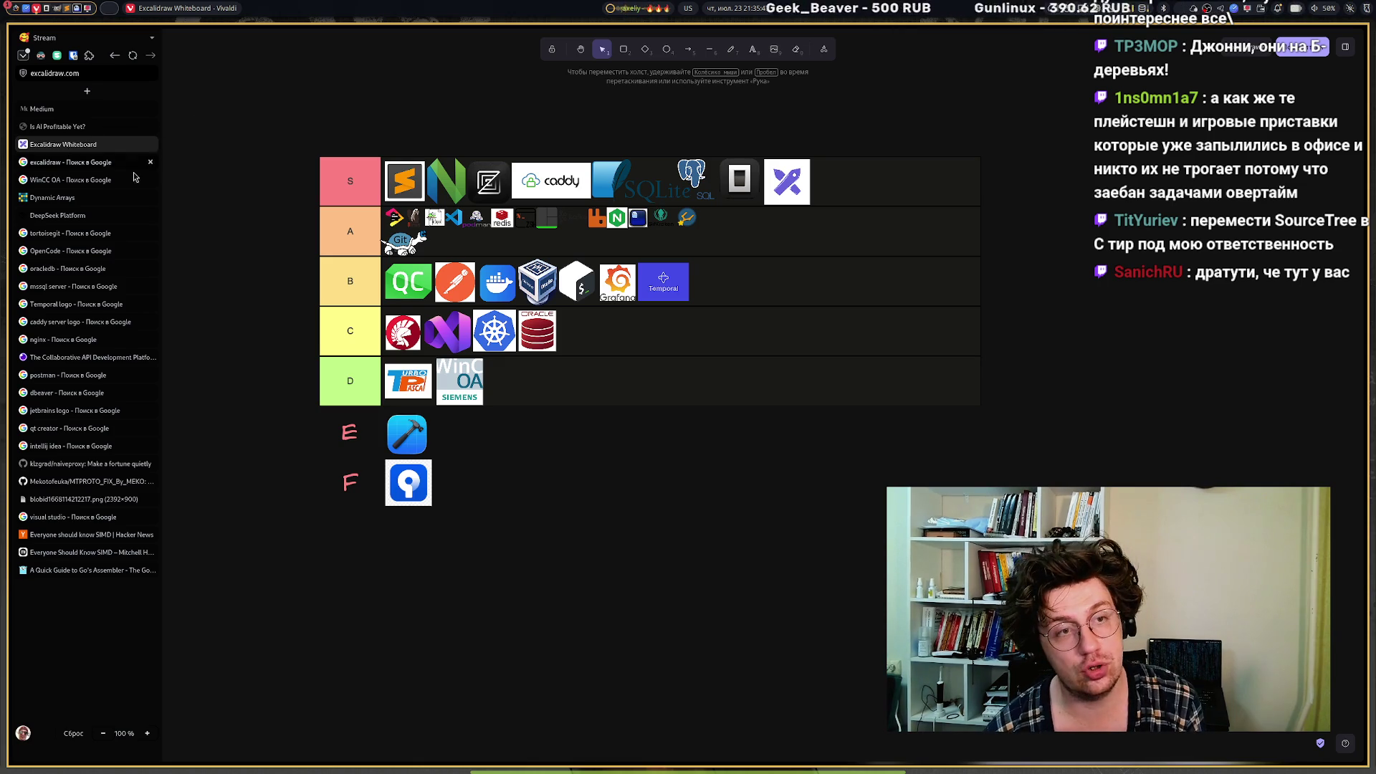
Search Google for 'iFix' in a new tab and switch to image results.
left_click(87, 91)
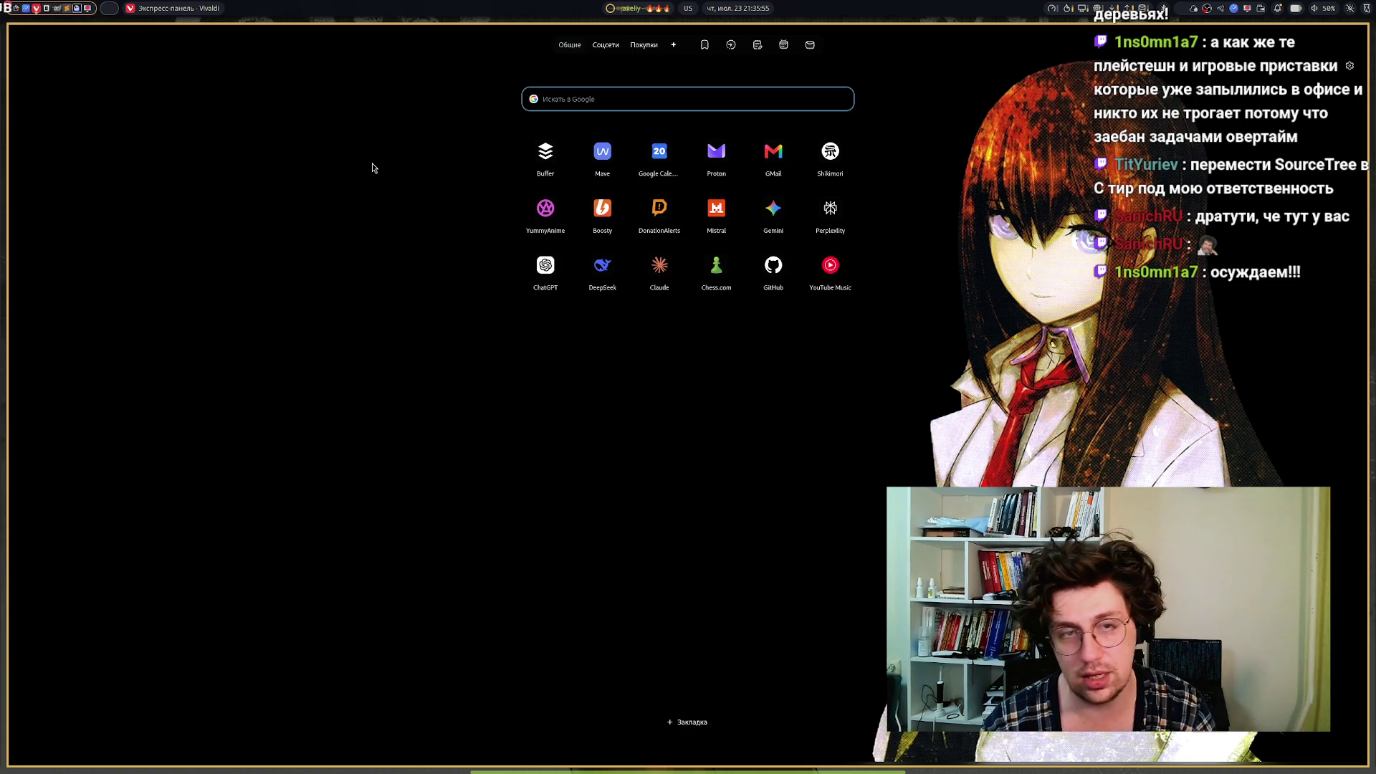
type("iFix")
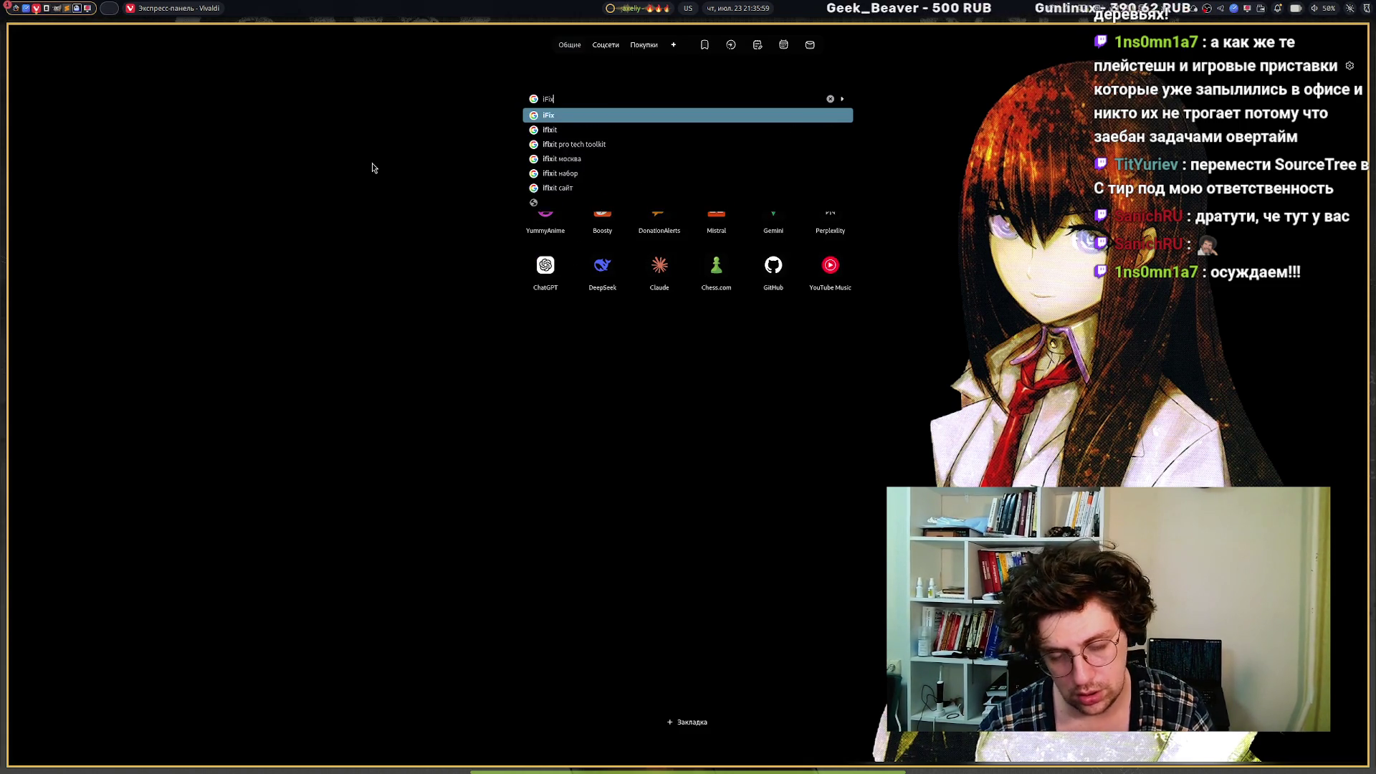
key("Return")
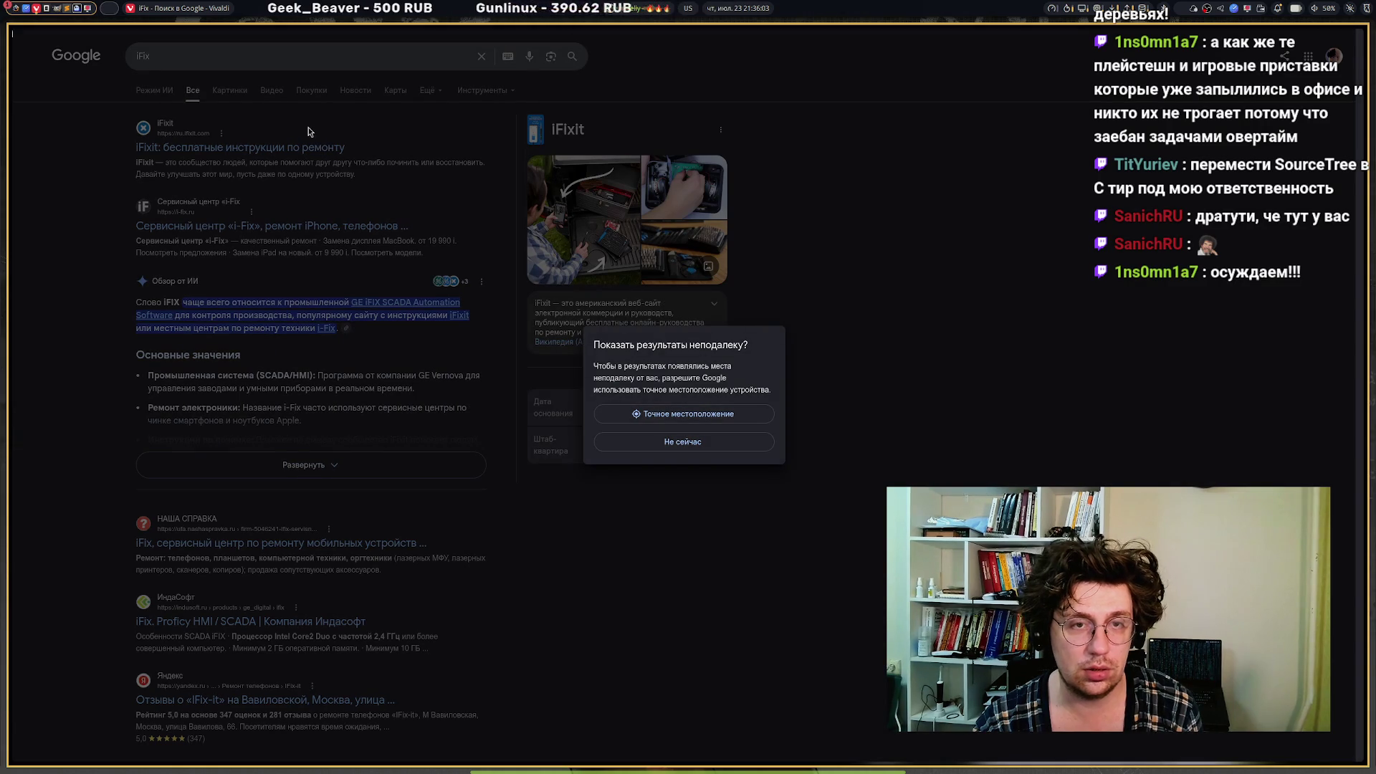
left_click(660, 447)
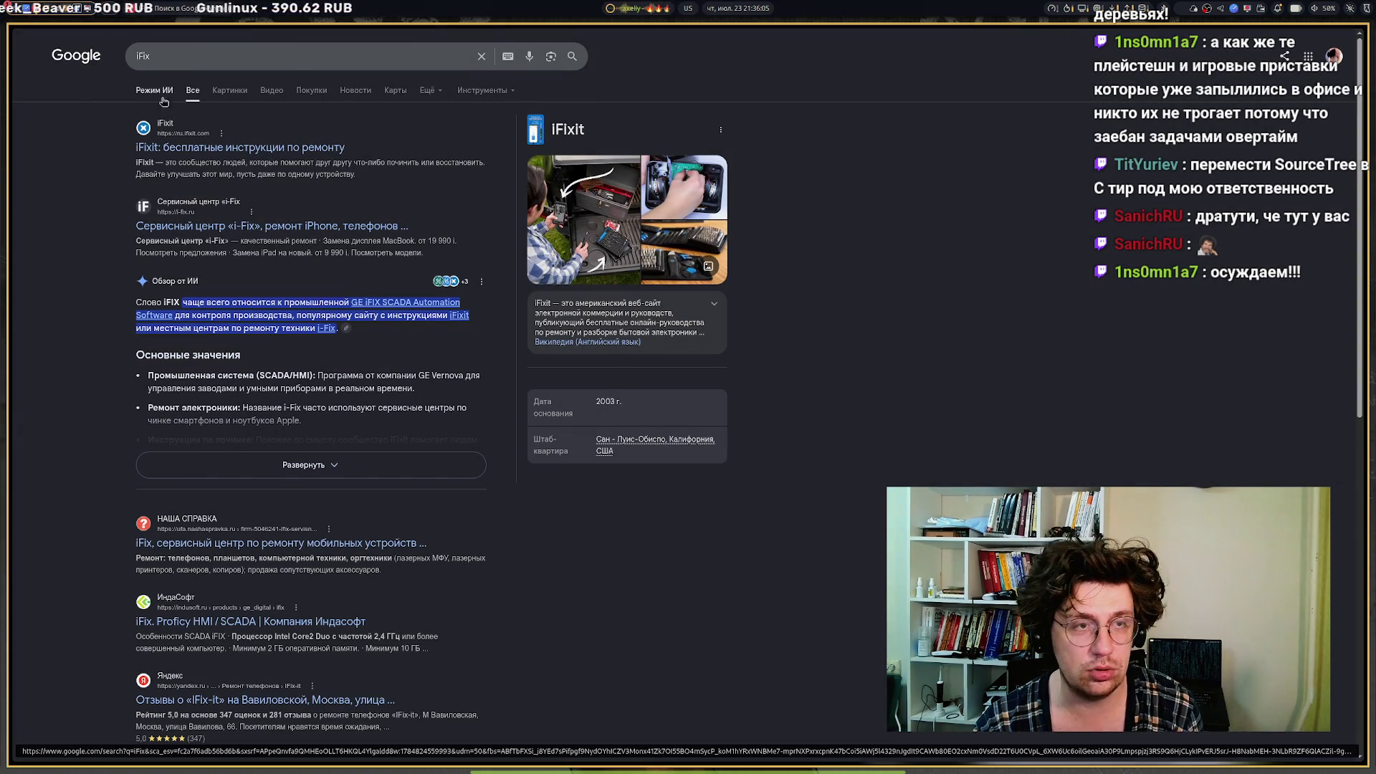
left_click(214, 90)
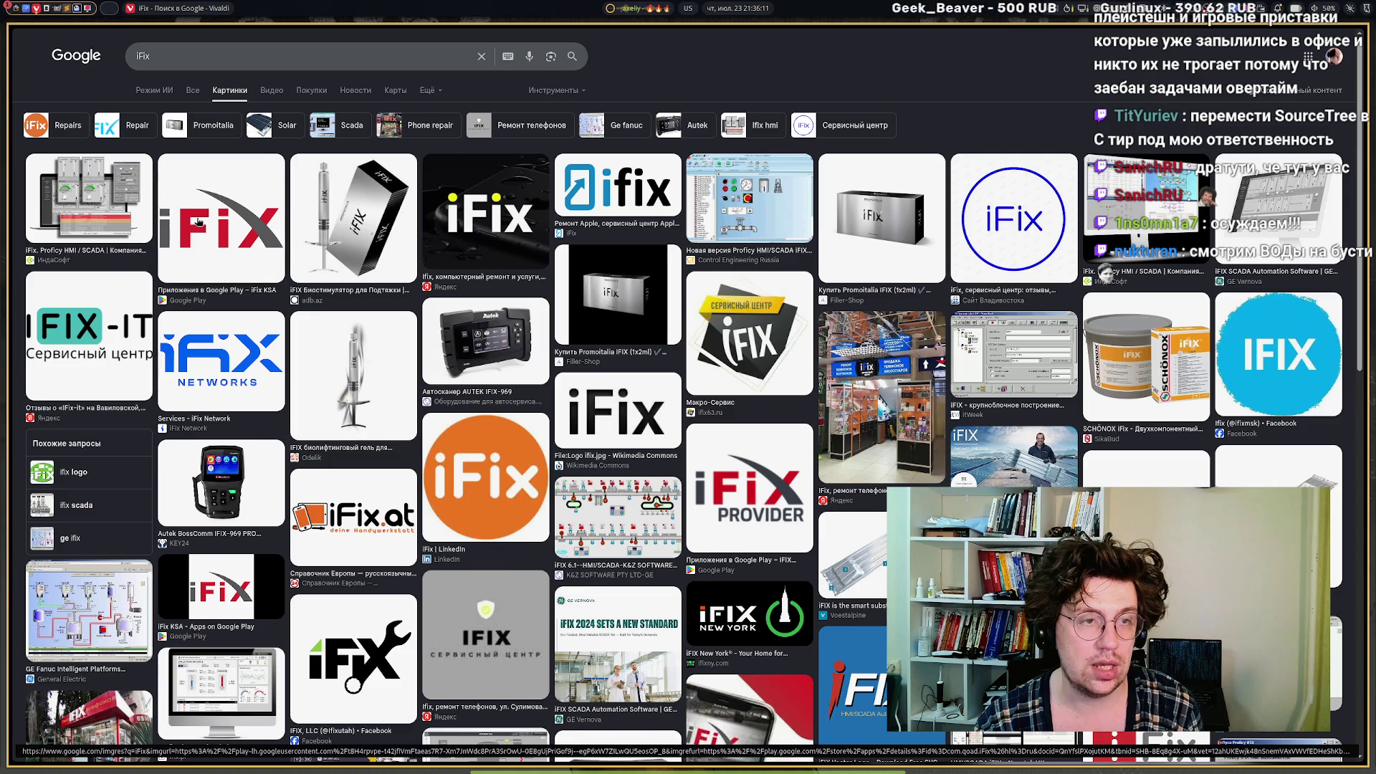
Copy the iFix Proficy HMI / SCADA image and return to the Excalidraw tier list.
left_click(122, 199)
left_click(134, 193)
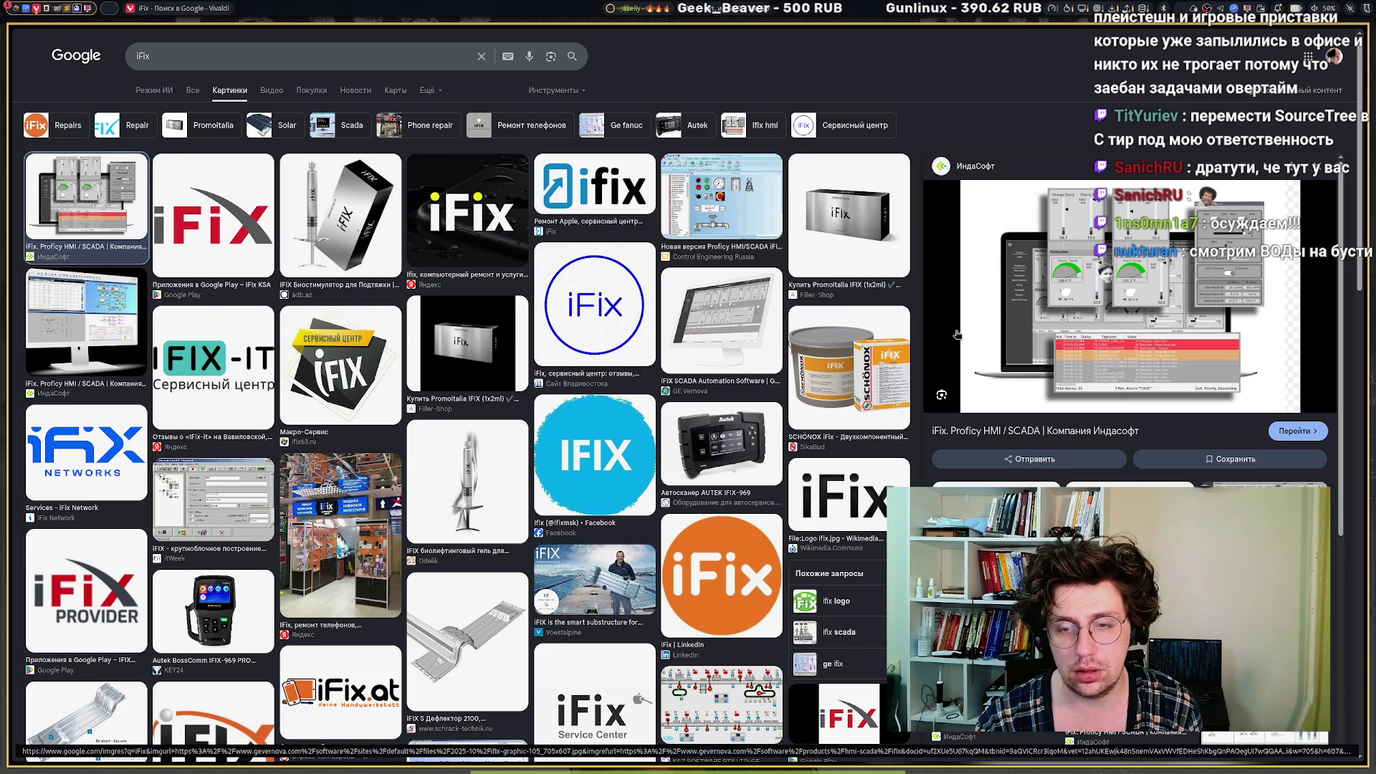
right_click(1010, 265)
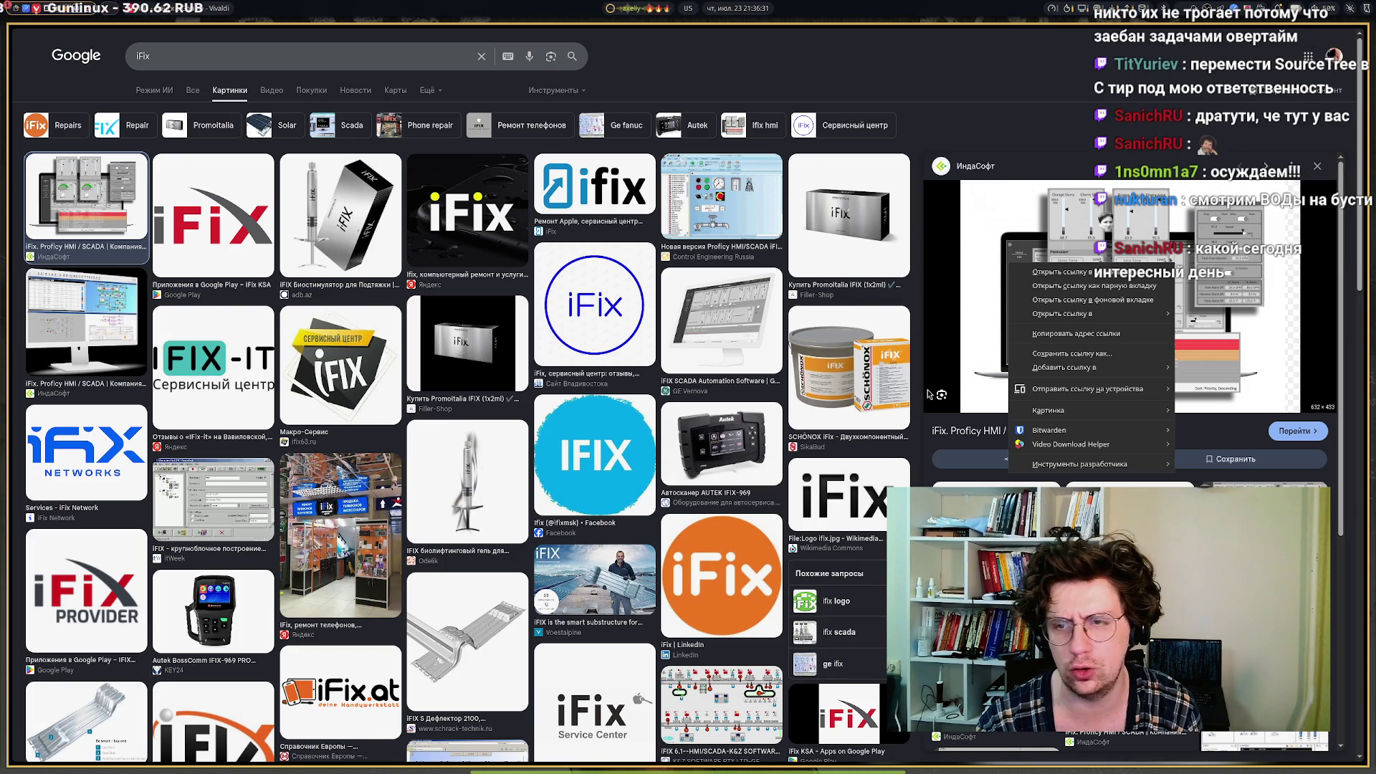
mouse_move(1046, 419)
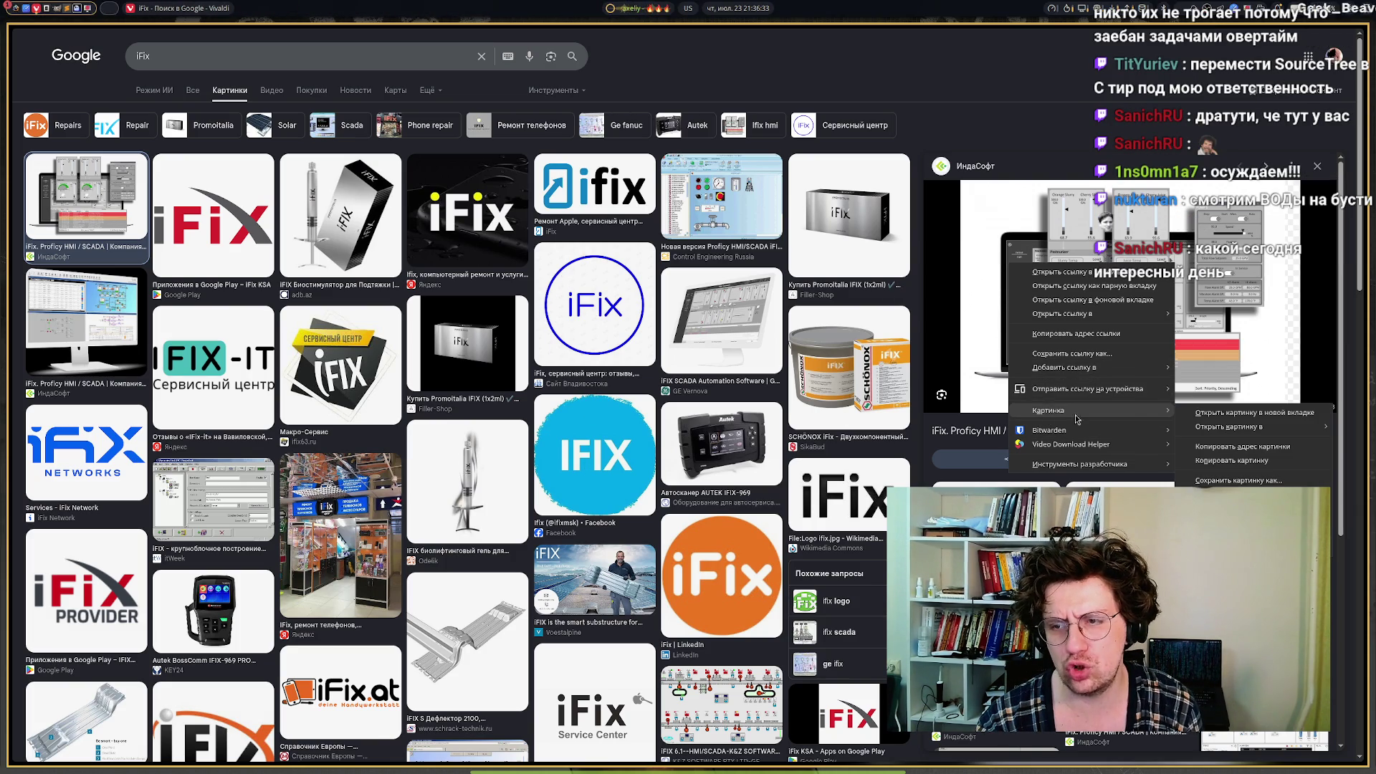
left_click(1235, 461)
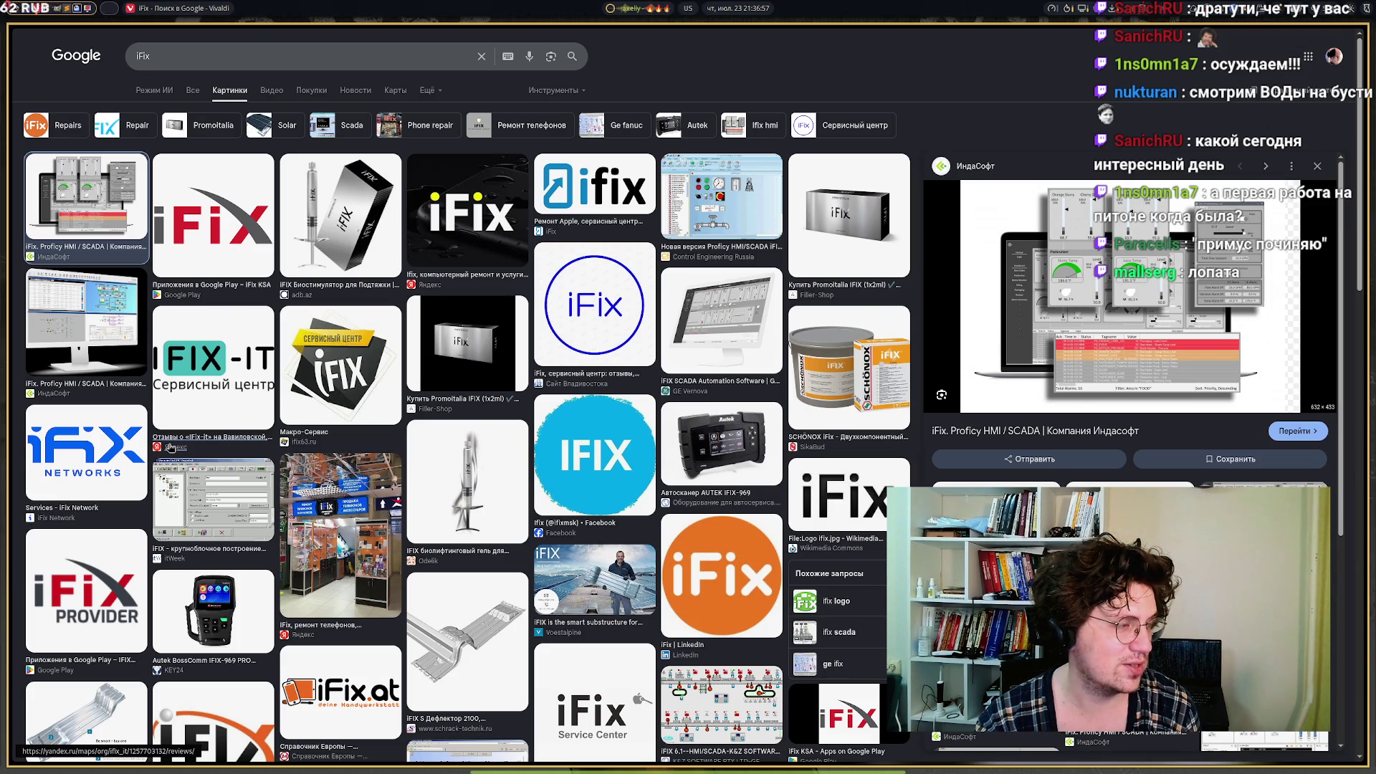
mouse_move(10, 444)
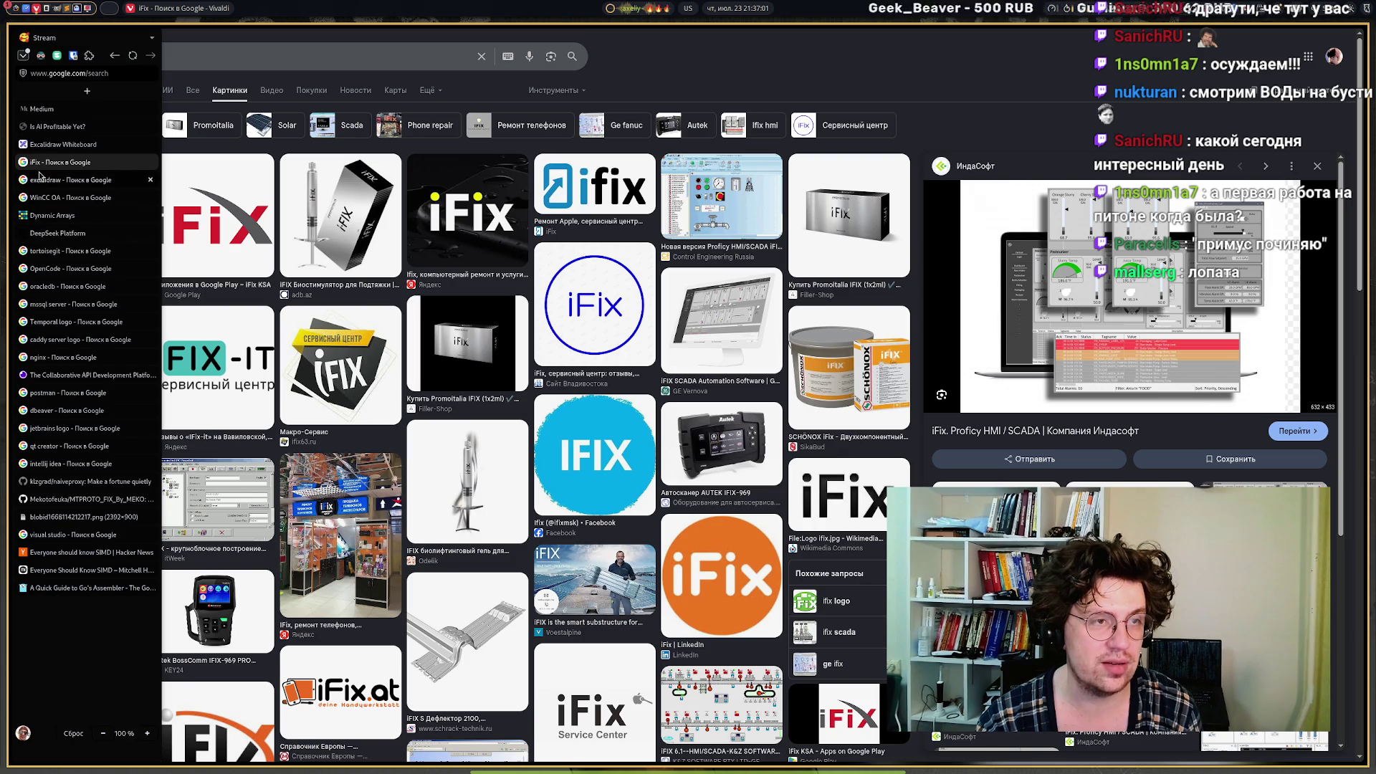
left_click(63, 144)
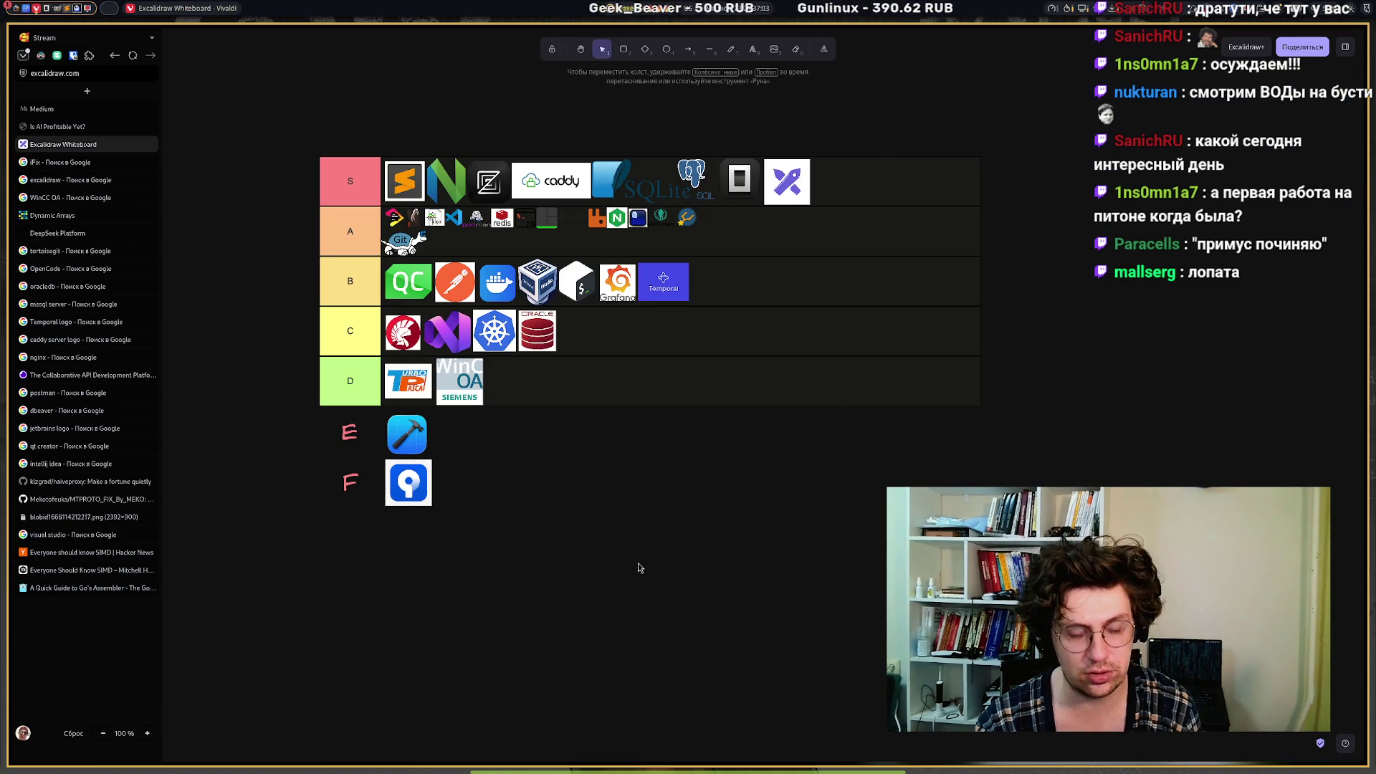
Paste the iFix HMI screenshot, shrink it to a small tile and place it in row D beside WinCC OA.
key("ctrl+v")
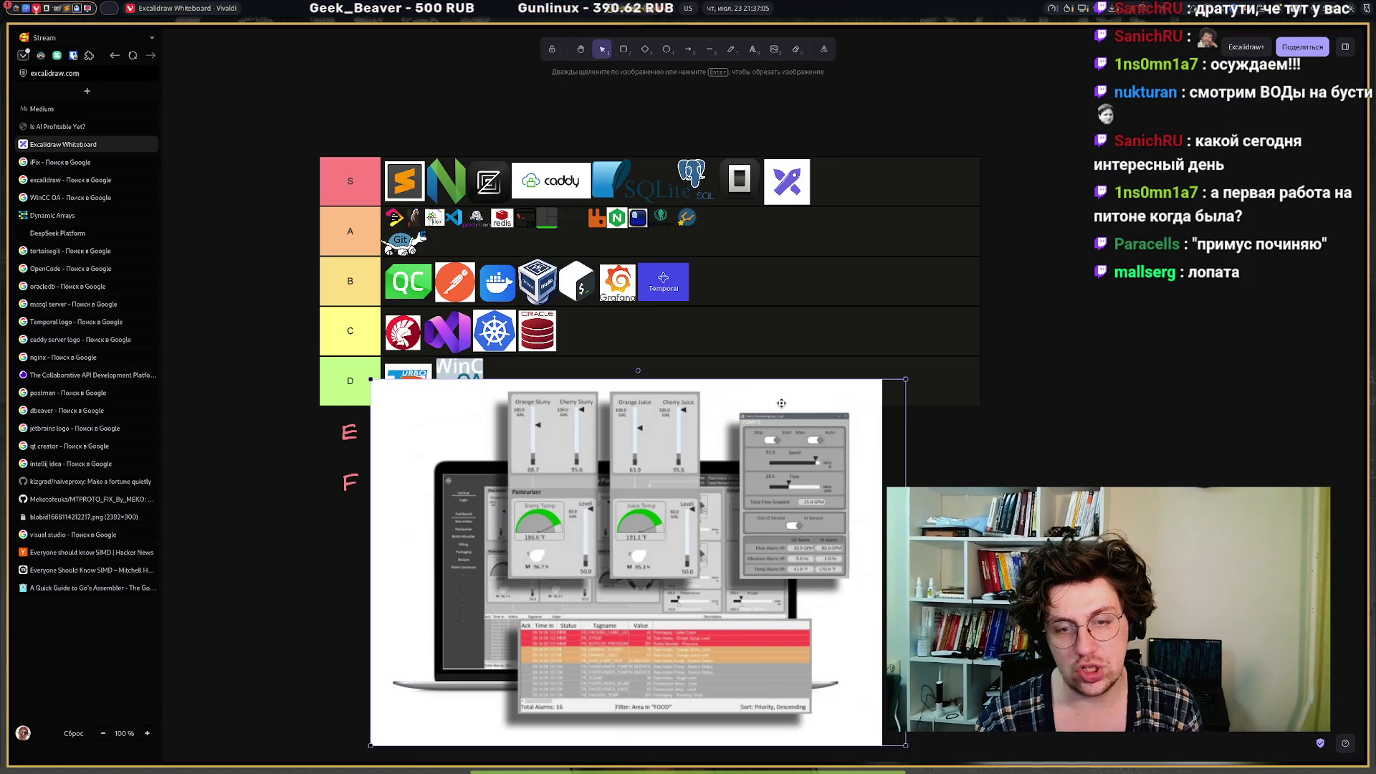
mouse_move(906, 377)
left_mouse_down()
mouse_move(384, 666)
mouse_move(592, 427)
left_mouse_up()
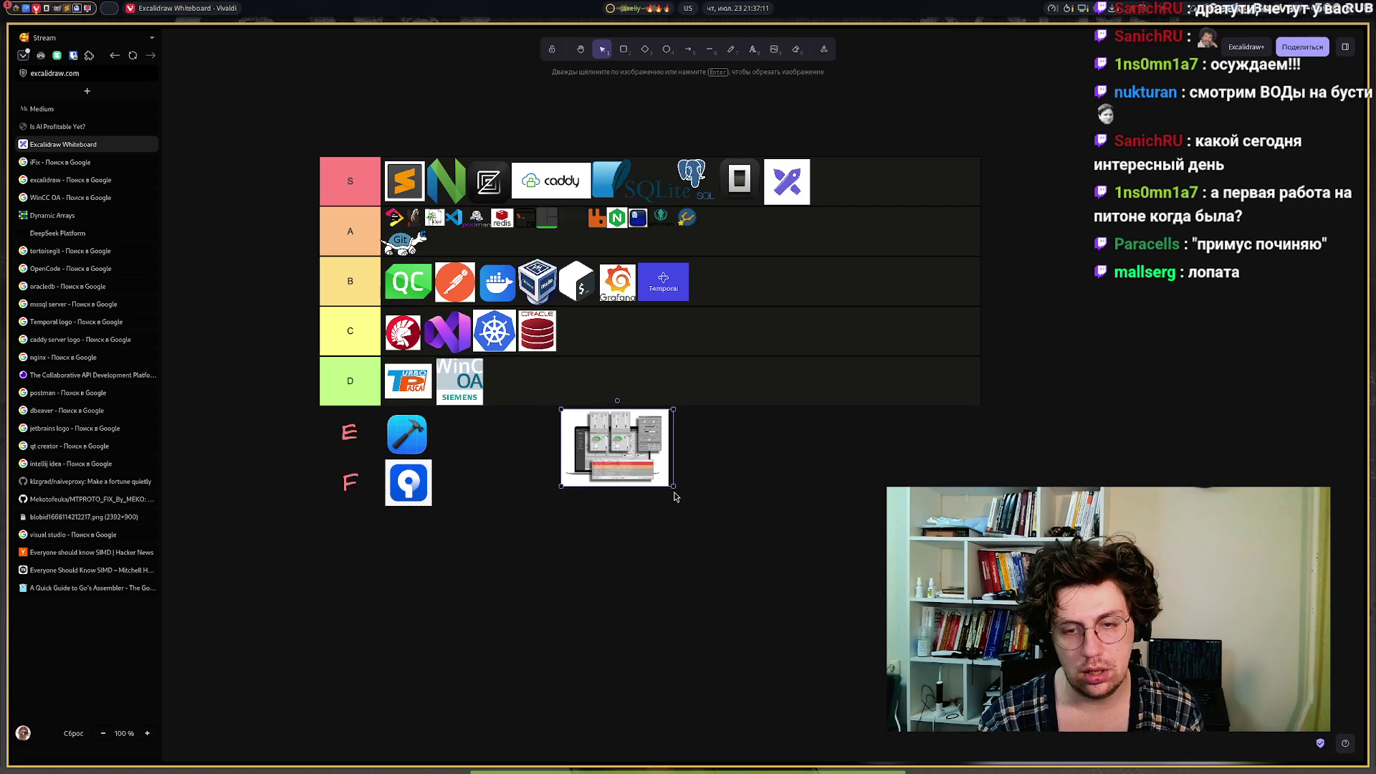
left_click_drag(673, 485, 527, 385)
left_click(531, 434)
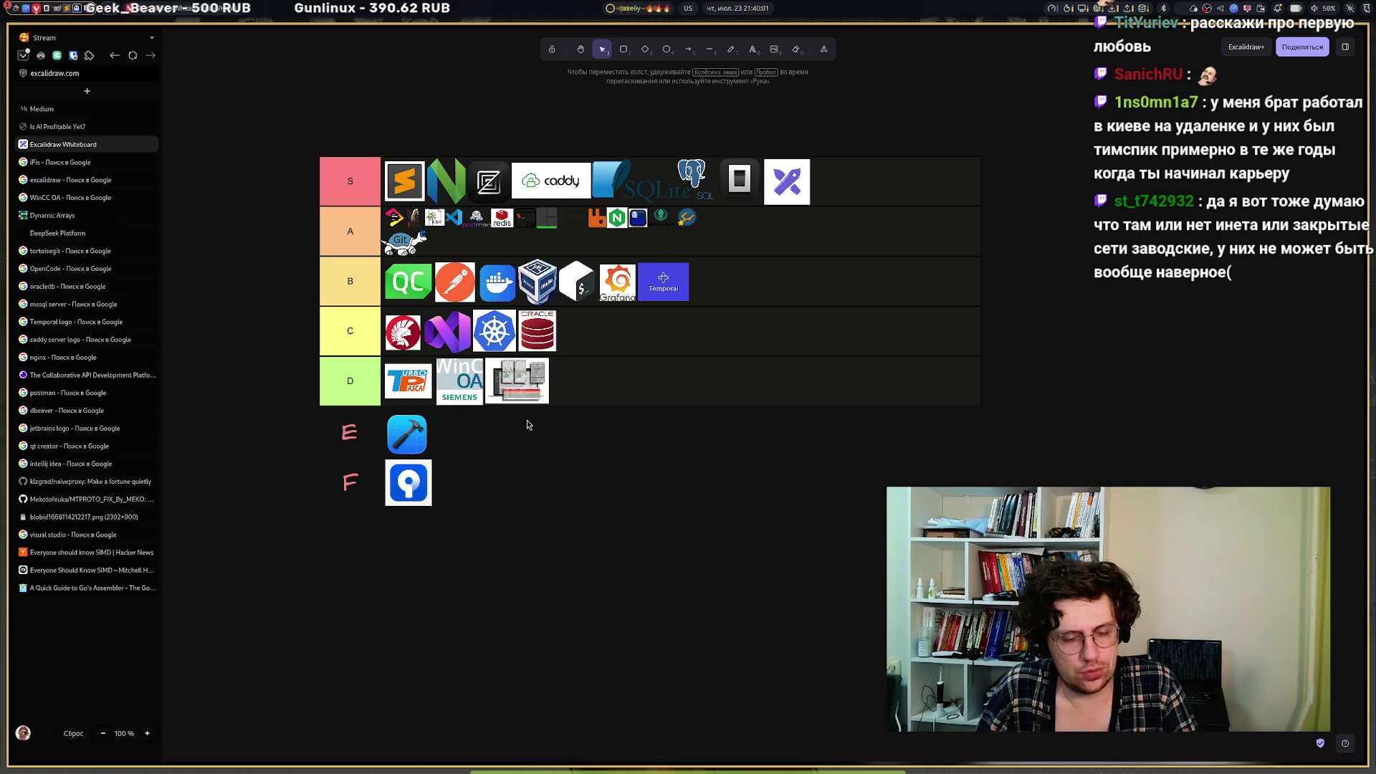
left_click(86, 91)
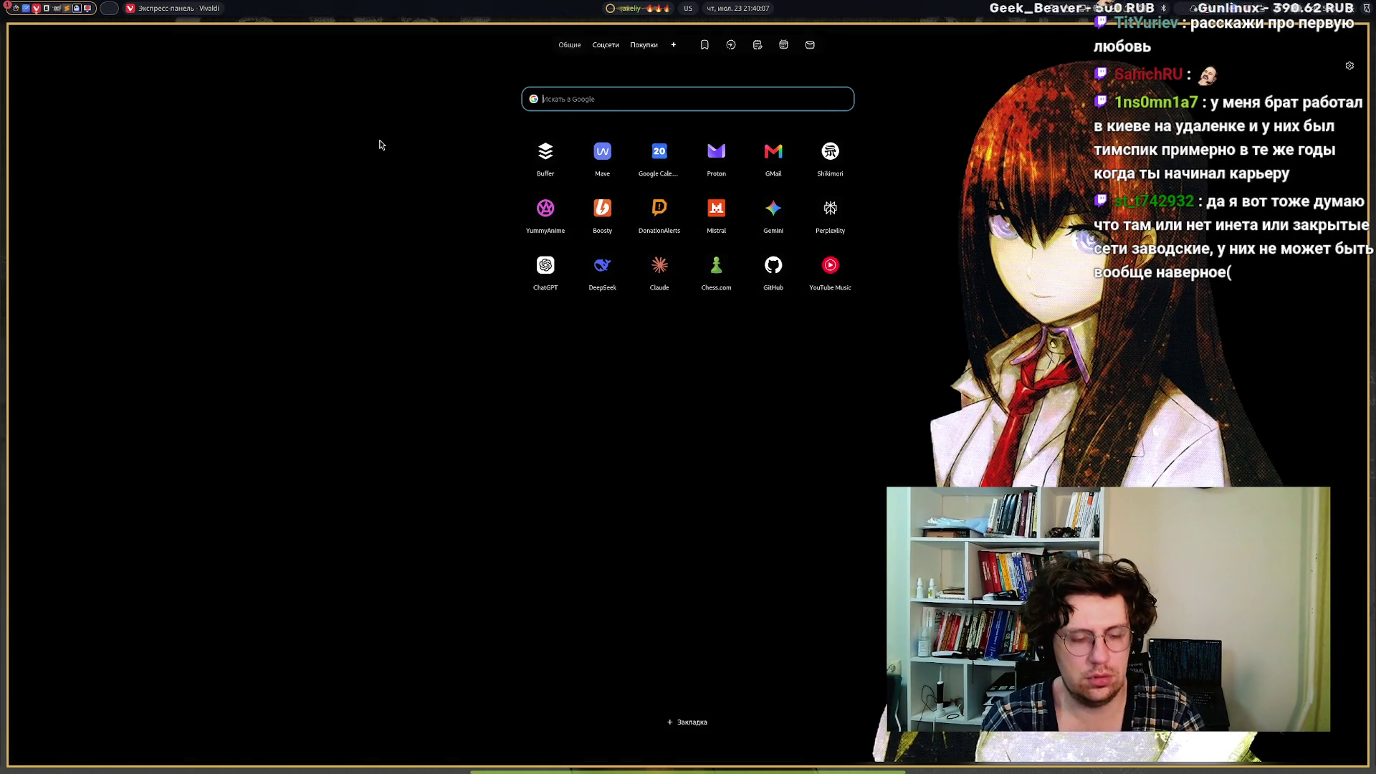
Search Google for 'teamspeak' and open the TeamSpeak Wikipedia article.
type("teamspeak")
key("Return")
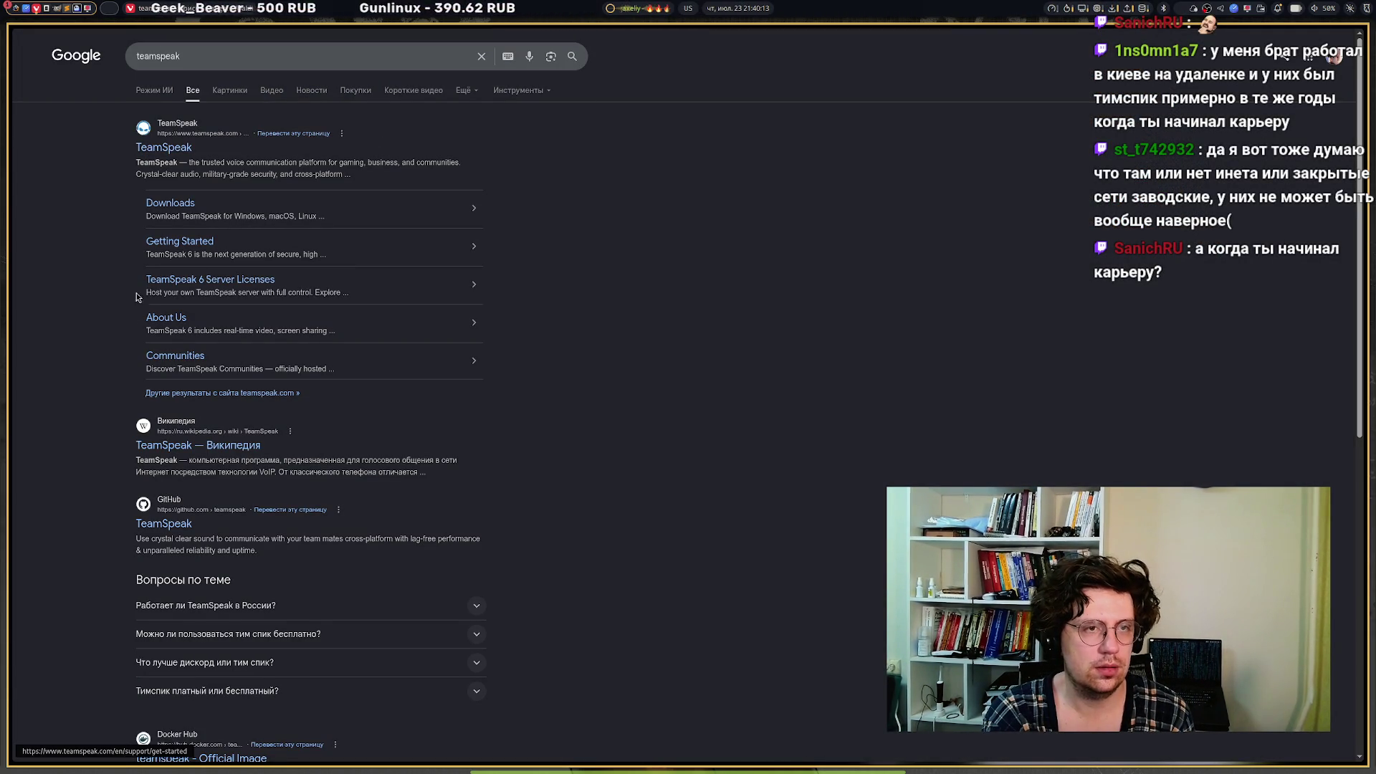
left_click(151, 446)
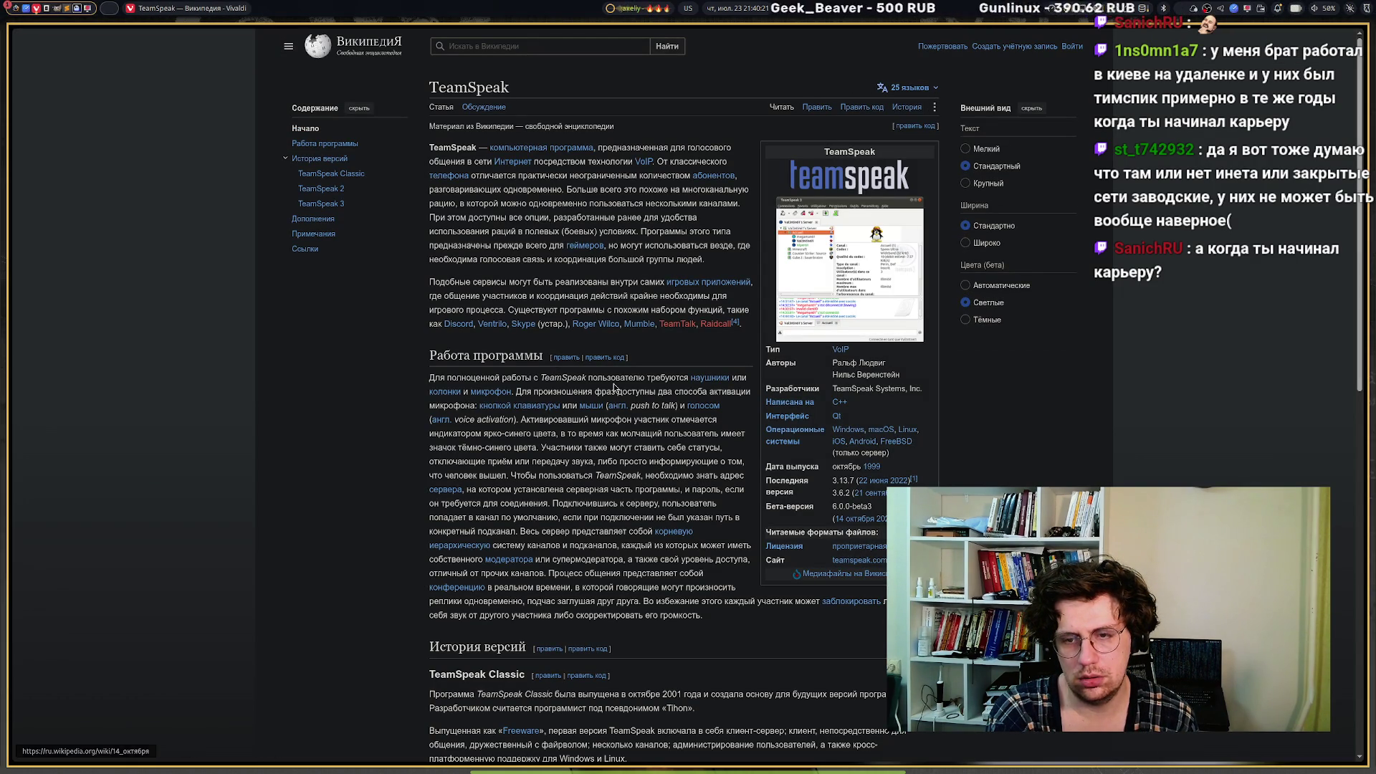
Highlight the October 1999 release date in the TeamSpeak infobox, then reveal the open tabs list.
mouse_move(880, 466)
left_mouse_down()
mouse_move(790, 470)
mouse_move(430, 143)
mouse_move(764, 473)
left_mouse_up()
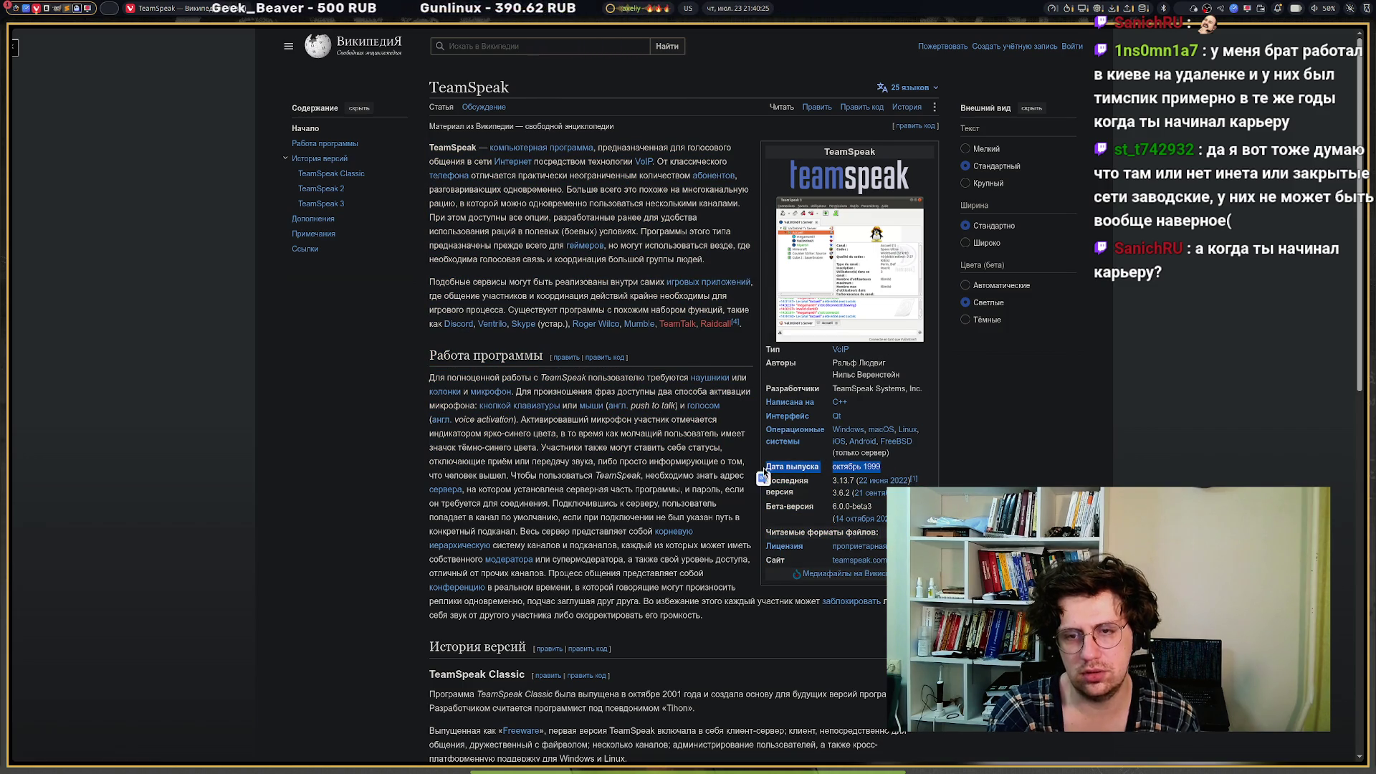
left_click(524, 448)
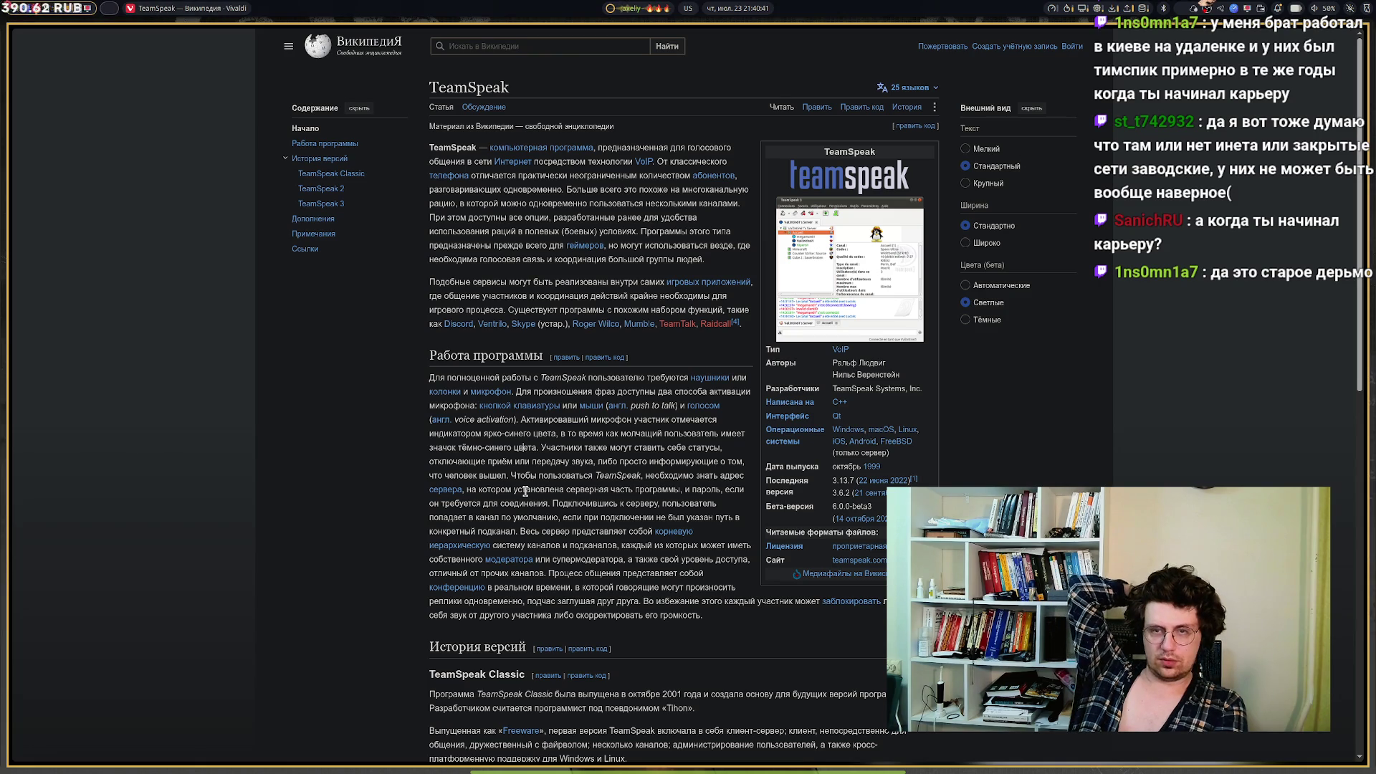
key("ctrl+F11")
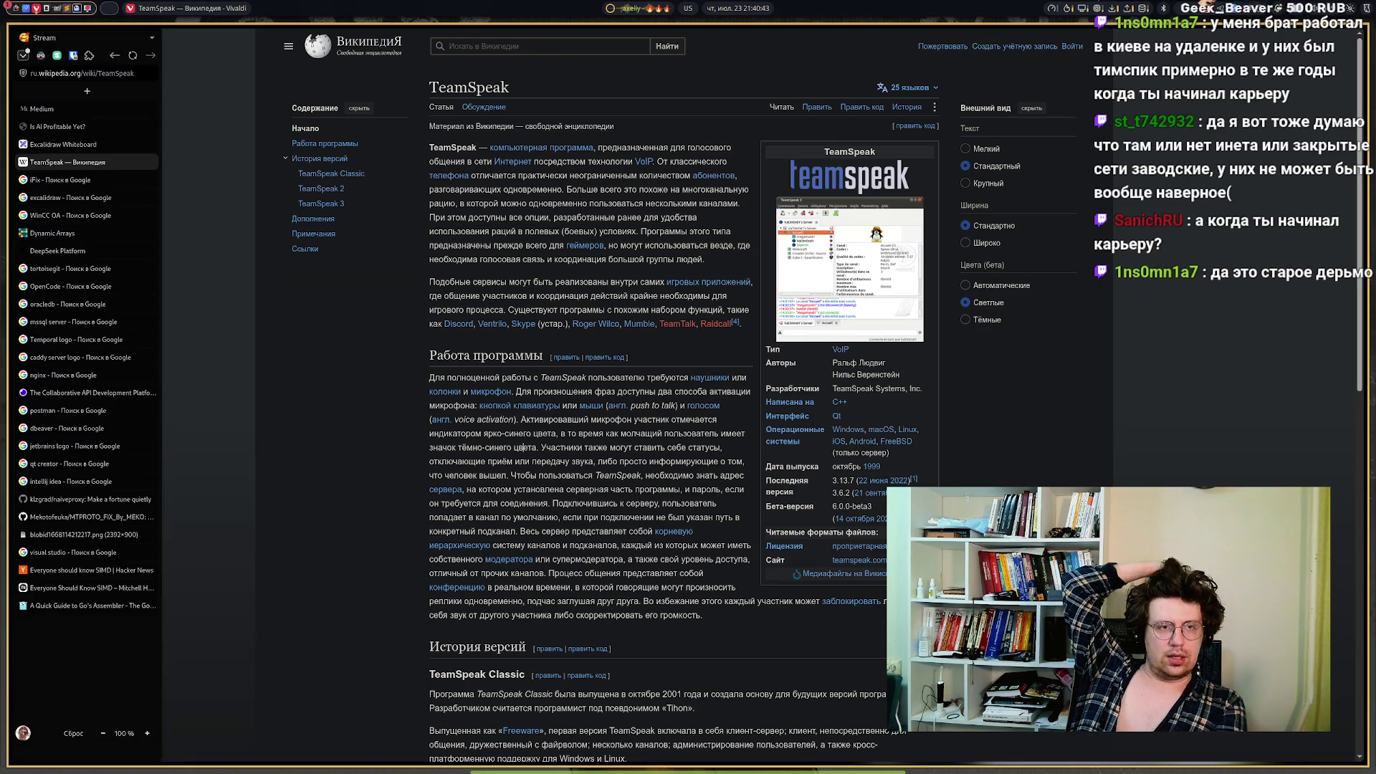
mouse_move(96, 276)
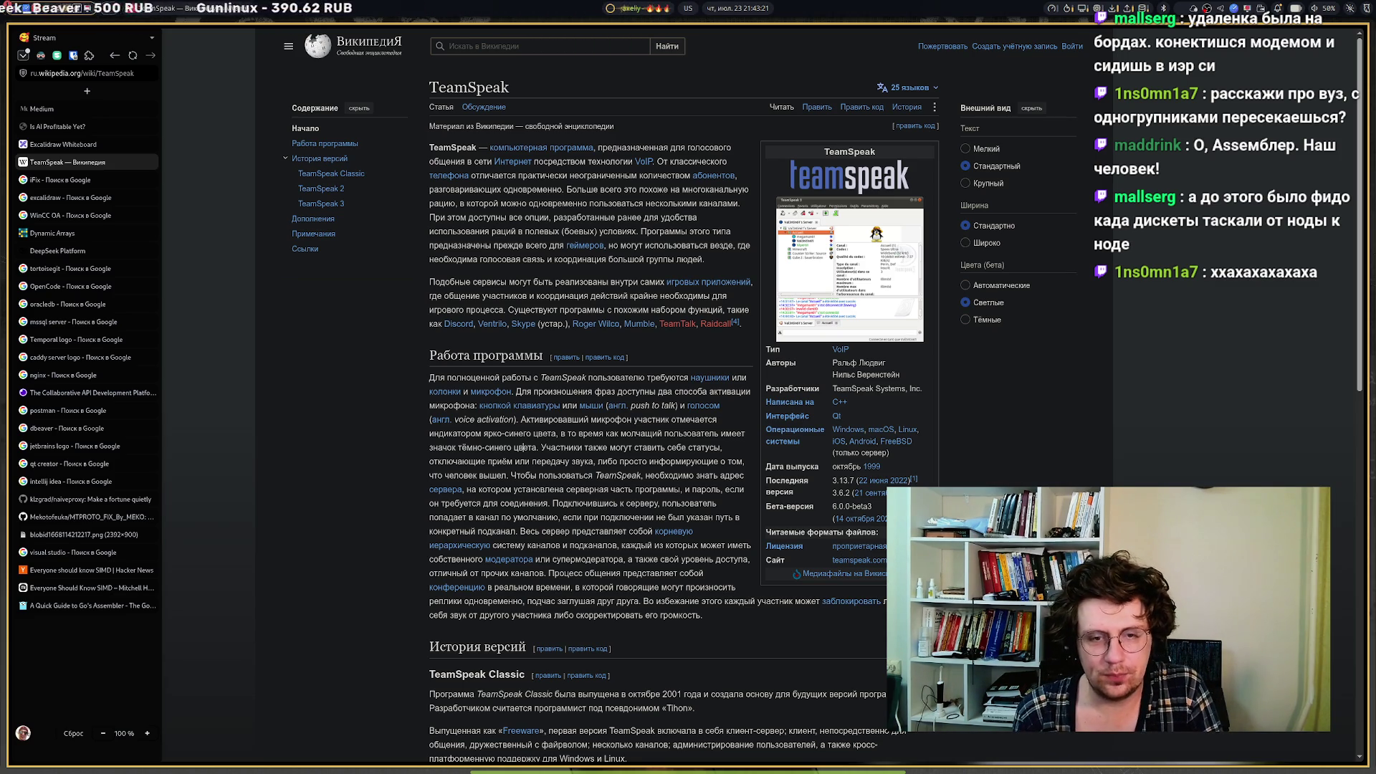
key("F4")
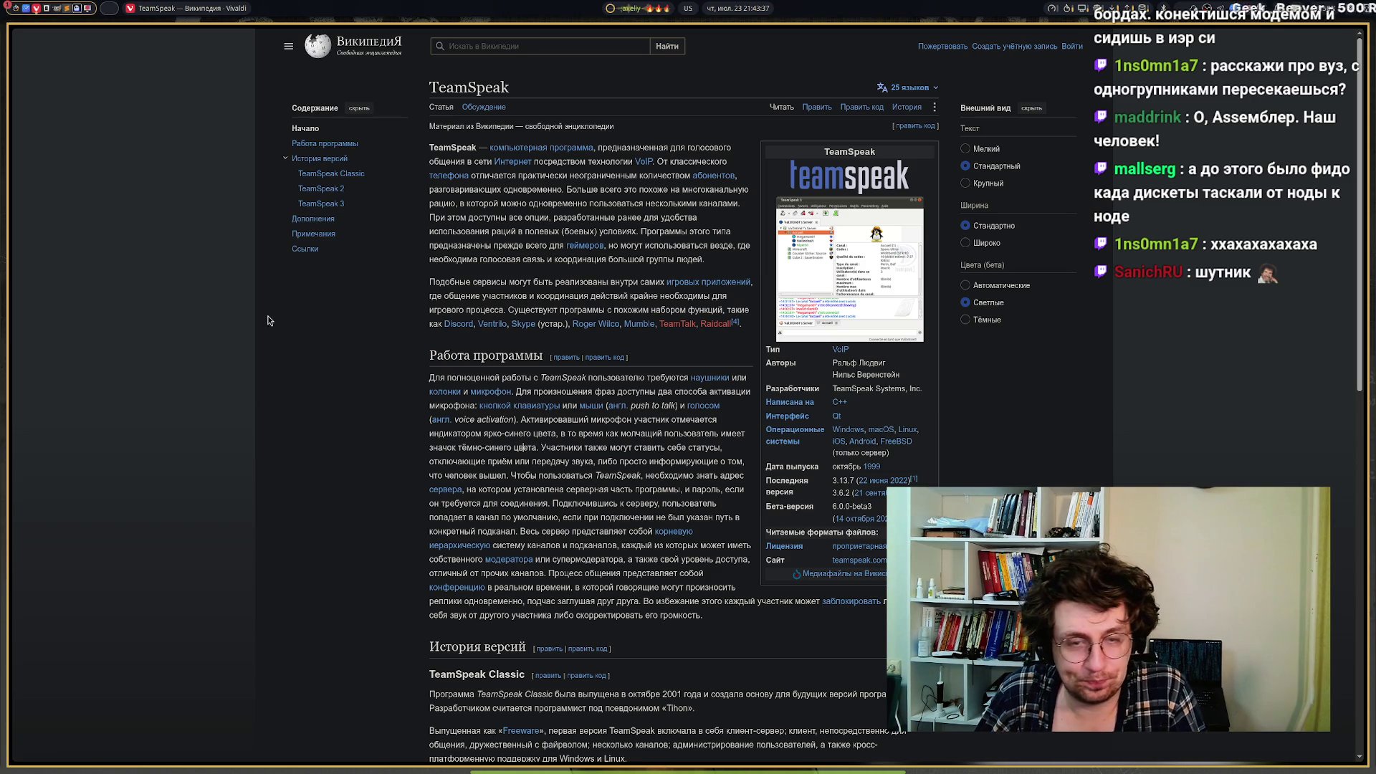
mouse_move(46, 428)
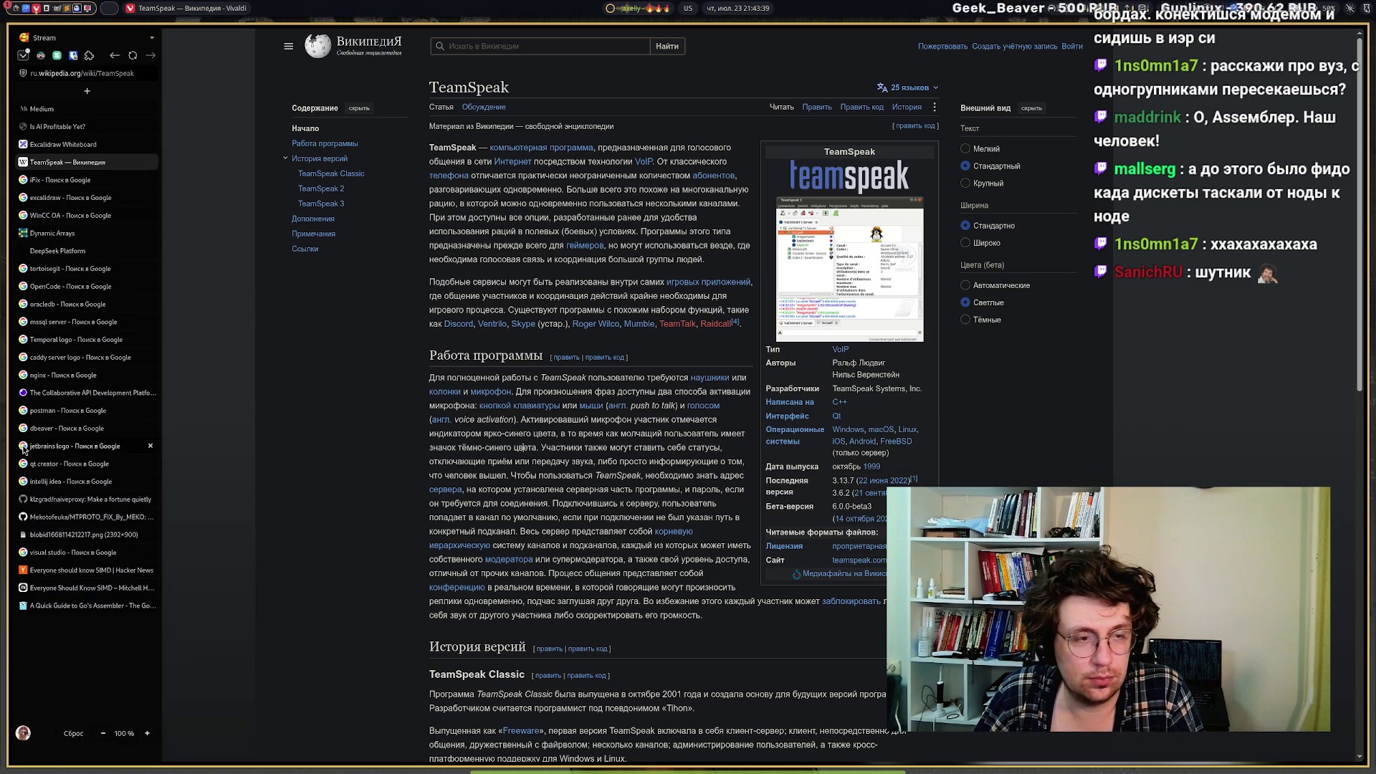
mouse_move(59, 381)
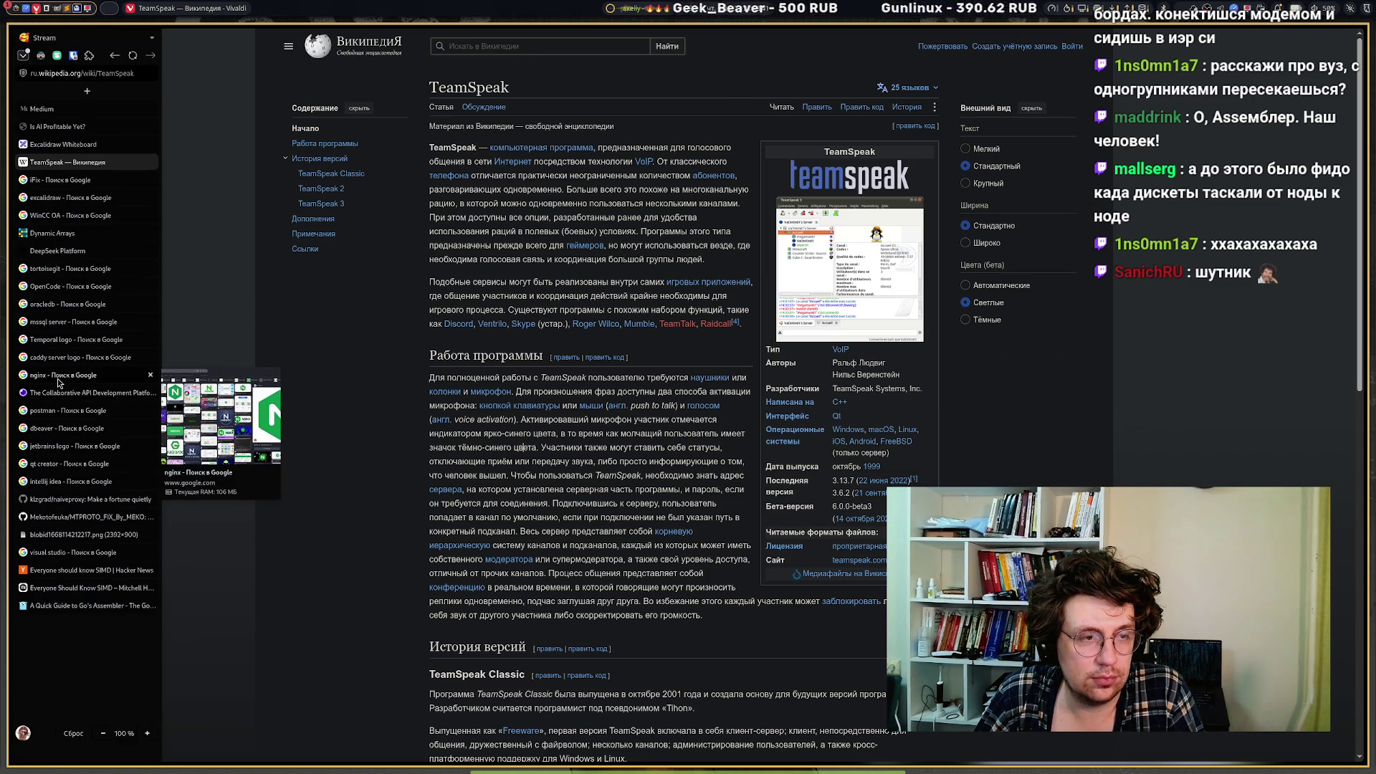
mouse_move(49, 303)
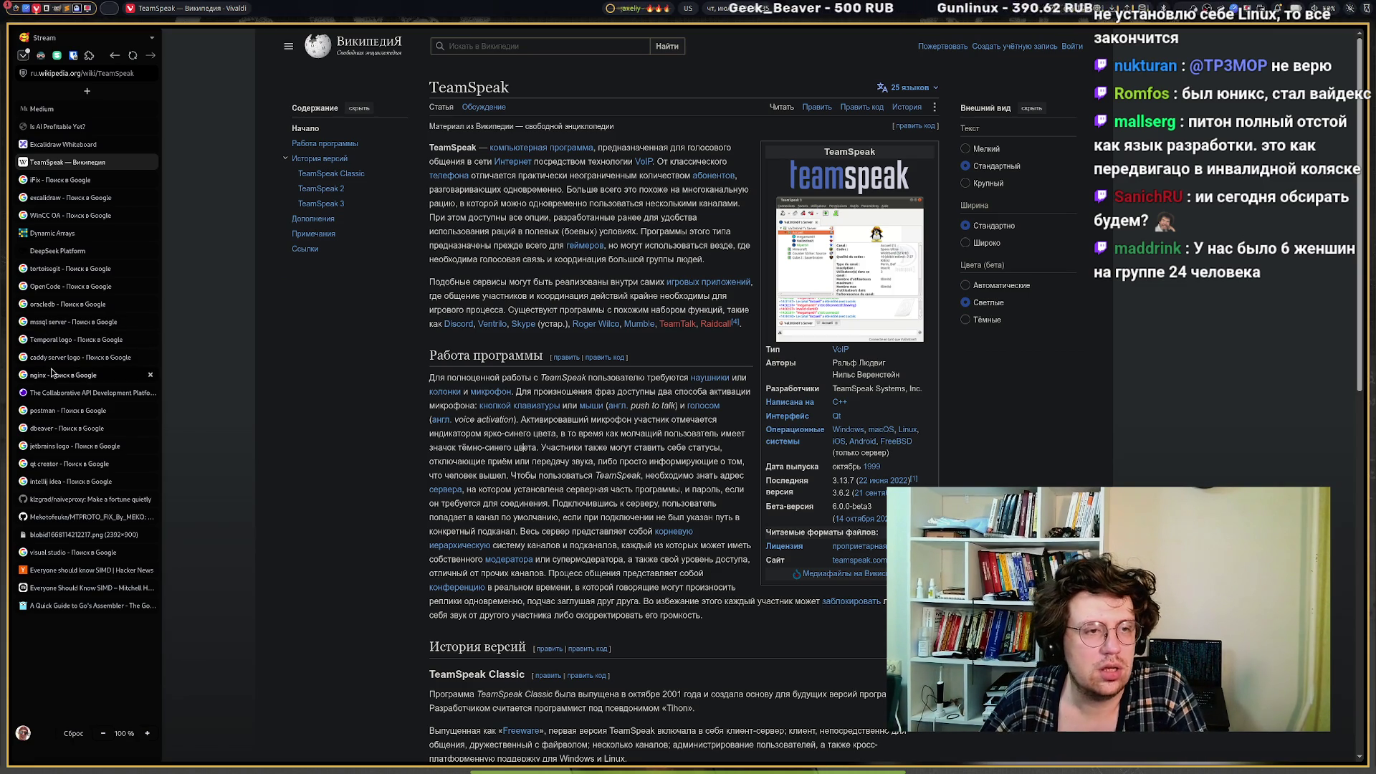
left_click(61, 180)
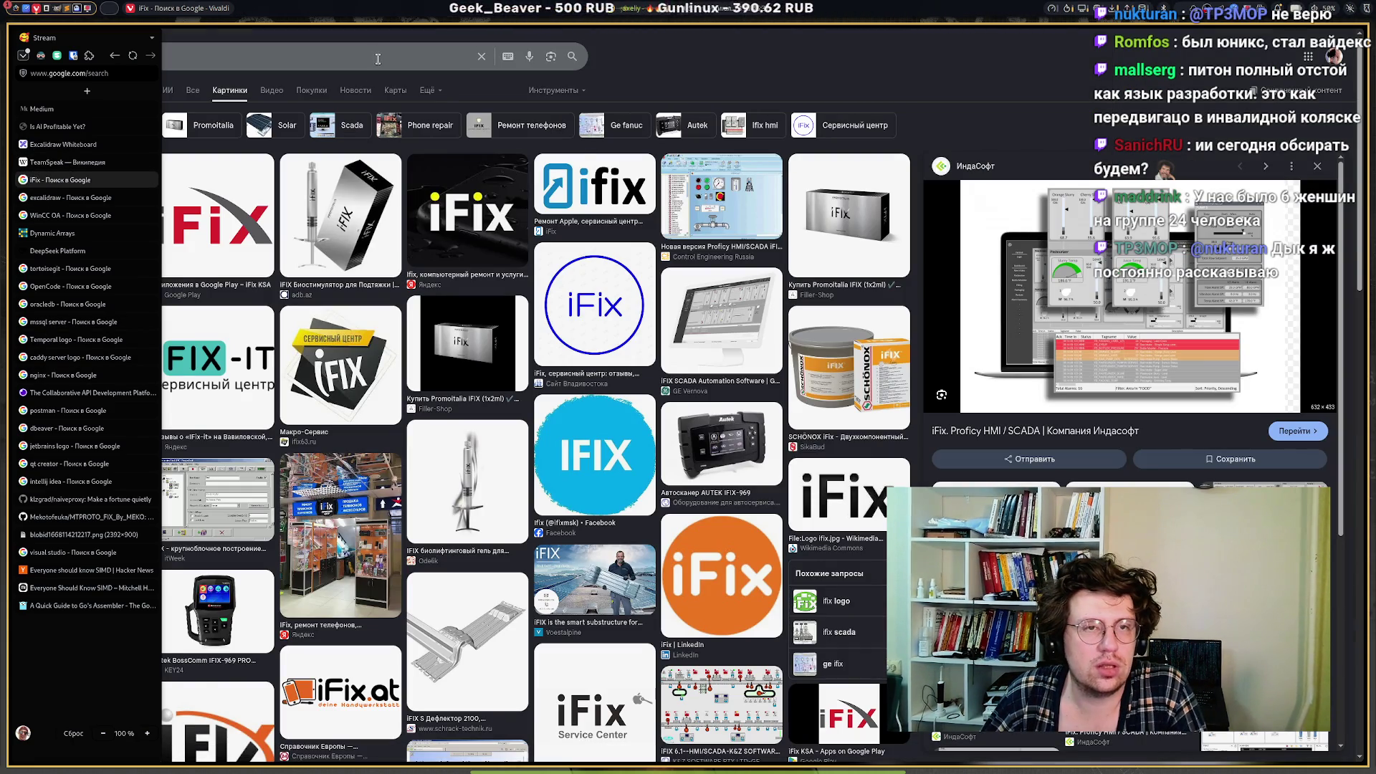
Replace the old iFix query and search Google Images for 'Claude Code'.
left_click(377, 59)
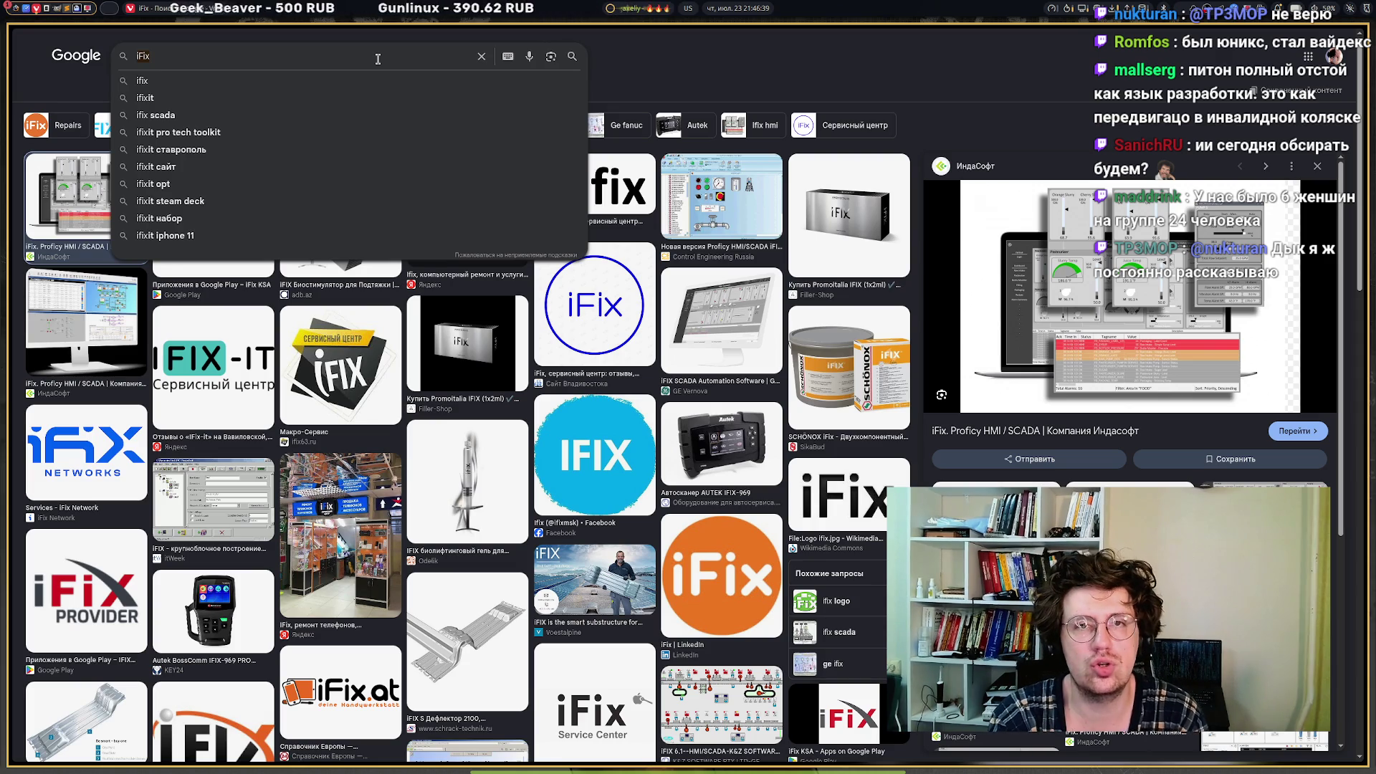
key("BackSpace")
key("BackSpace")
key("BackSpace")
type("Claude Code")
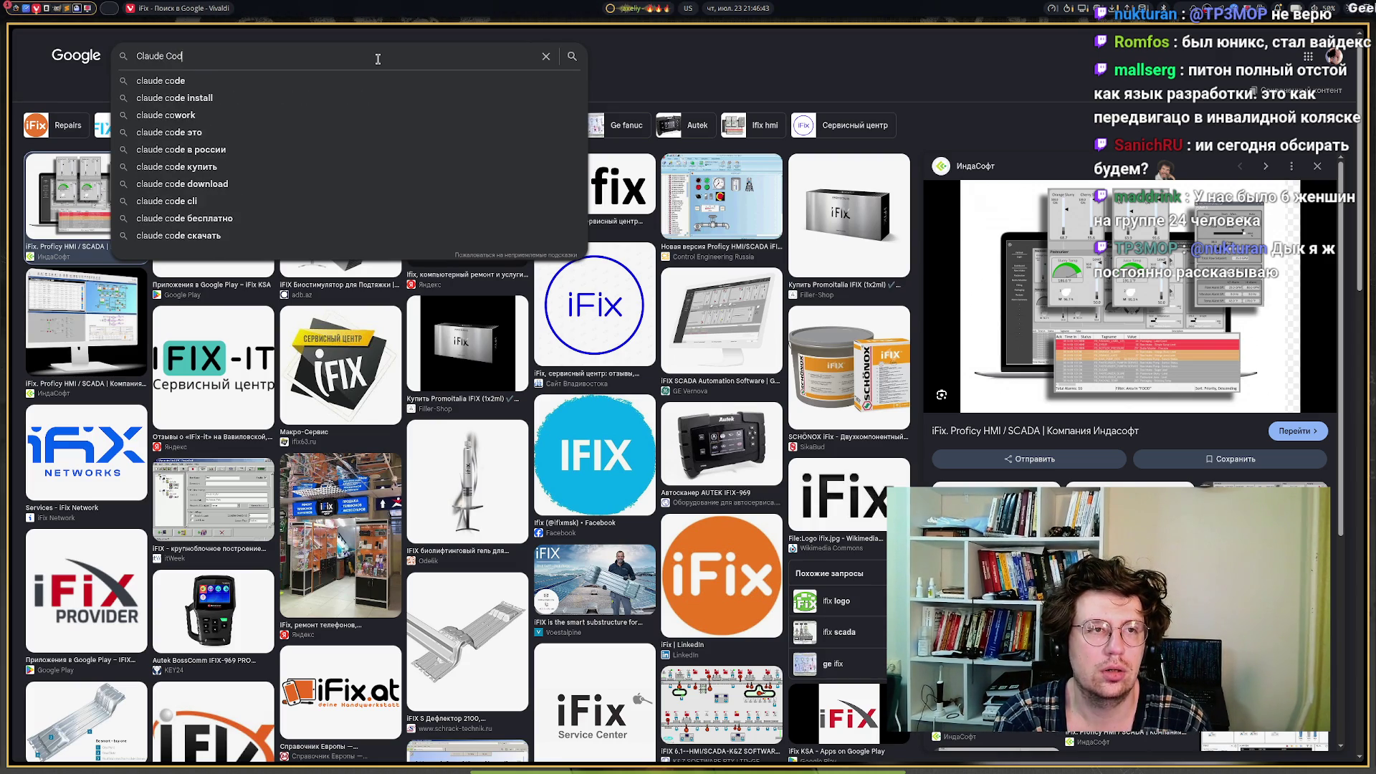
key("Return")
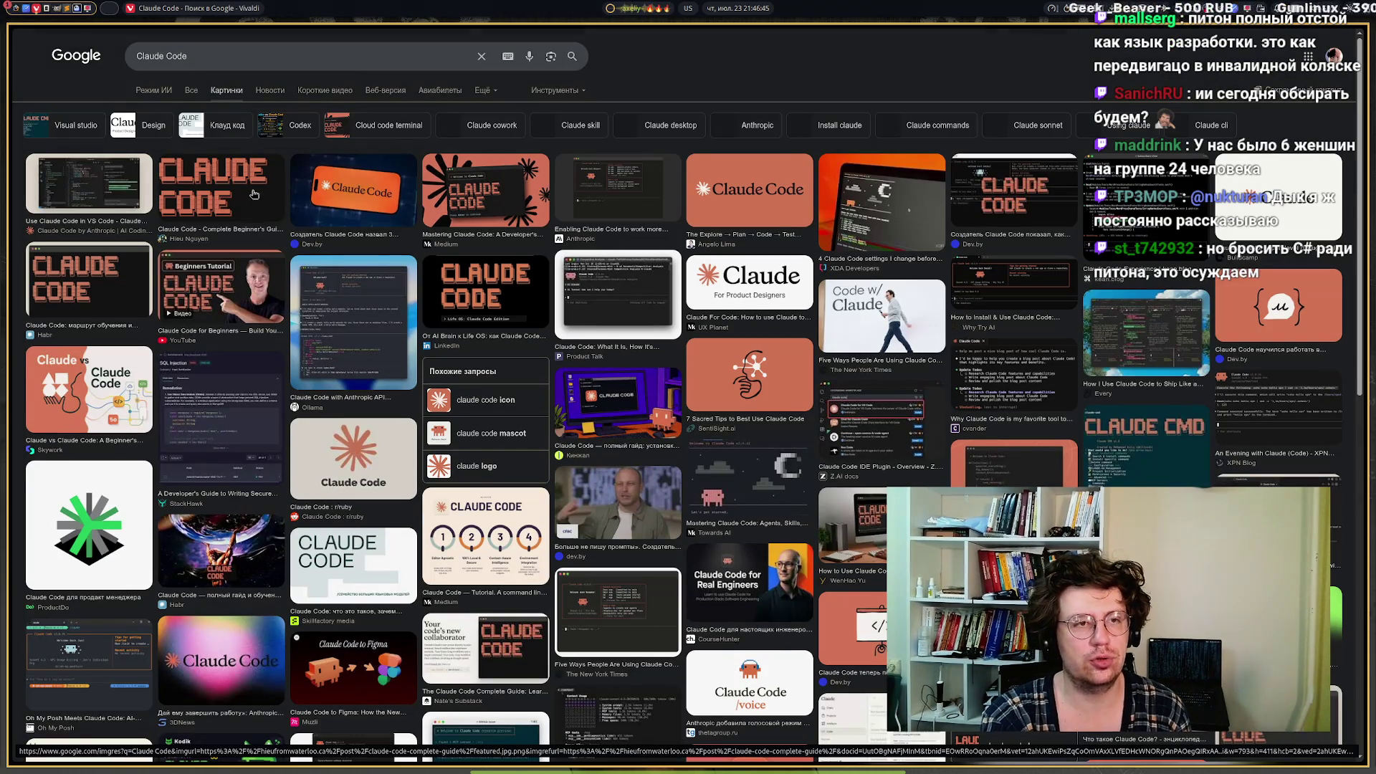
Copy the pixel-art Claude Code logo image and return to the Excalidraw tier-list tab.
left_click(219, 185)
right_click(989, 235)
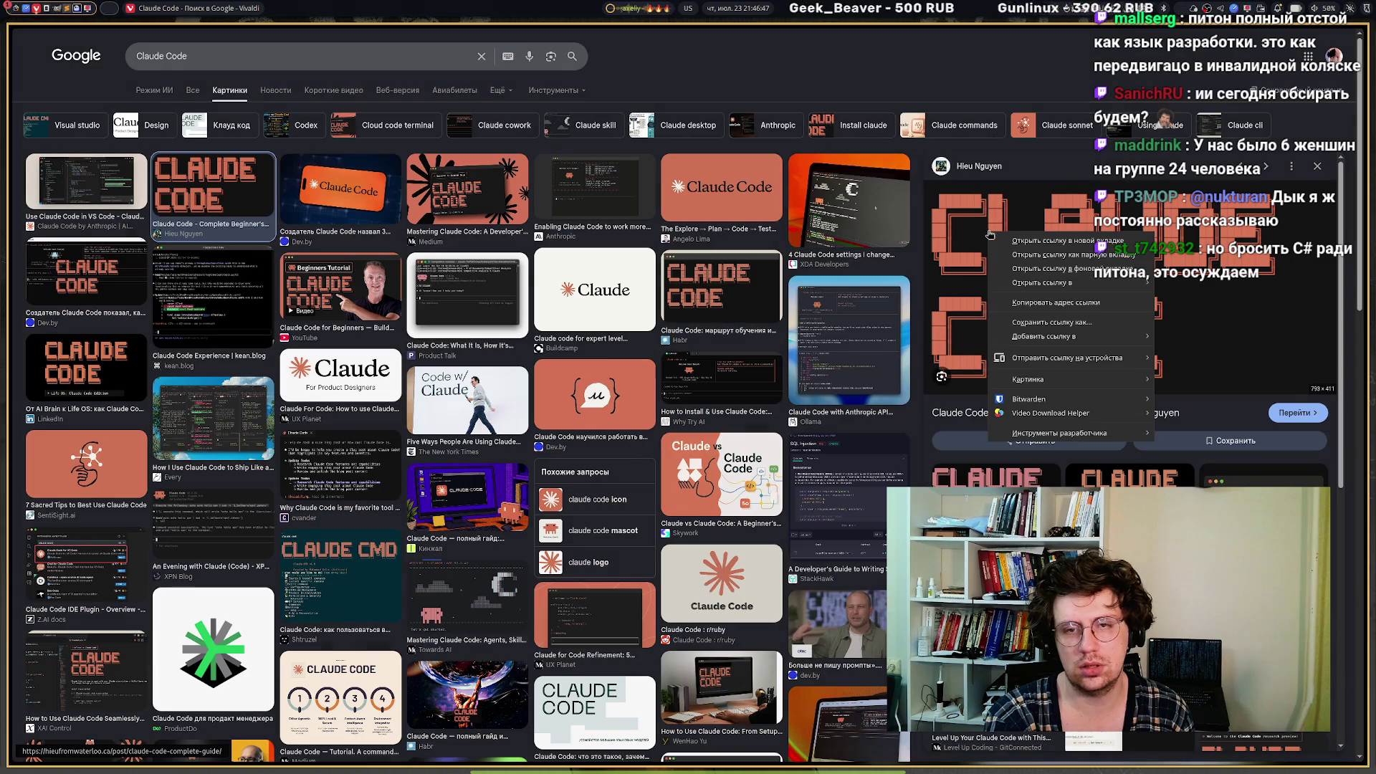
mouse_move(1041, 378)
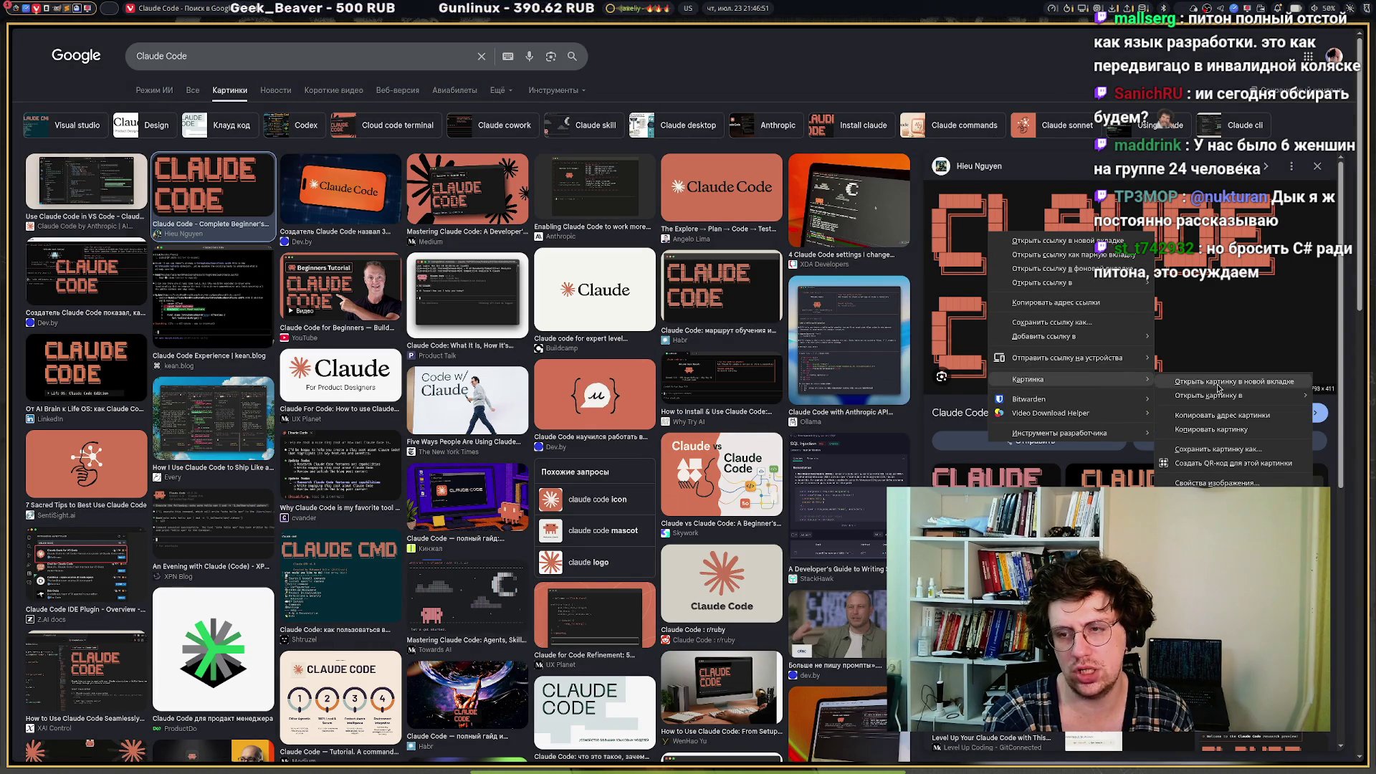
left_click(1211, 429)
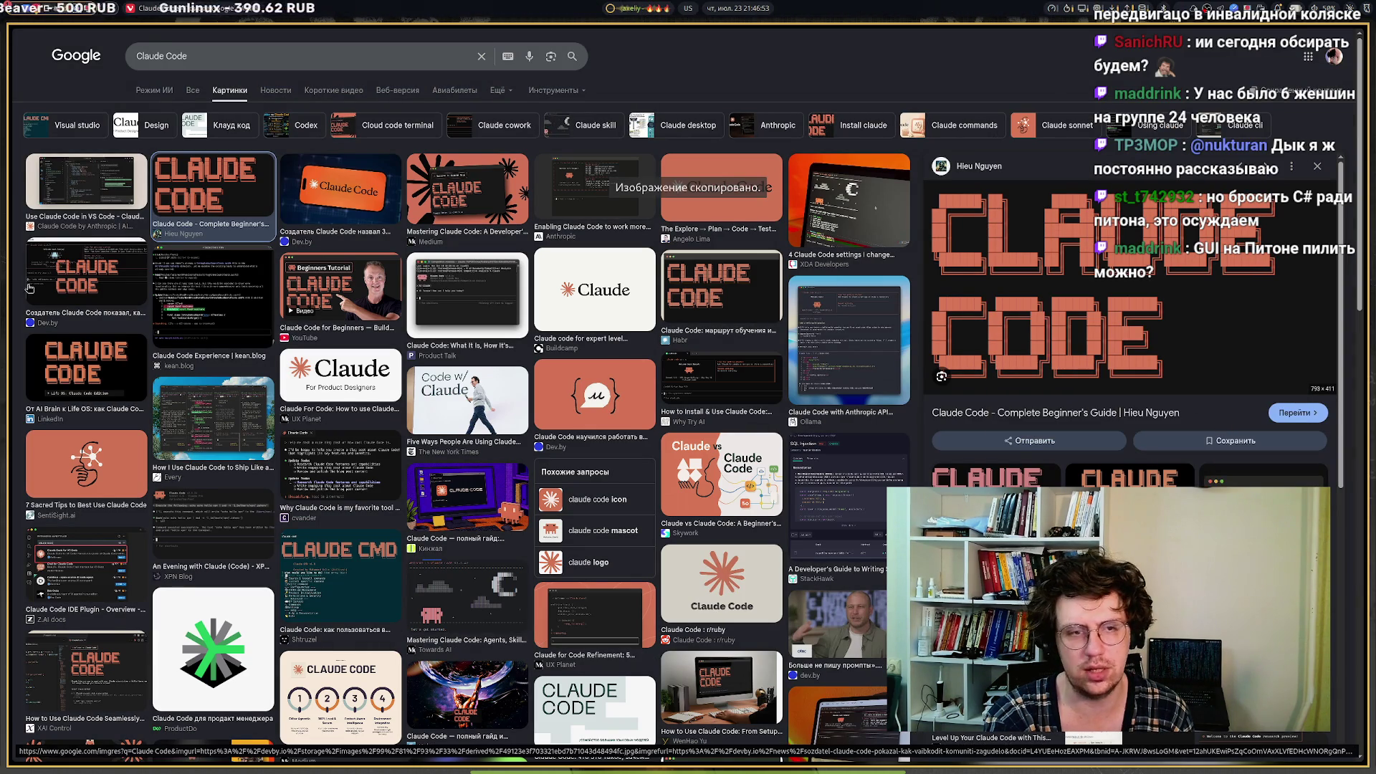
mouse_move(62, 188)
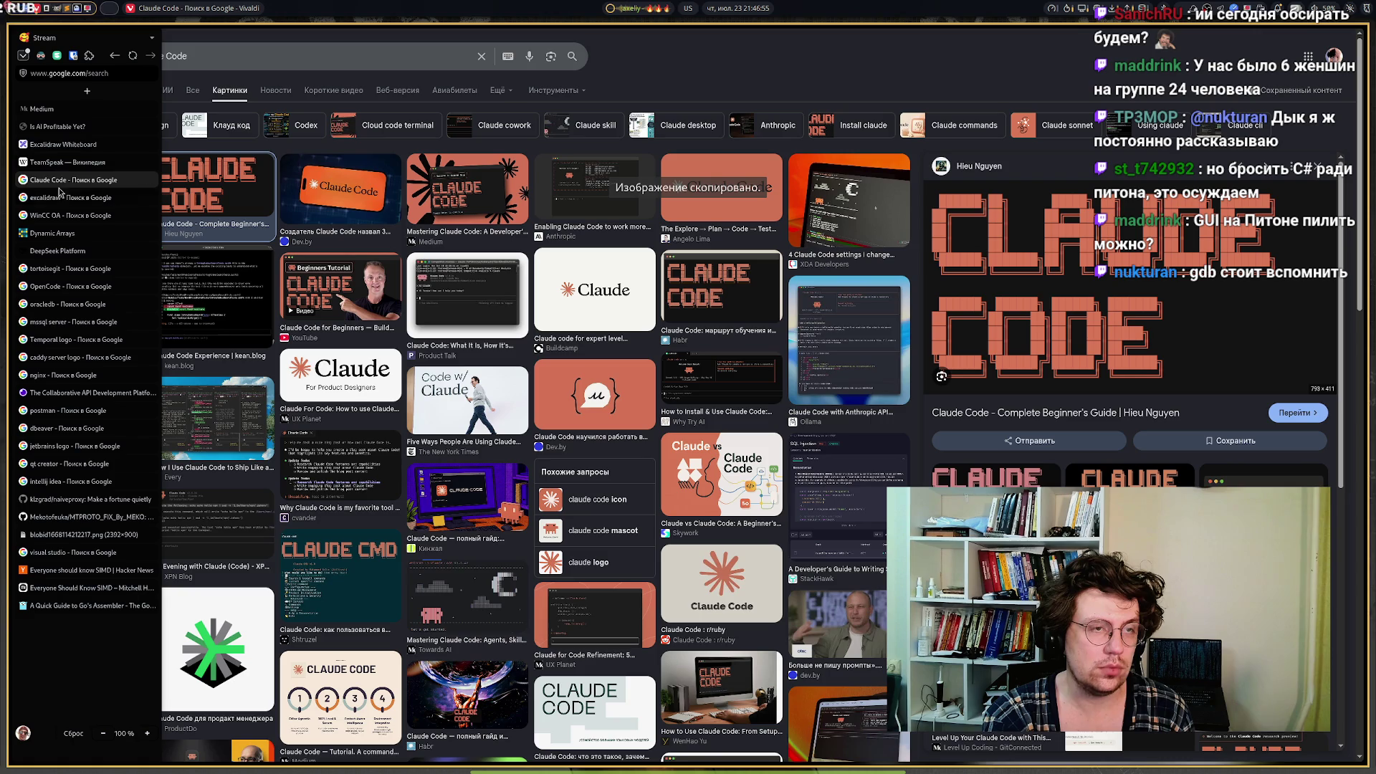
left_click(58, 145)
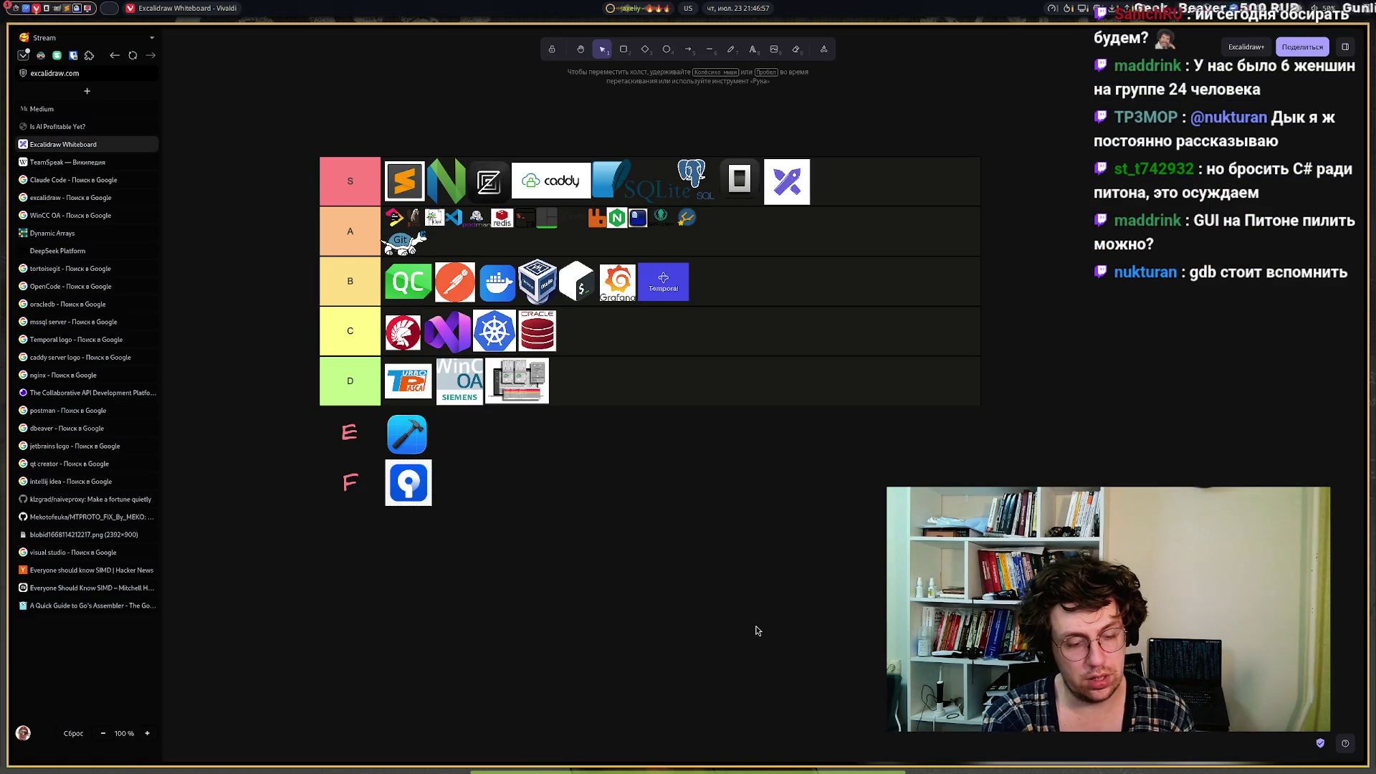
Paste the Claude Code logo, shrink it to icon size and move it into the C tier.
key("ctrl+v")
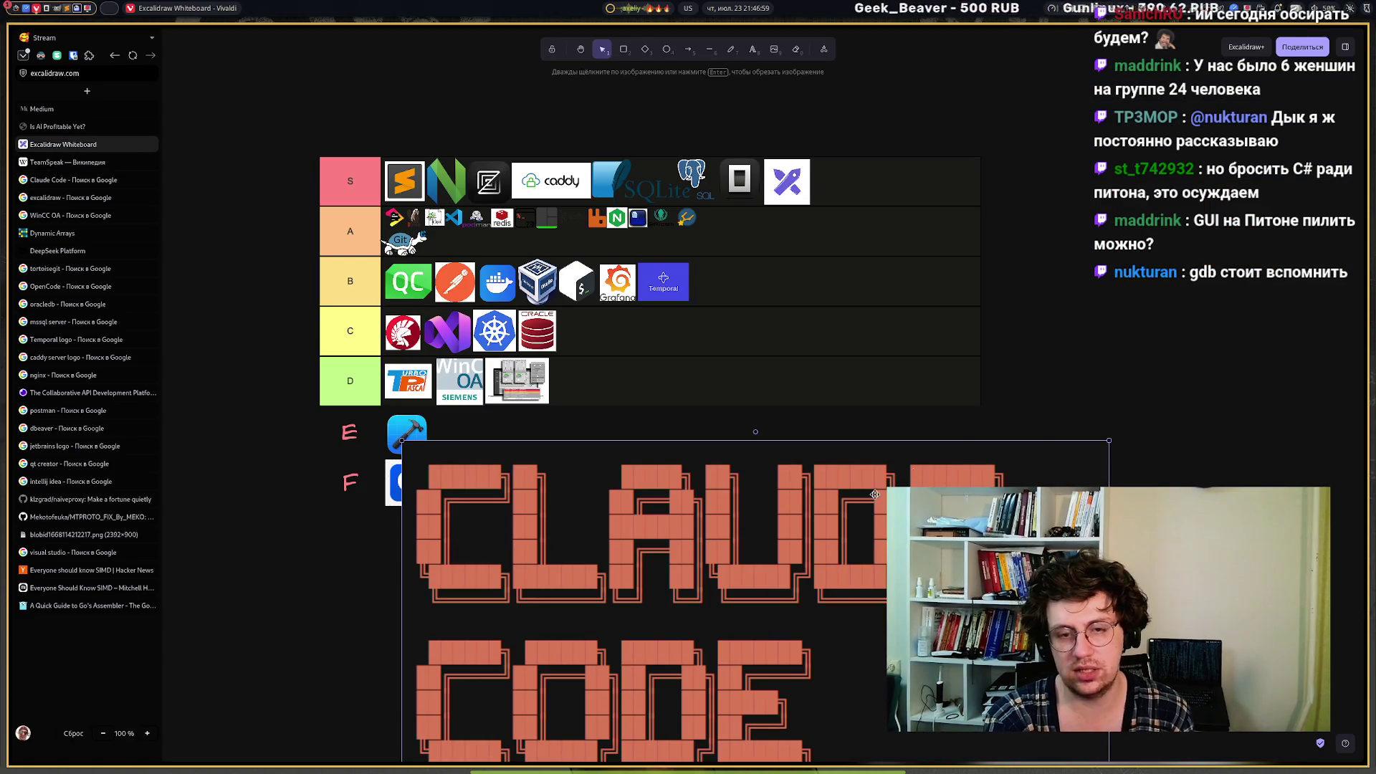
mouse_move(1108, 439)
left_mouse_down()
mouse_move(814, 599)
mouse_move(498, 745)
mouse_move(606, 615)
mouse_move(794, 461)
mouse_move(824, 456)
mouse_move(715, 508)
left_mouse_up()
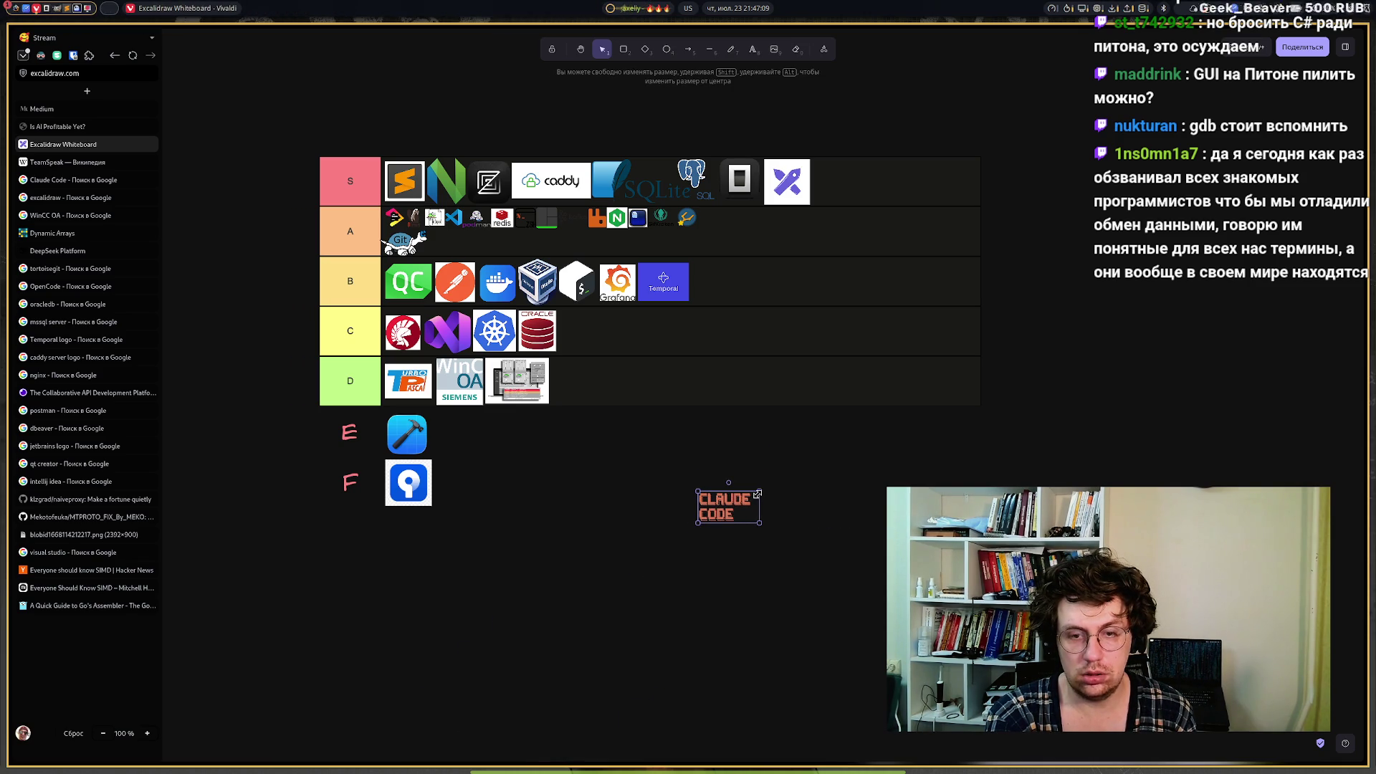
mouse_move(758, 493)
left_mouse_down()
mouse_move(627, 352)
mouse_move(602, 347)
left_mouse_up()
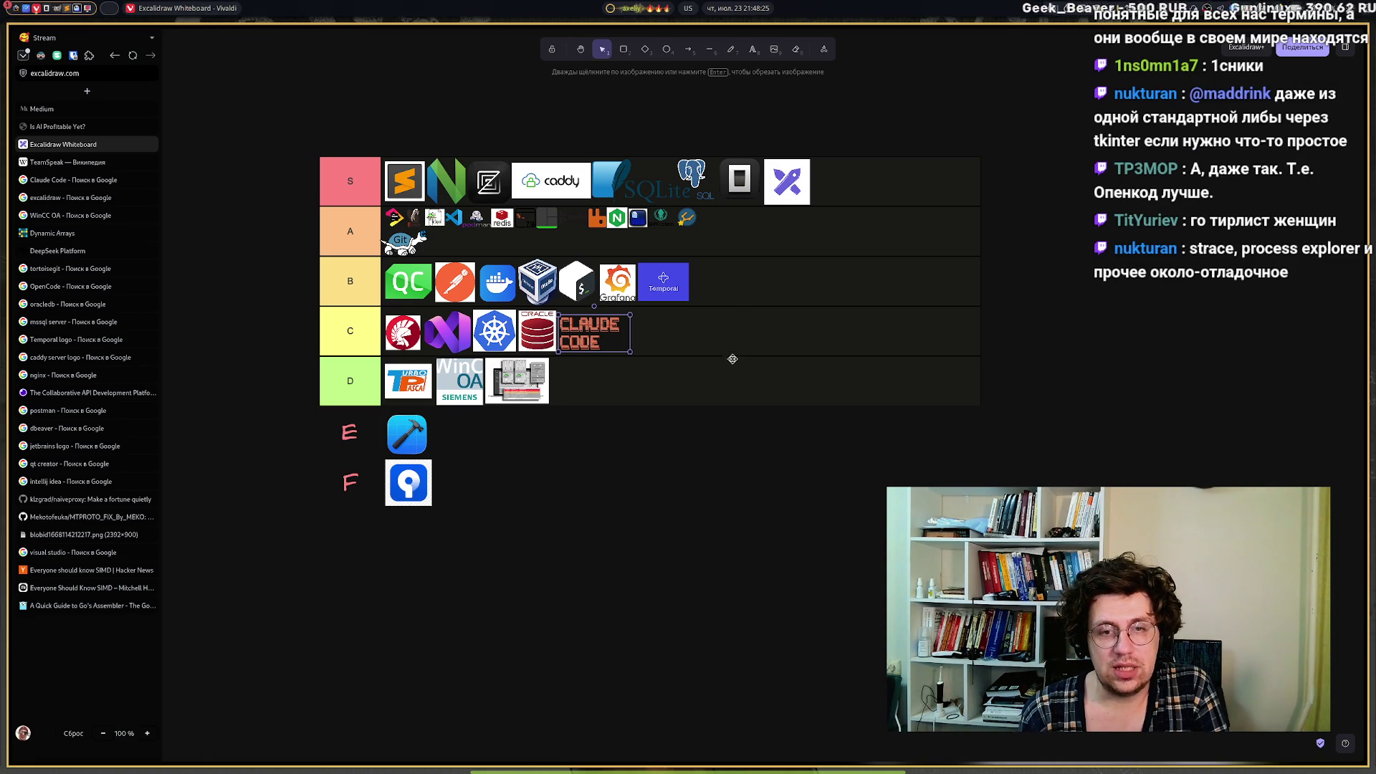
Deselect the Claude Code logo, now the fifth icon at the end of the C row.
left_click(715, 523)
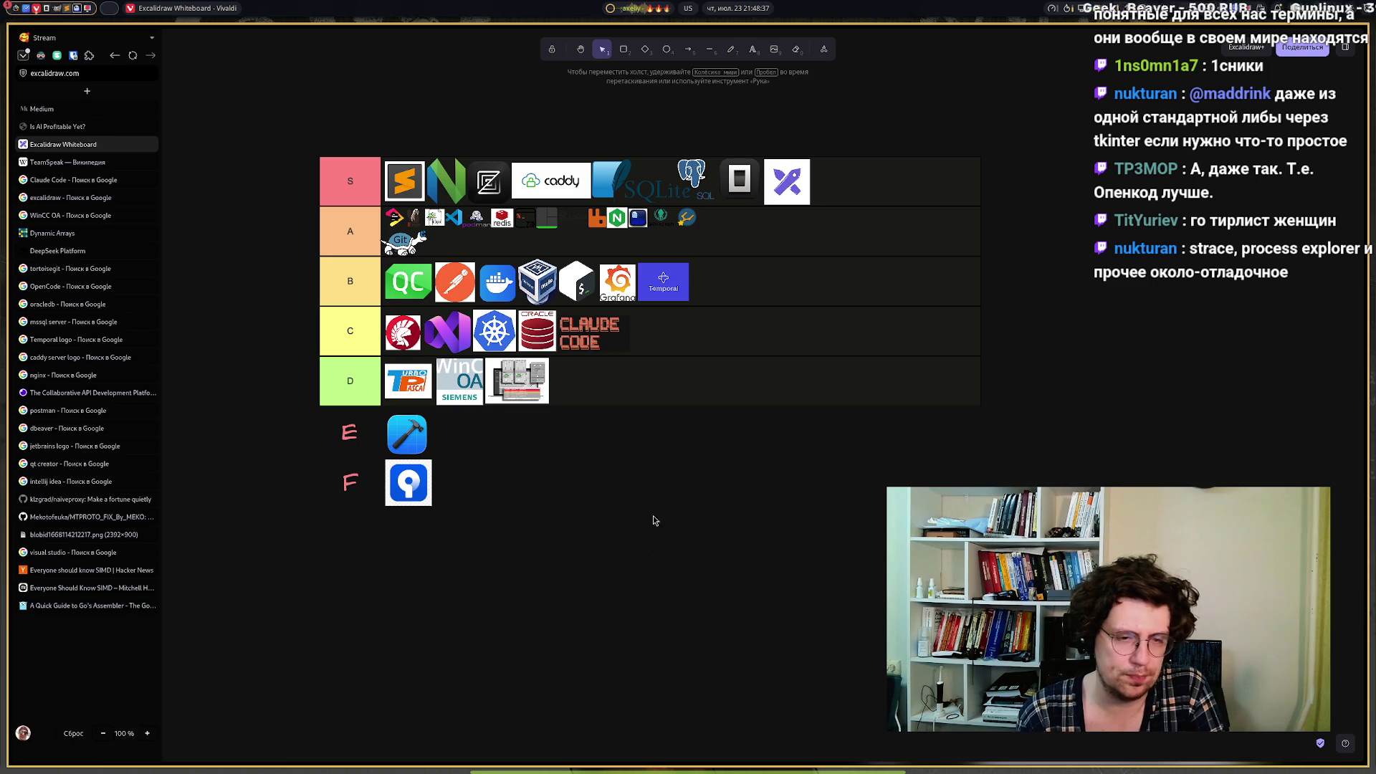
Open a new Vivaldi tab showing the Express Panel Speed Dial page.
mouse_move(653, 771)
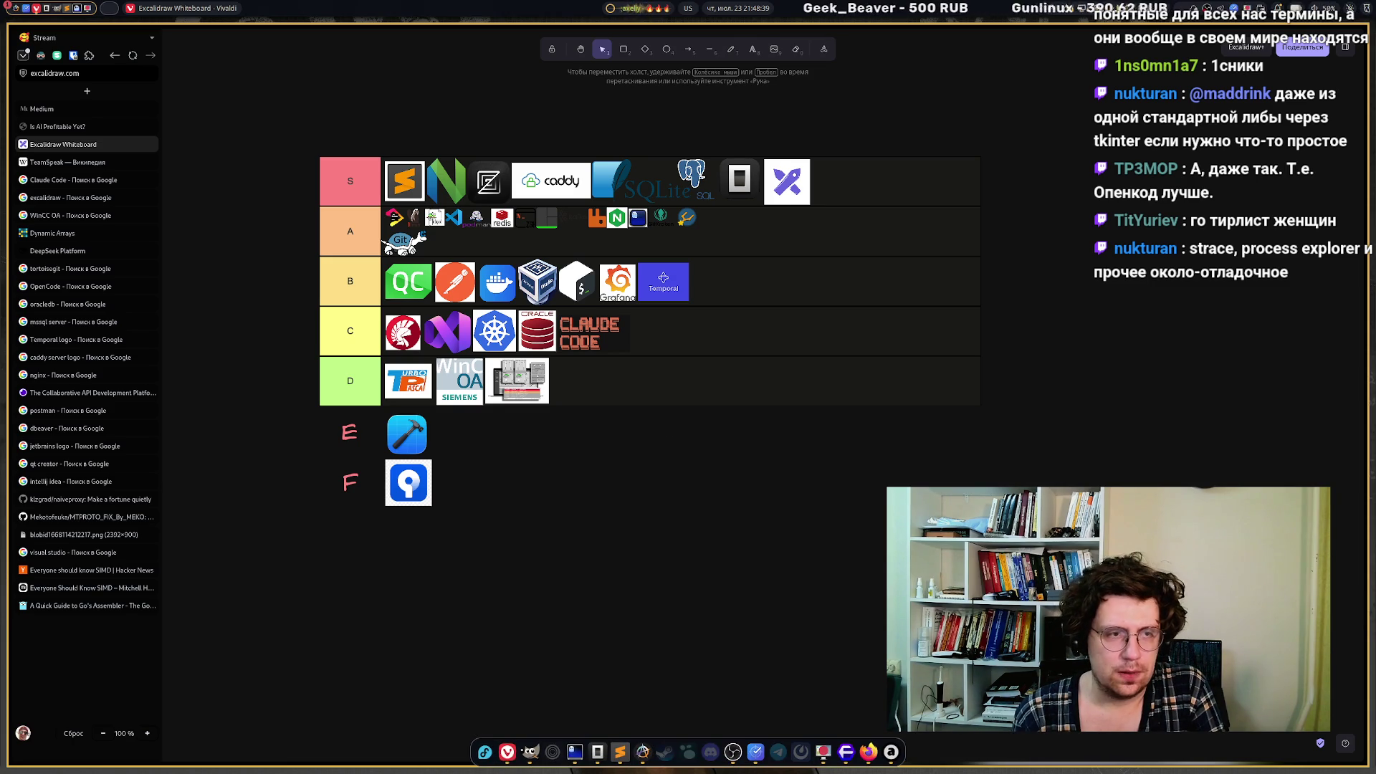
mouse_move(71, 169)
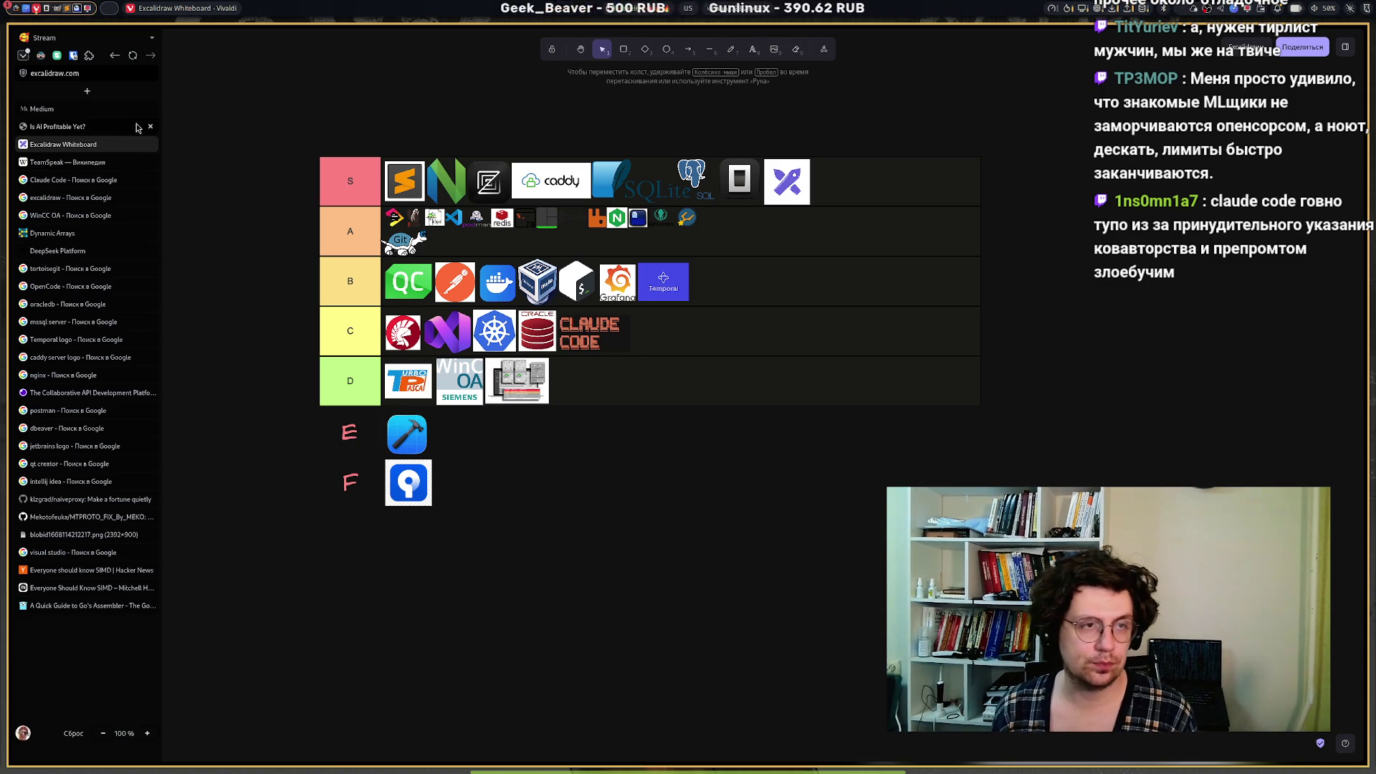
left_click(87, 91)
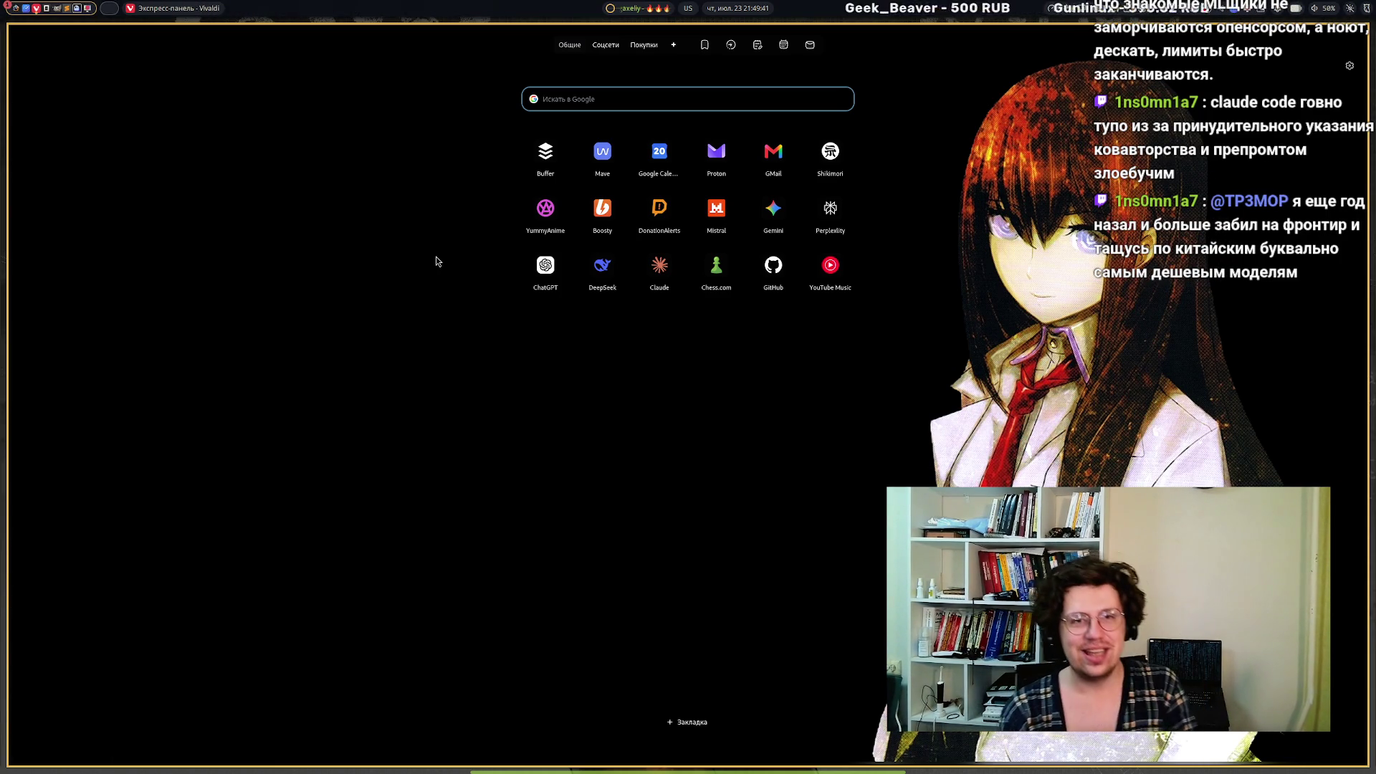
Search Google for 'Directum RX' from the Speed Dial search box.
type("Dir")
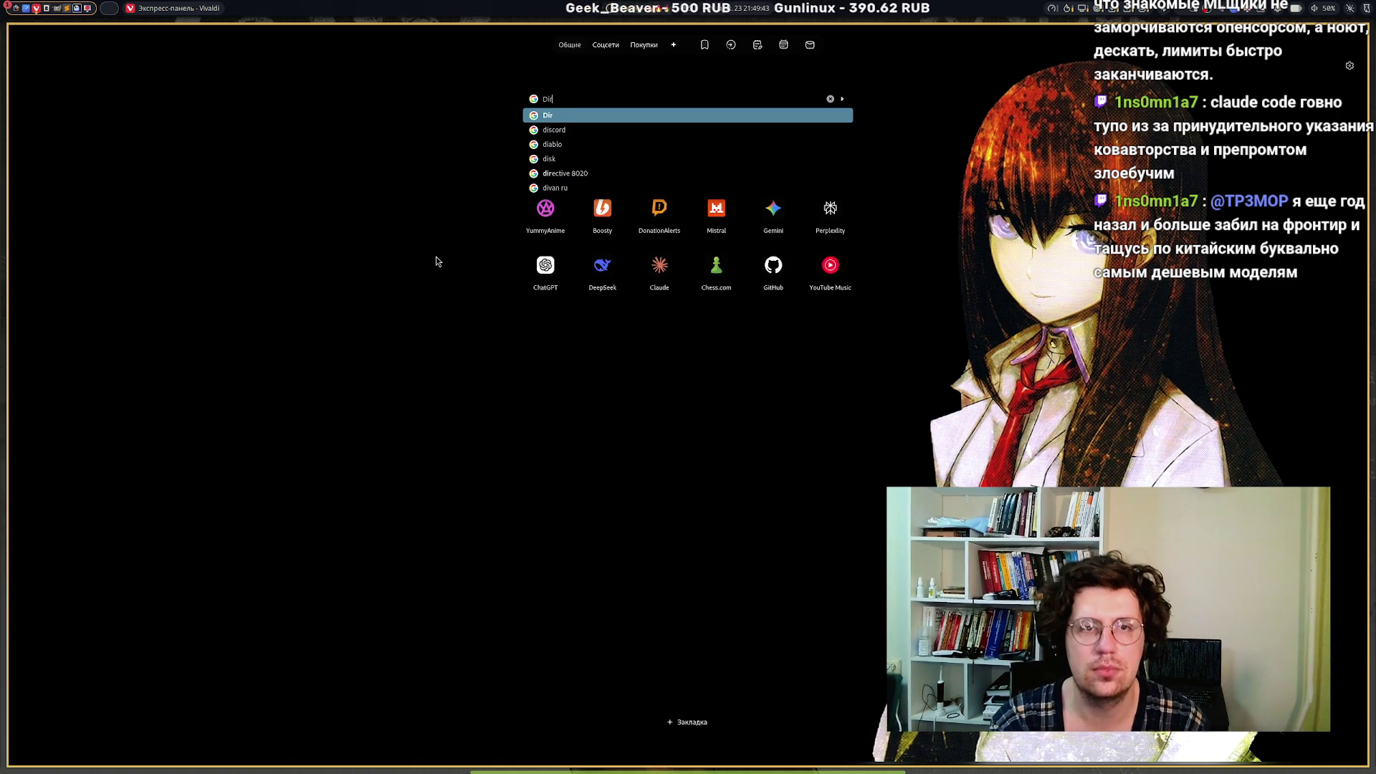
type("ectum RX")
key("Return")
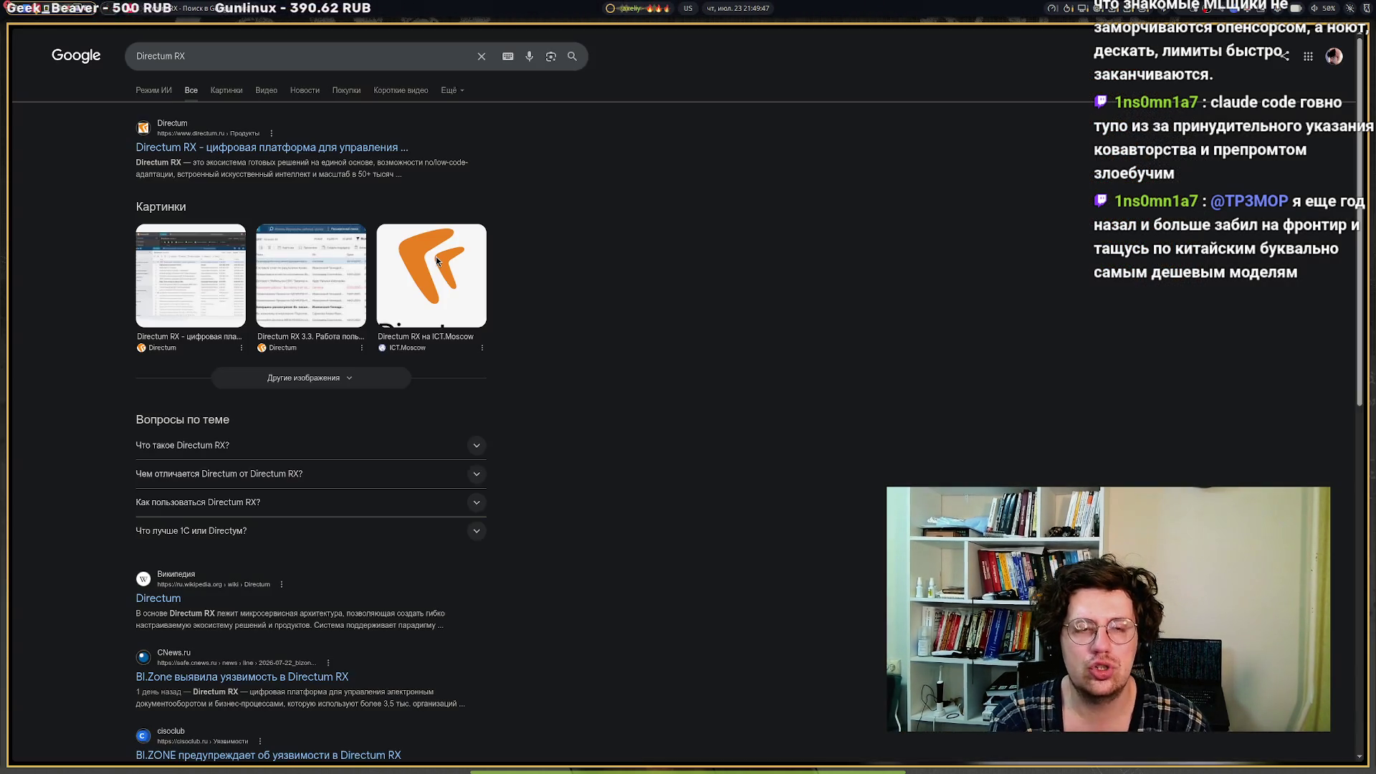
Switch the Directum RX search to the Картинки (Images) results.
left_click(222, 98)
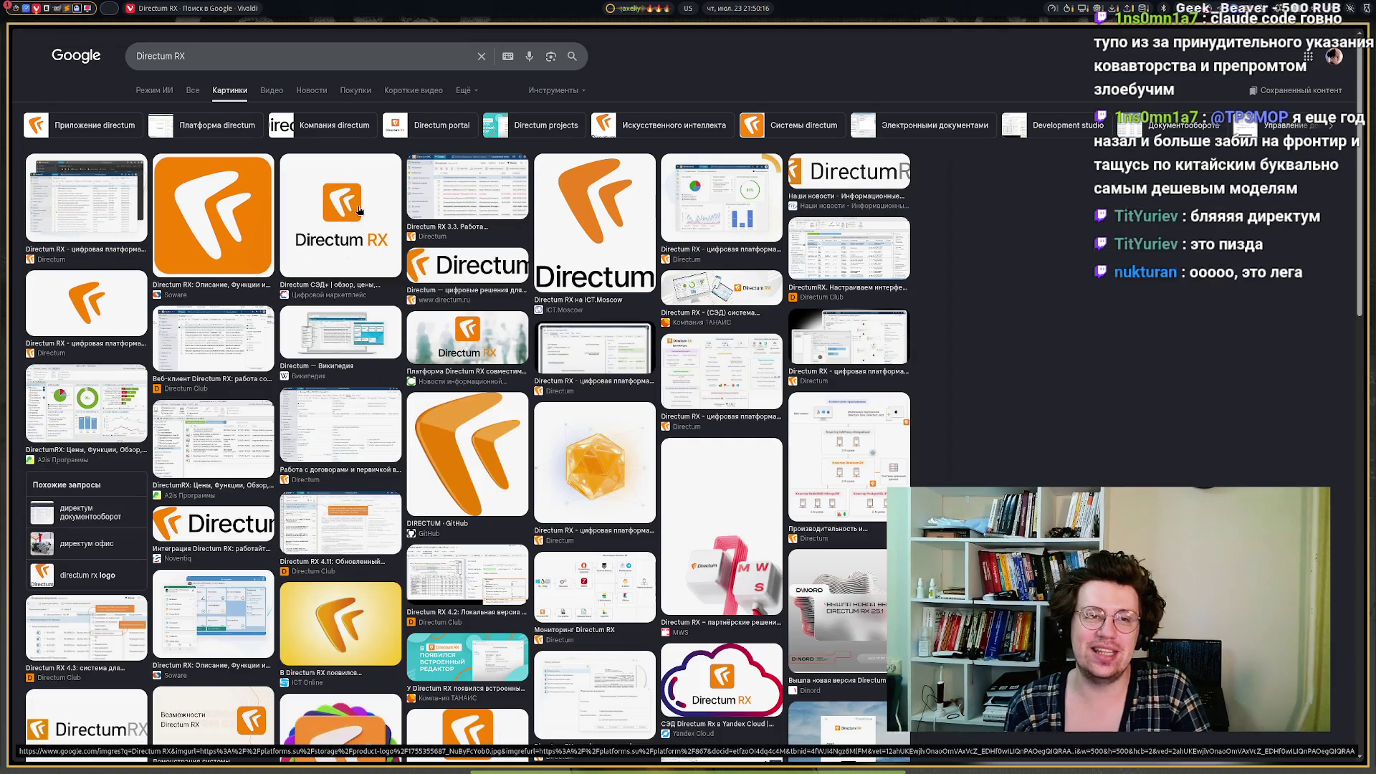
Copy the orange Directum RX logo image and return to the Excalidraw tier list.
left_click(358, 210)
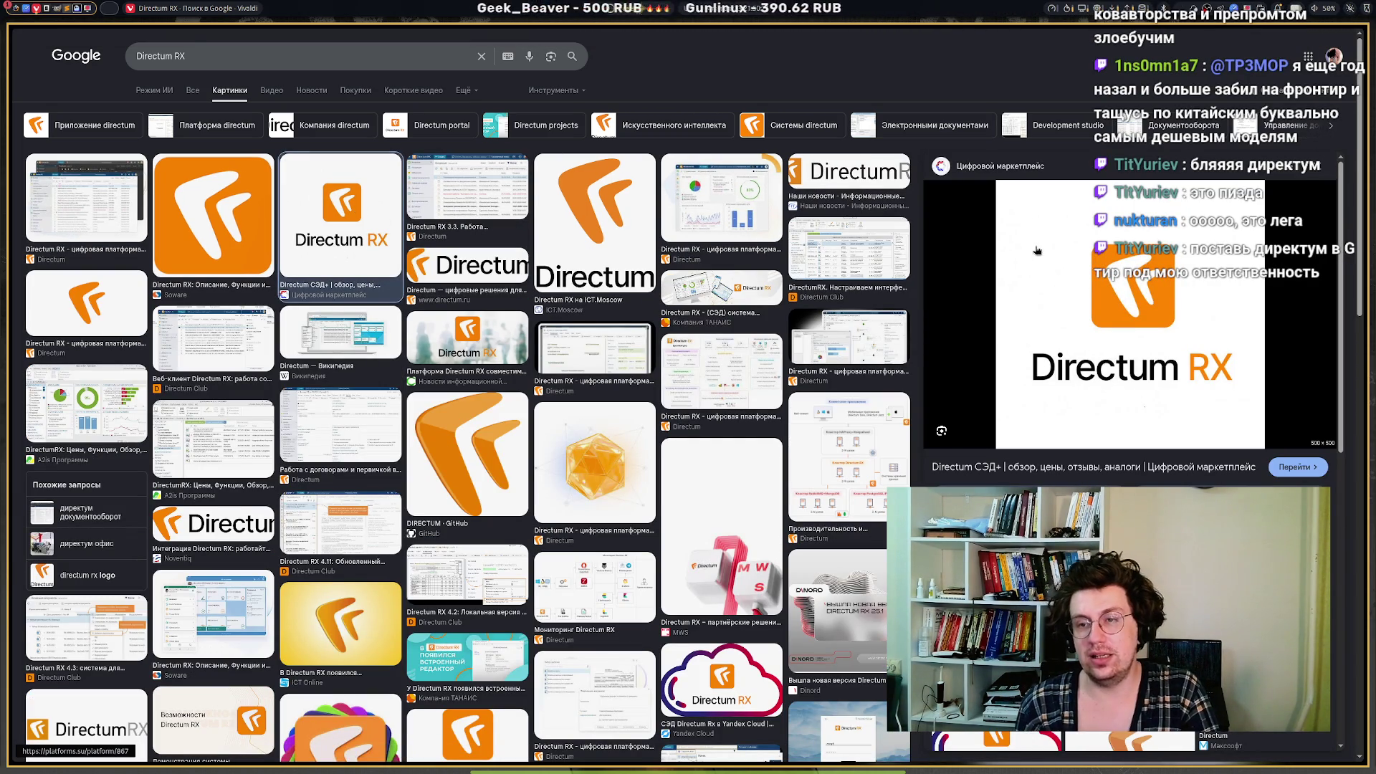
right_click(1055, 279)
mouse_move(1120, 426)
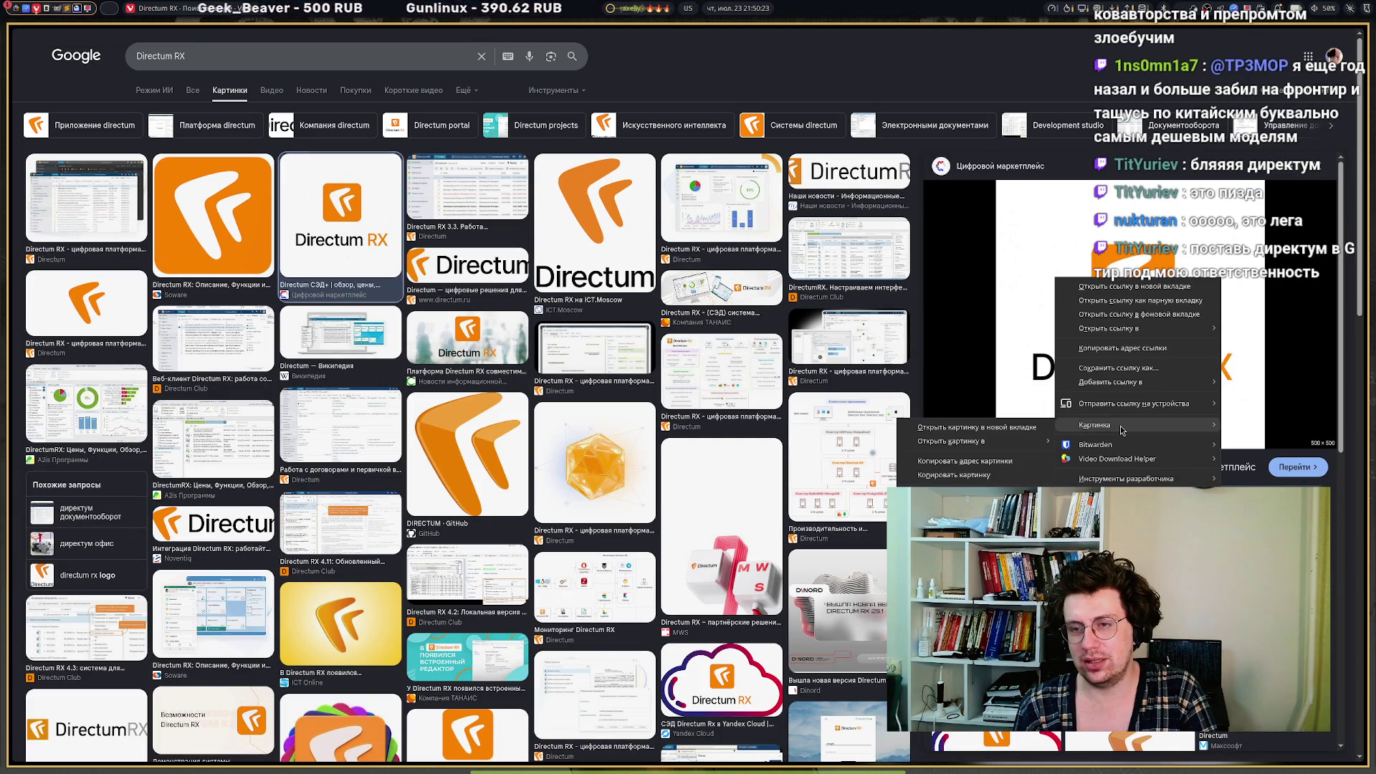
left_click(935, 475)
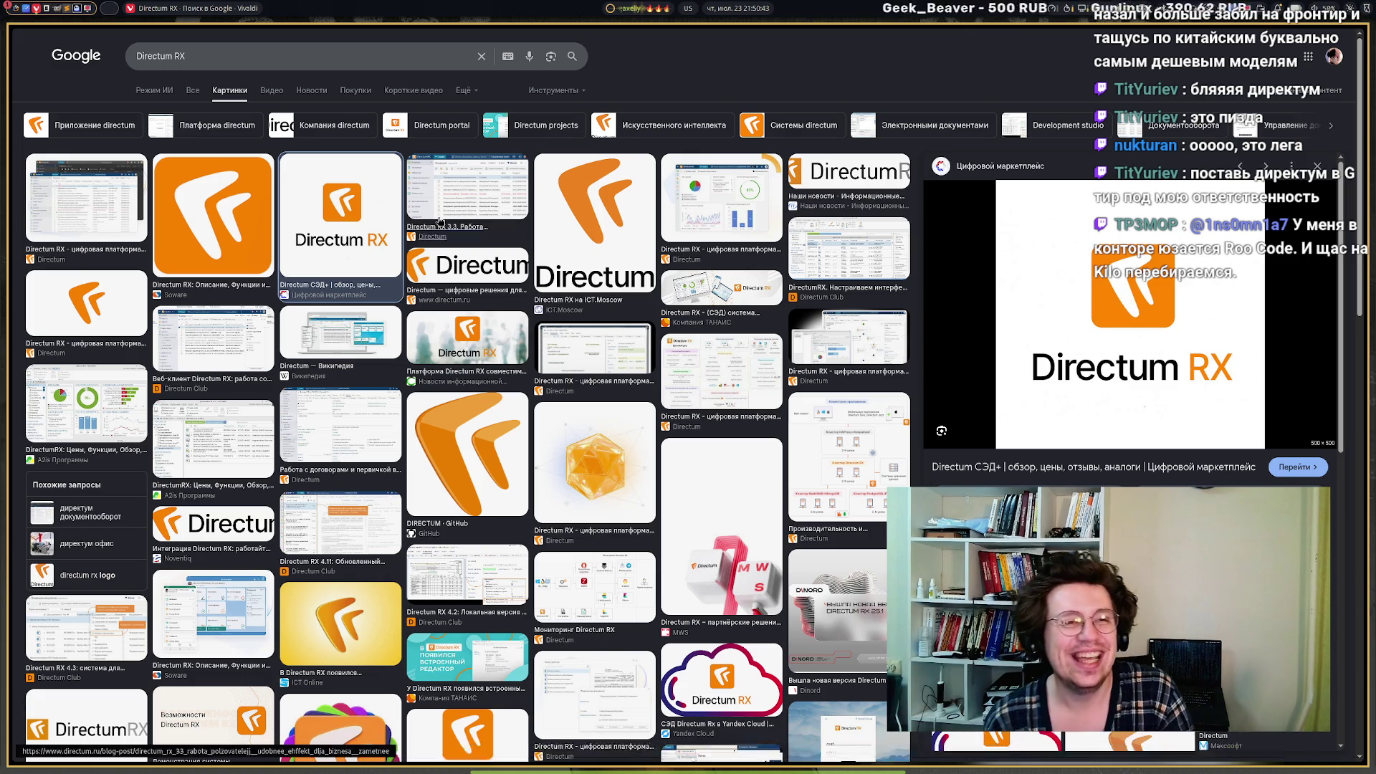
mouse_move(80, 238)
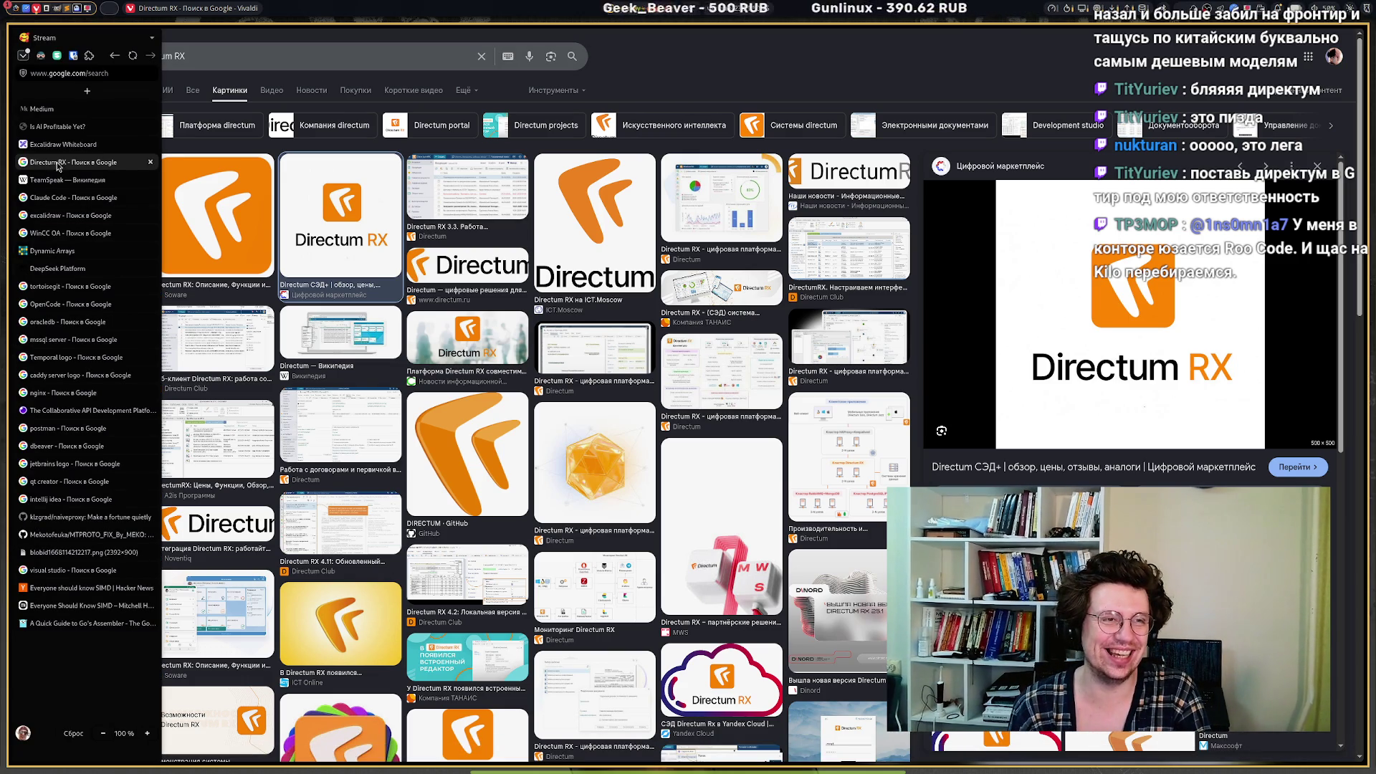
left_click(84, 146)
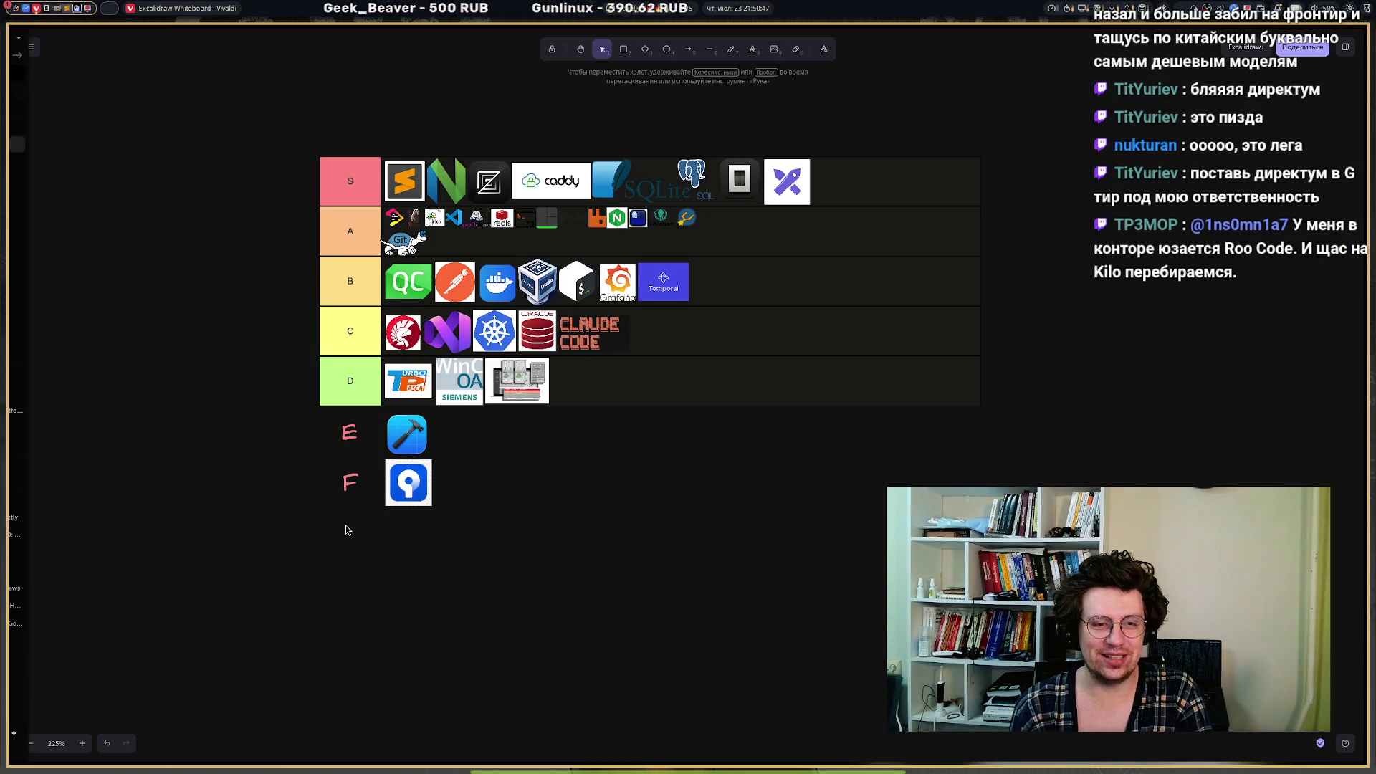
double_click(341, 528)
type("G")
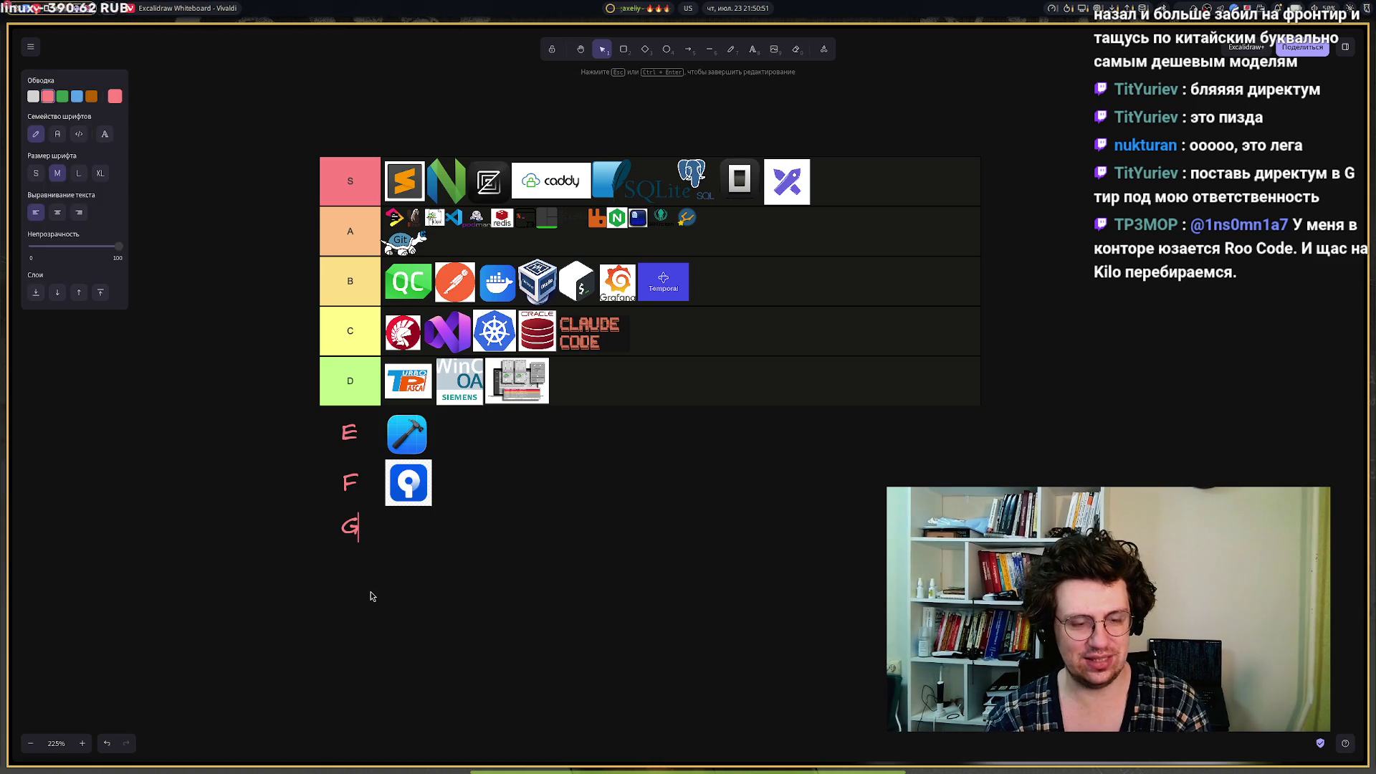
left_click(452, 586)
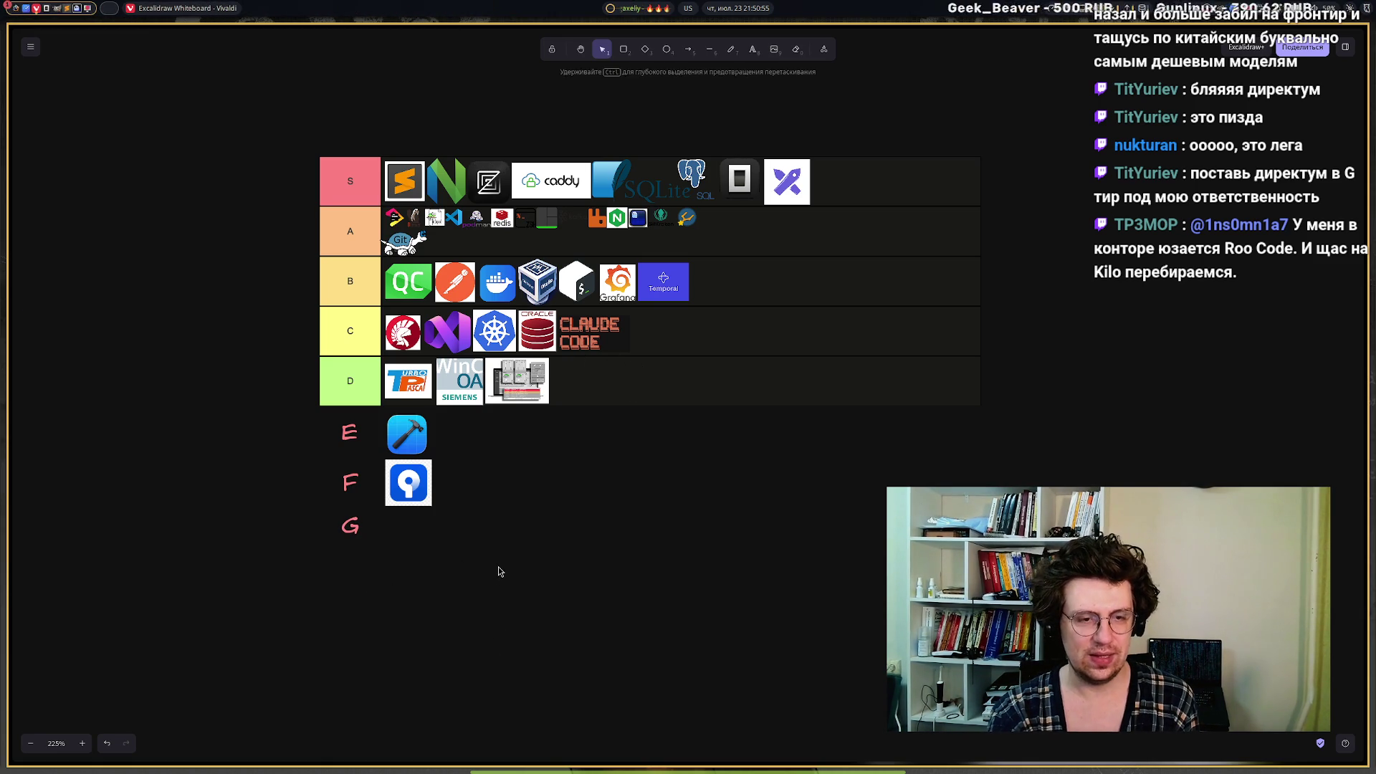
left_click(348, 524)
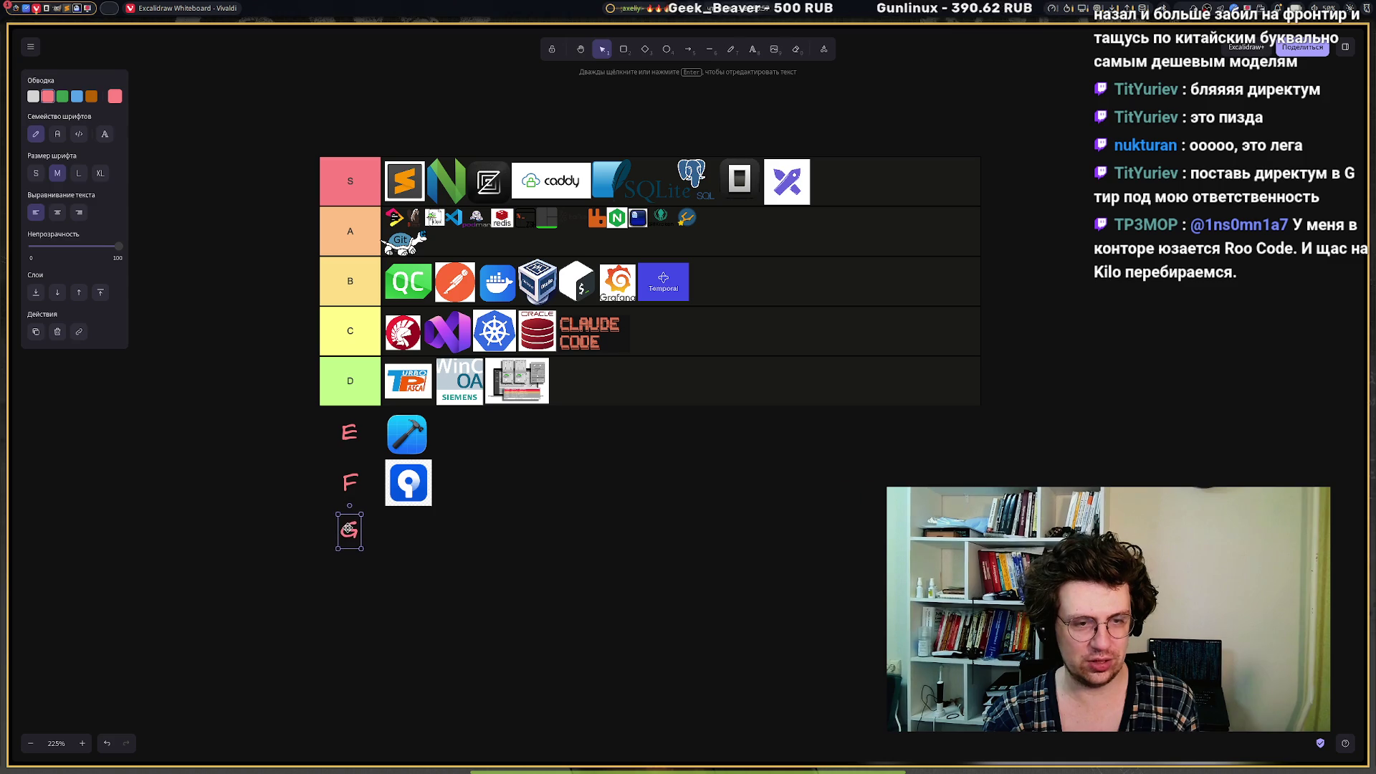
left_click(470, 562)
key("ctrl+v")
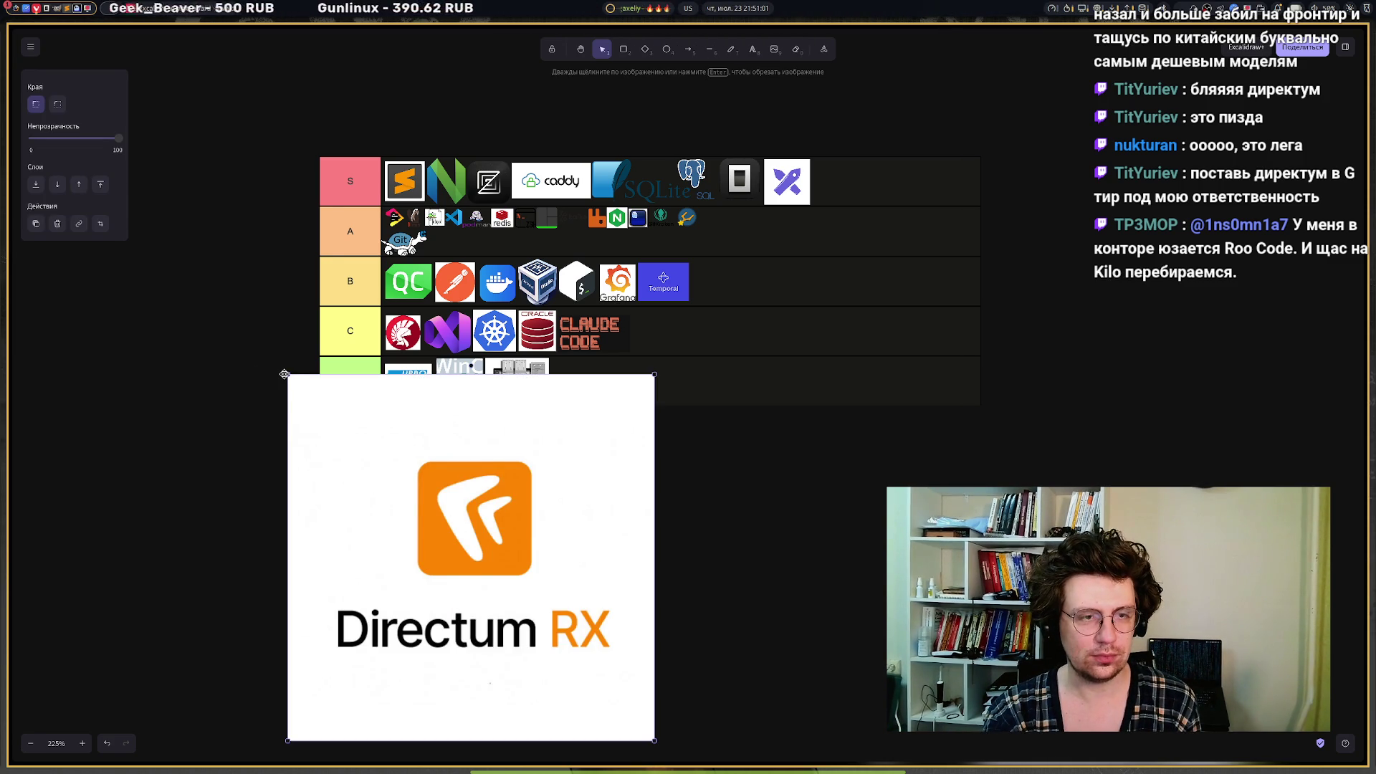
Shrink the pasted Directum RX logo to icon size and place it beside the G label.
mouse_move(285, 373)
left_mouse_down()
mouse_move(561, 648)
mouse_move(619, 685)
left_mouse_up()
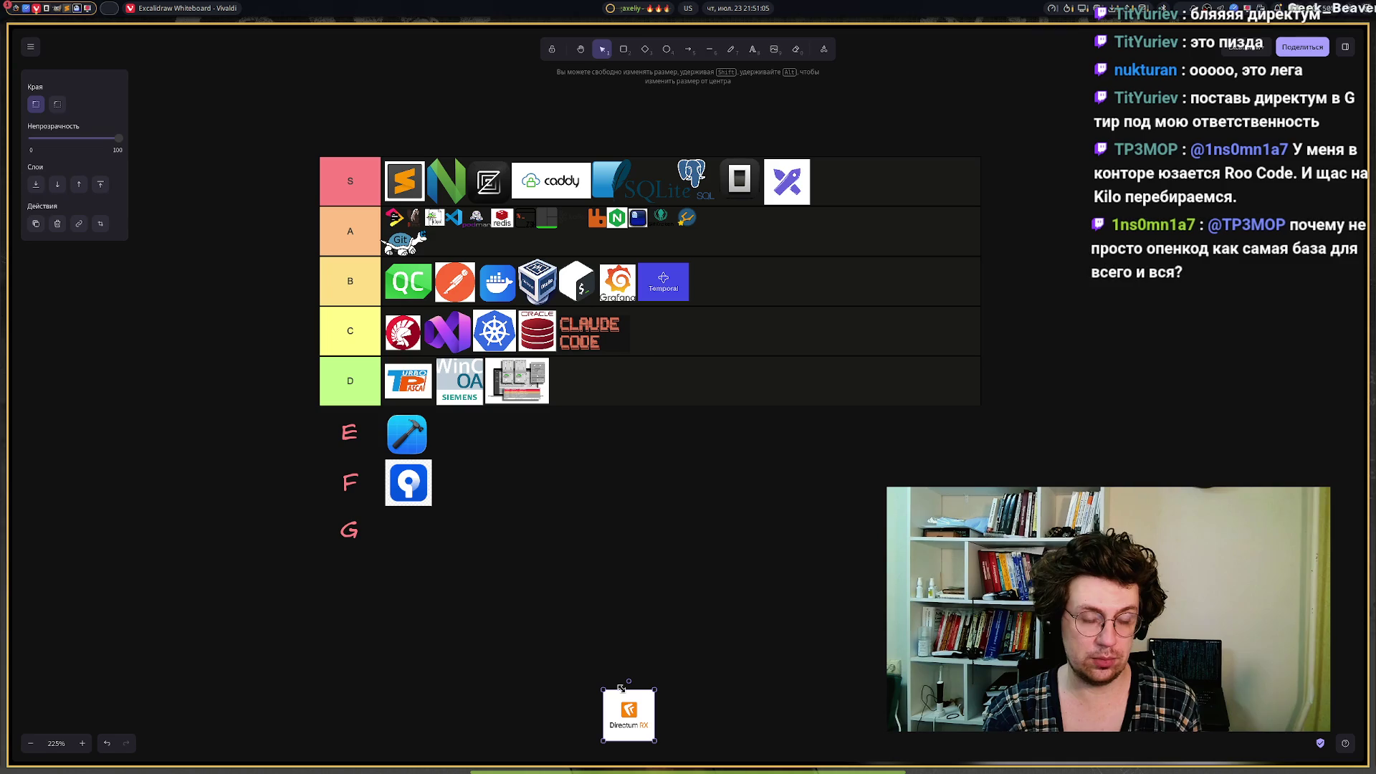
mouse_move(622, 716)
left_mouse_down()
mouse_move(391, 550)
mouse_move(397, 539)
left_mouse_up()
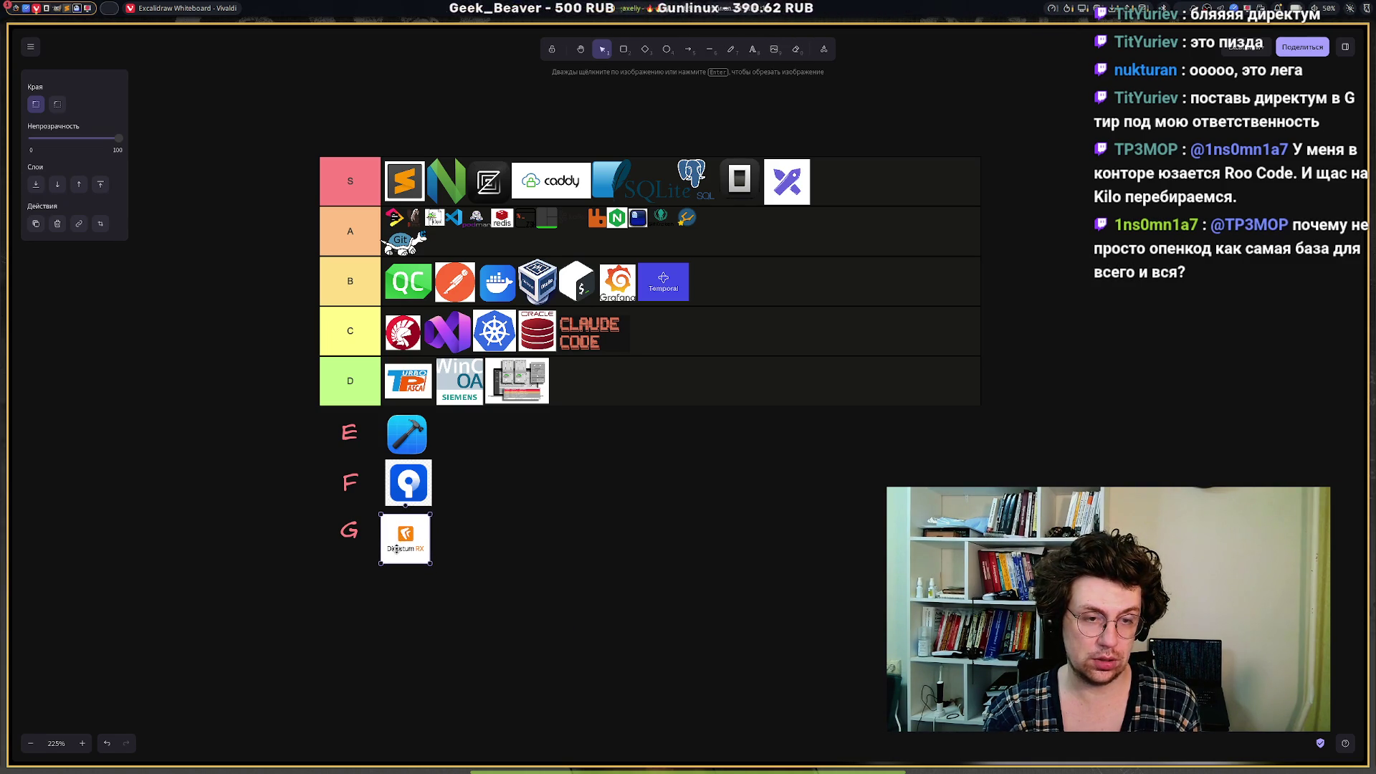
left_click_drag(380, 565, 385, 550)
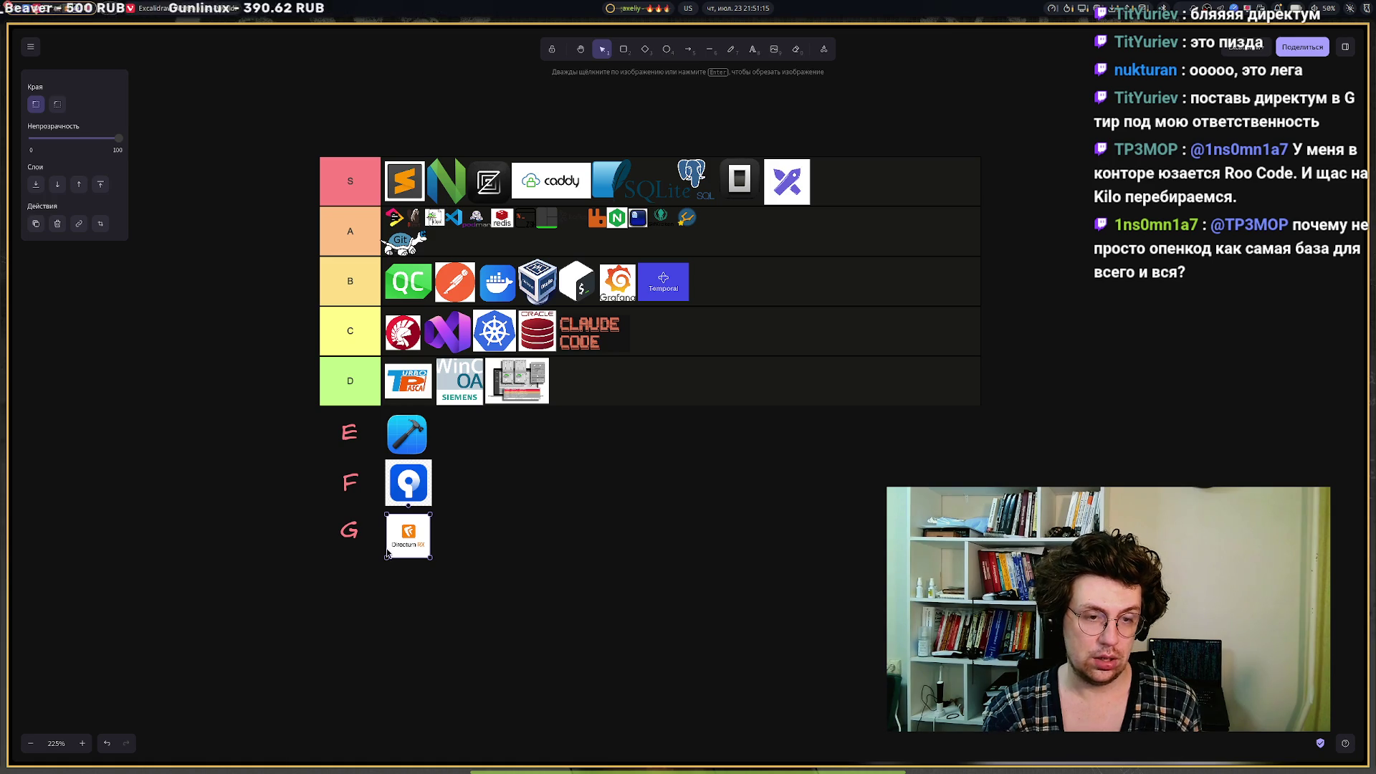
left_click(444, 570)
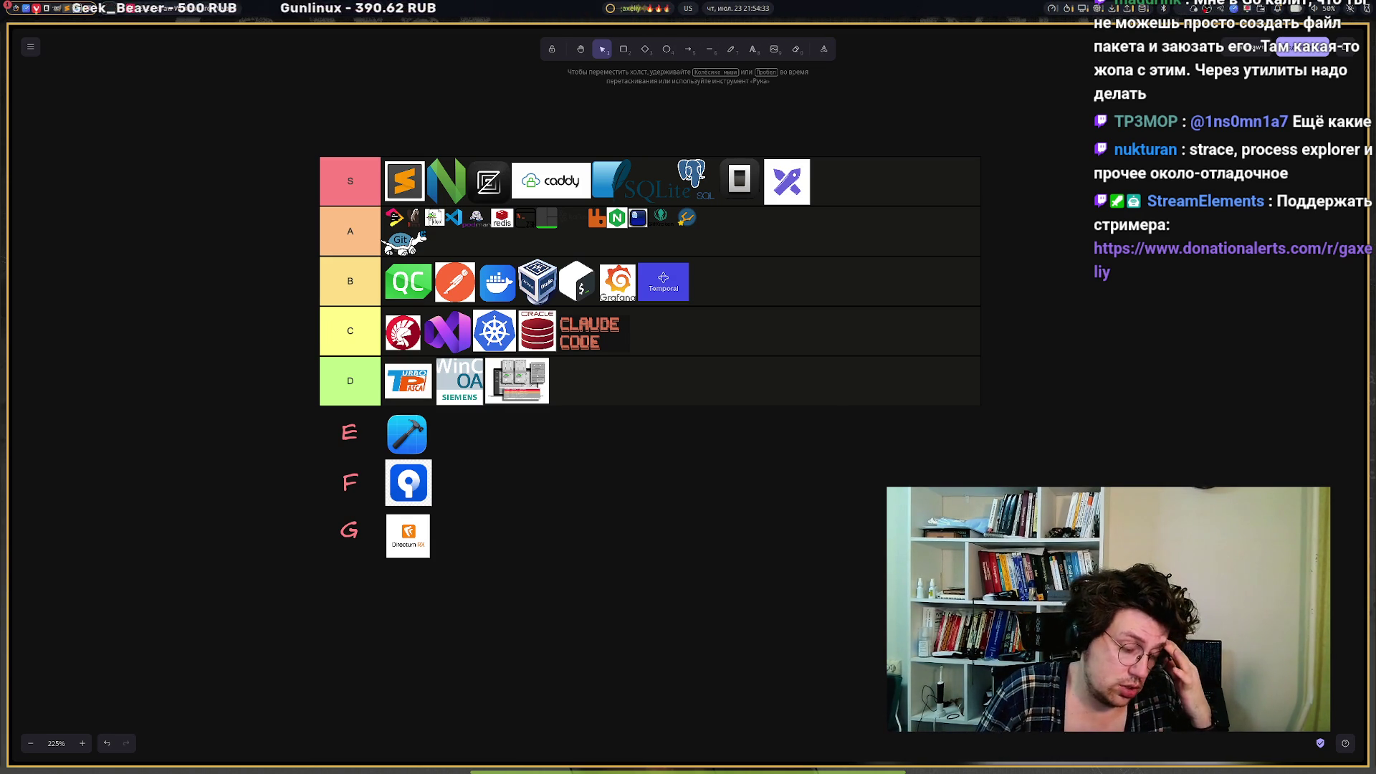
key("F11")
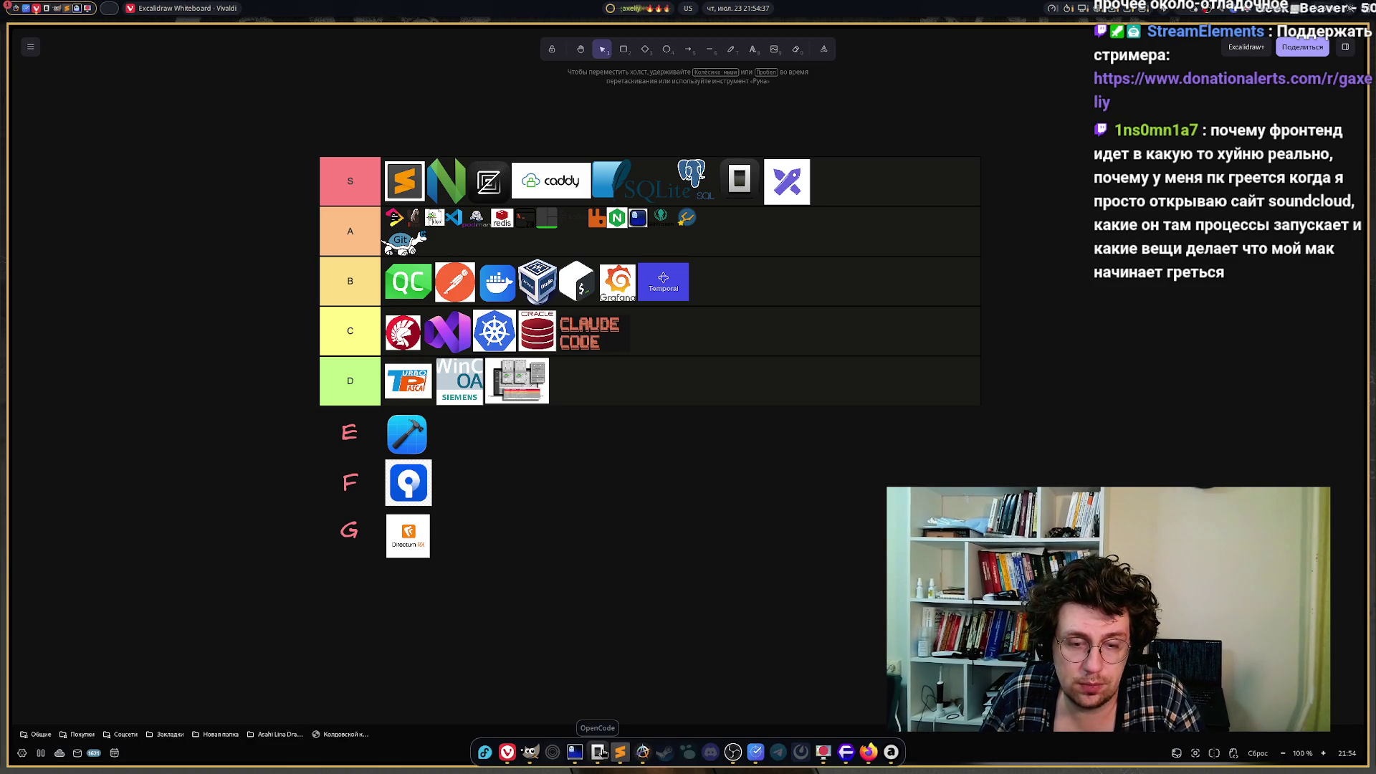
key("F11")
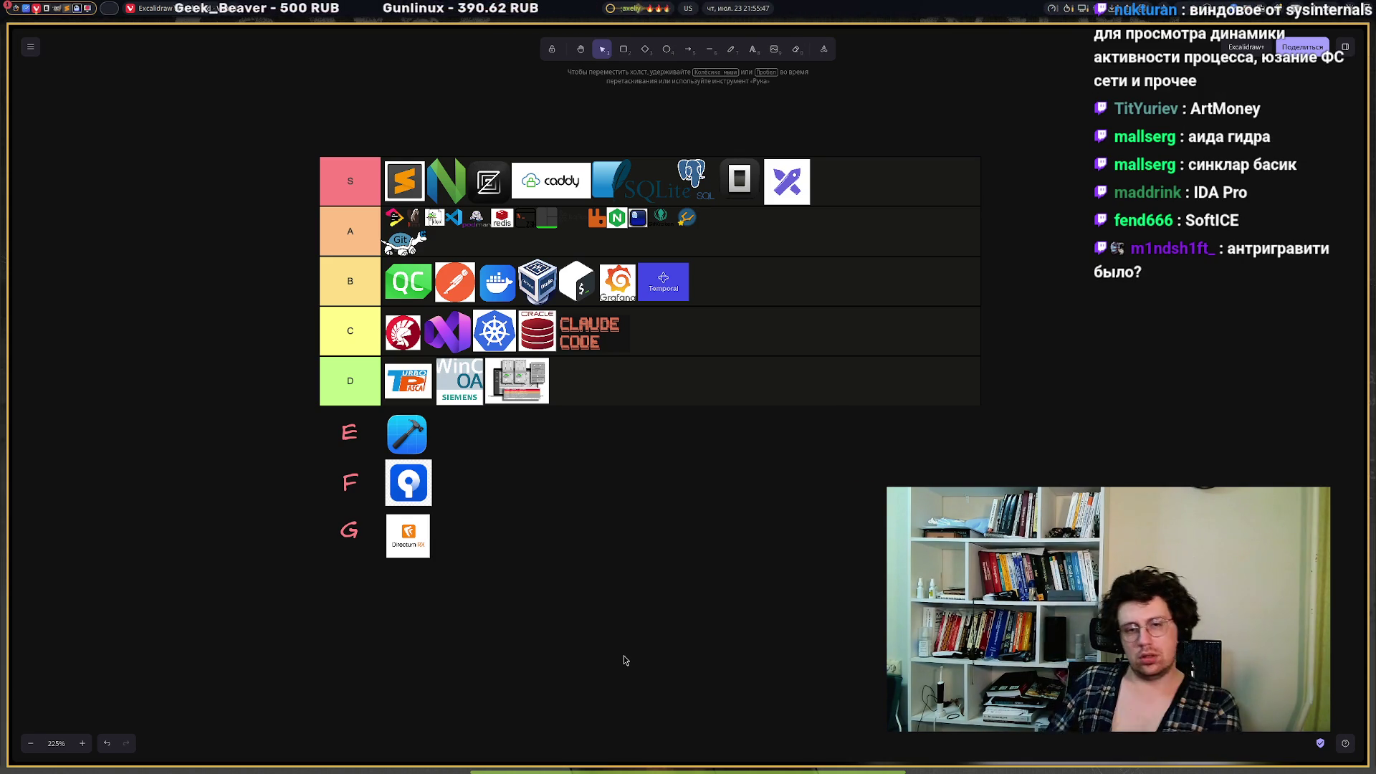
mouse_move(508, 761)
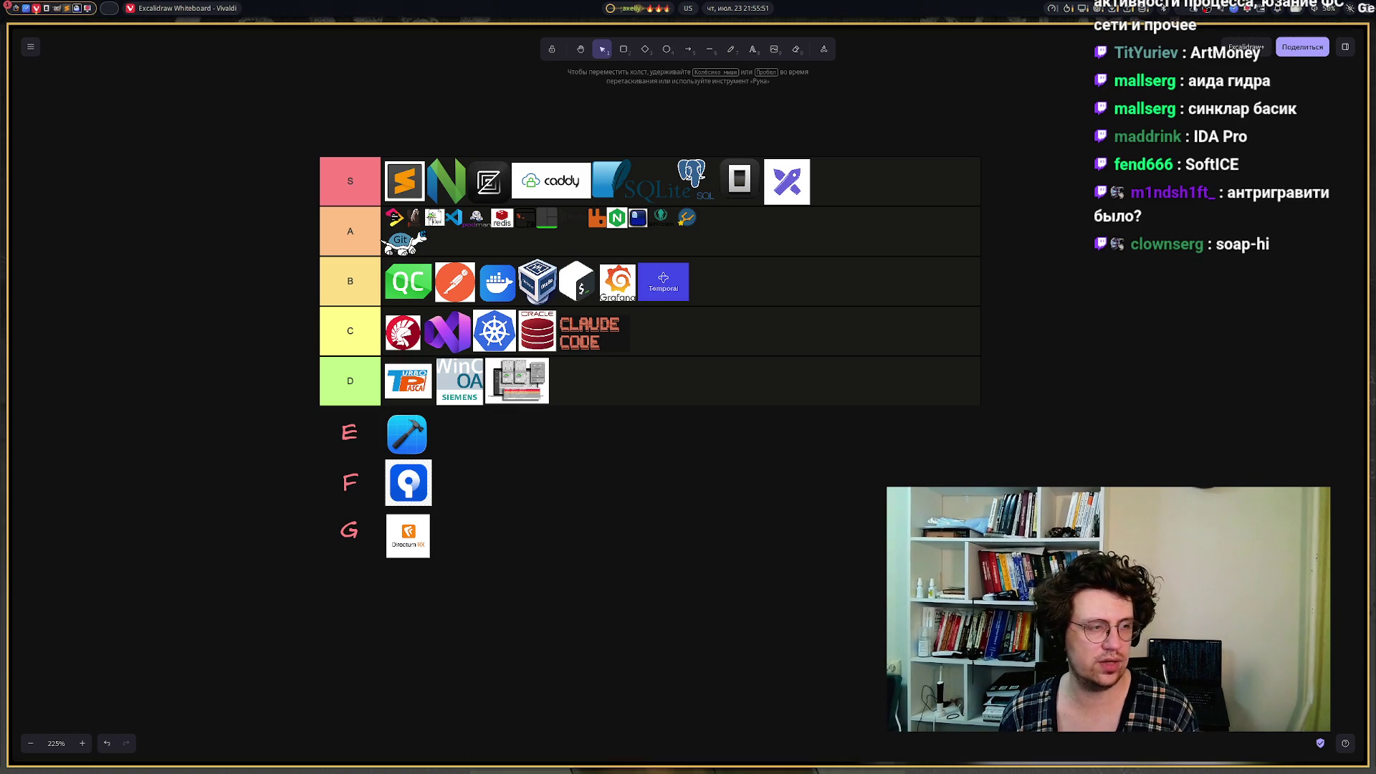
mouse_move(10, 359)
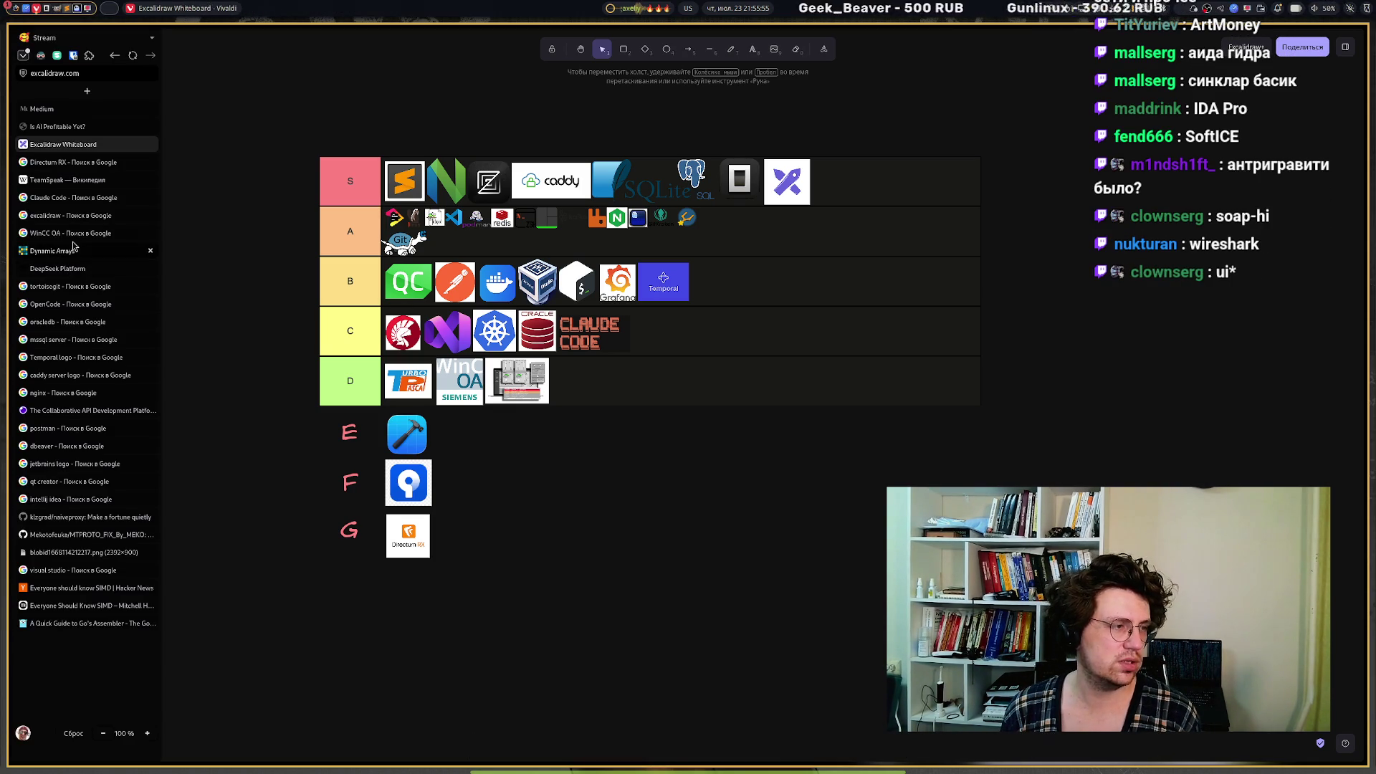
In a new tab, search Google Images for 'gemini-cli'.
left_click(87, 92)
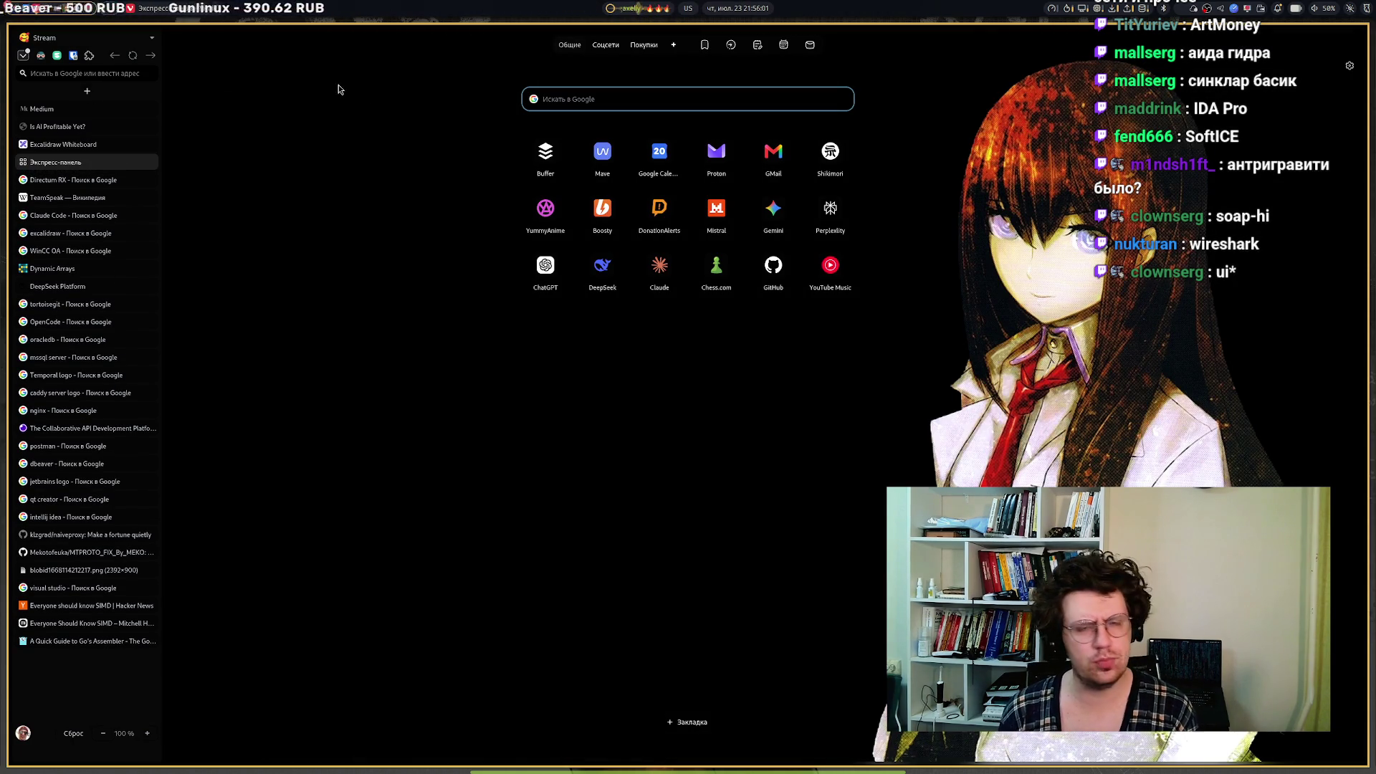
left_click(571, 105)
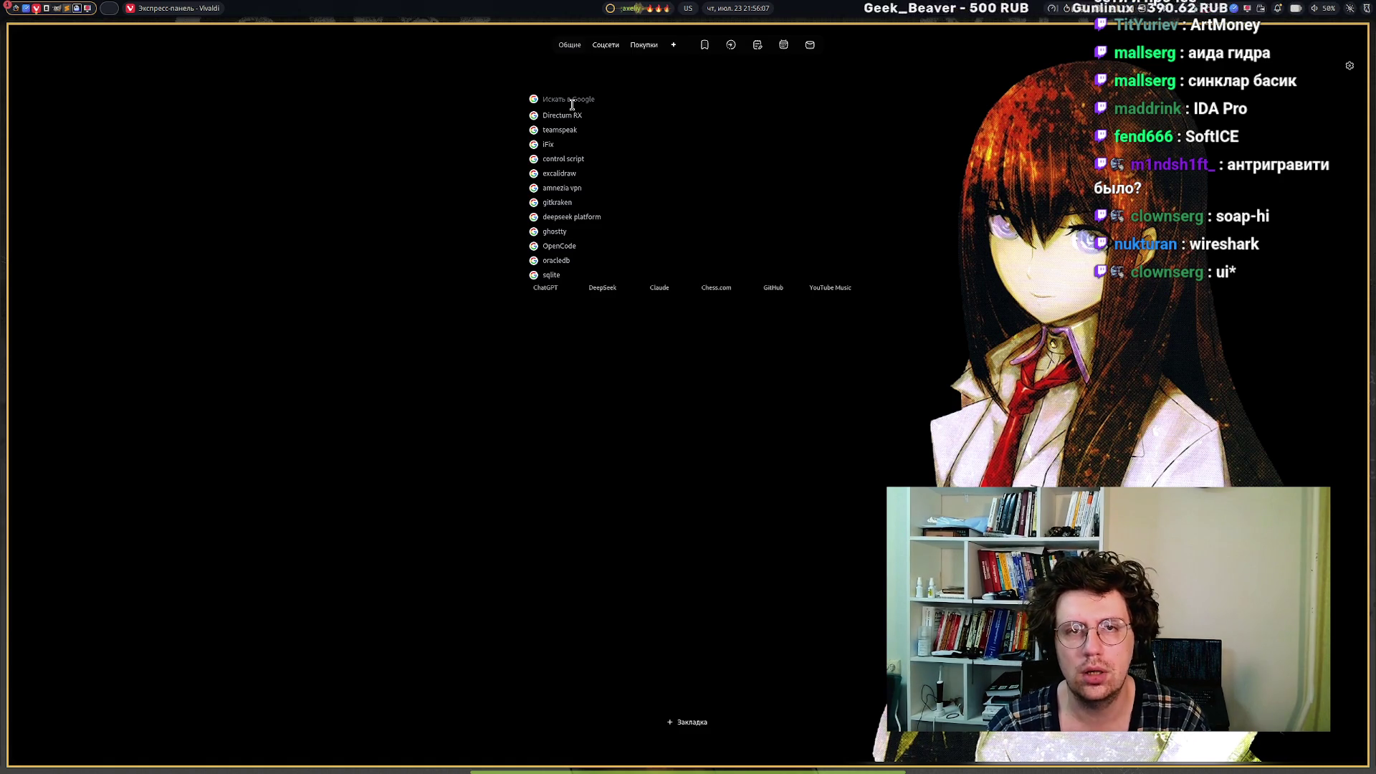
type("gemini-")
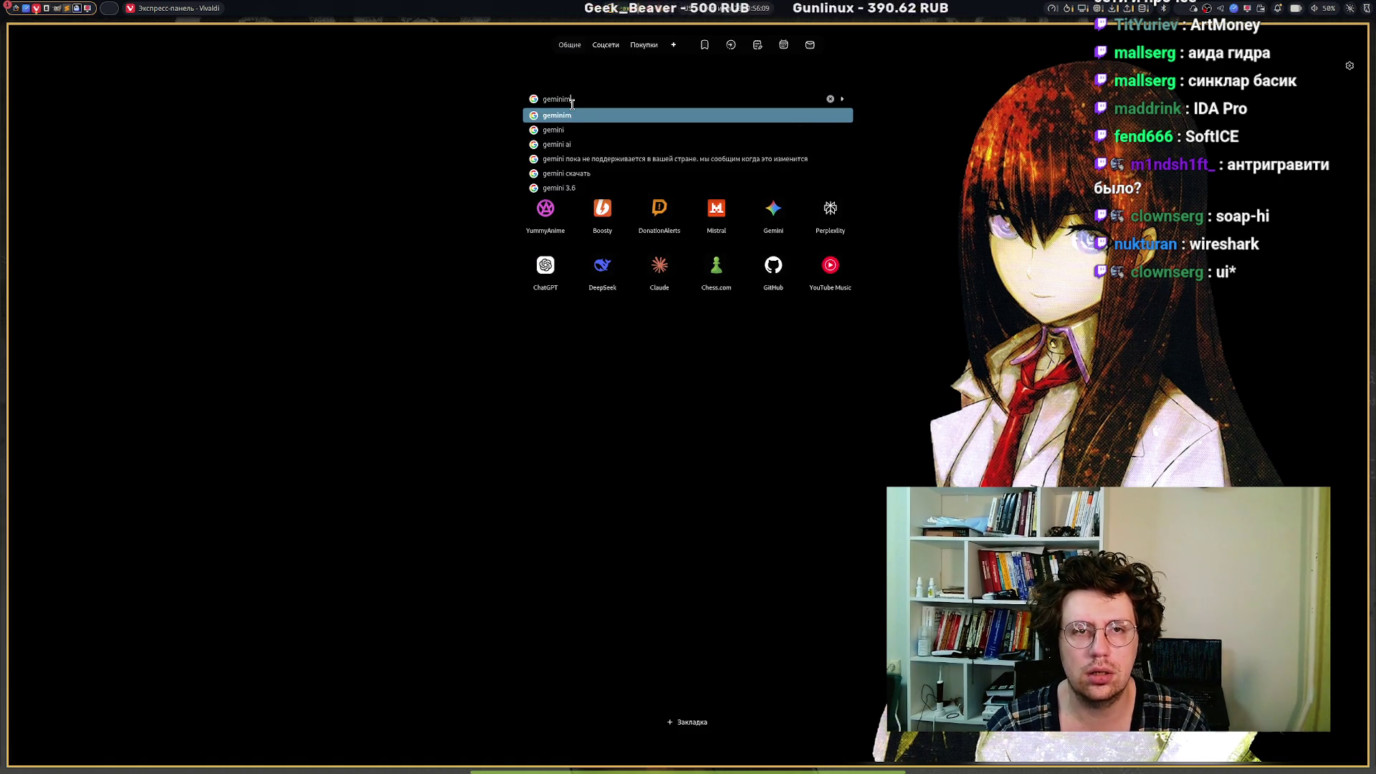
type("cli")
key("Return")
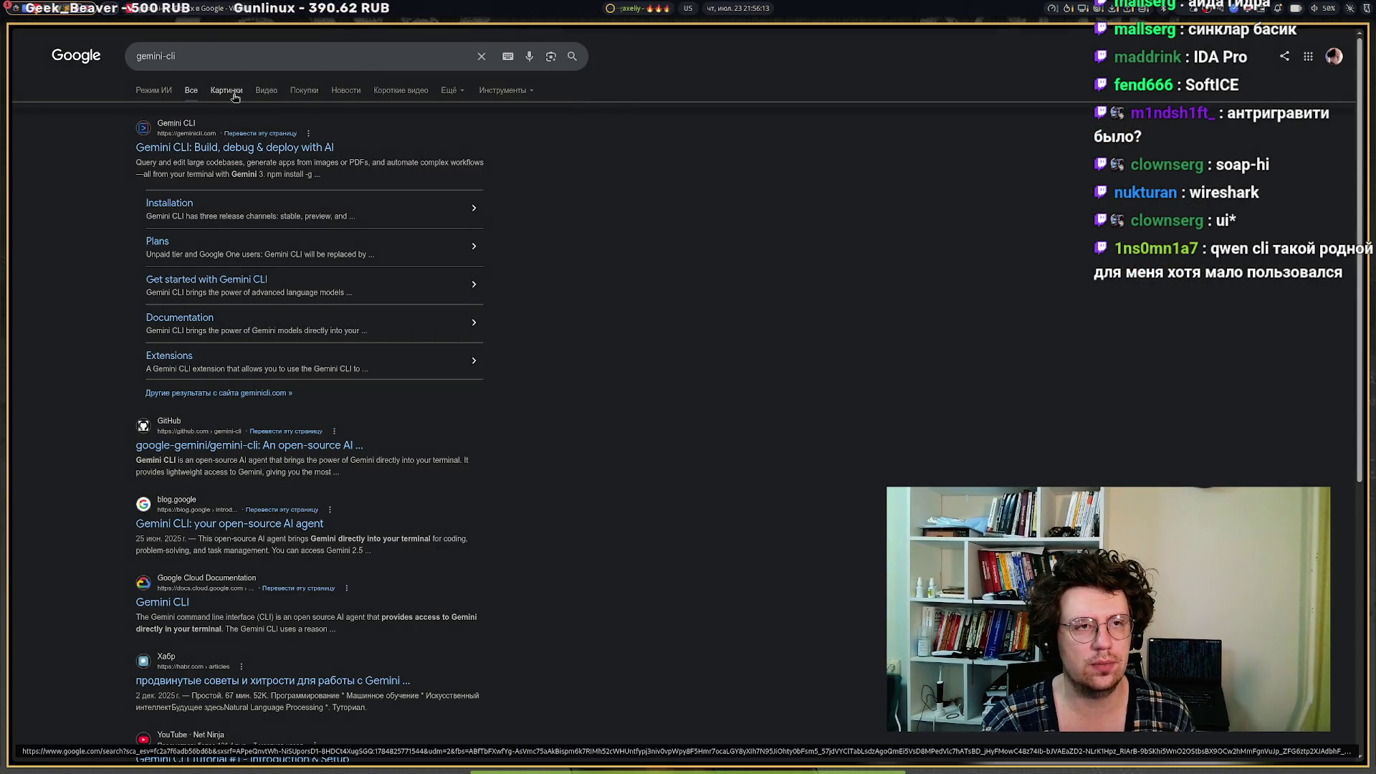
left_click(236, 91)
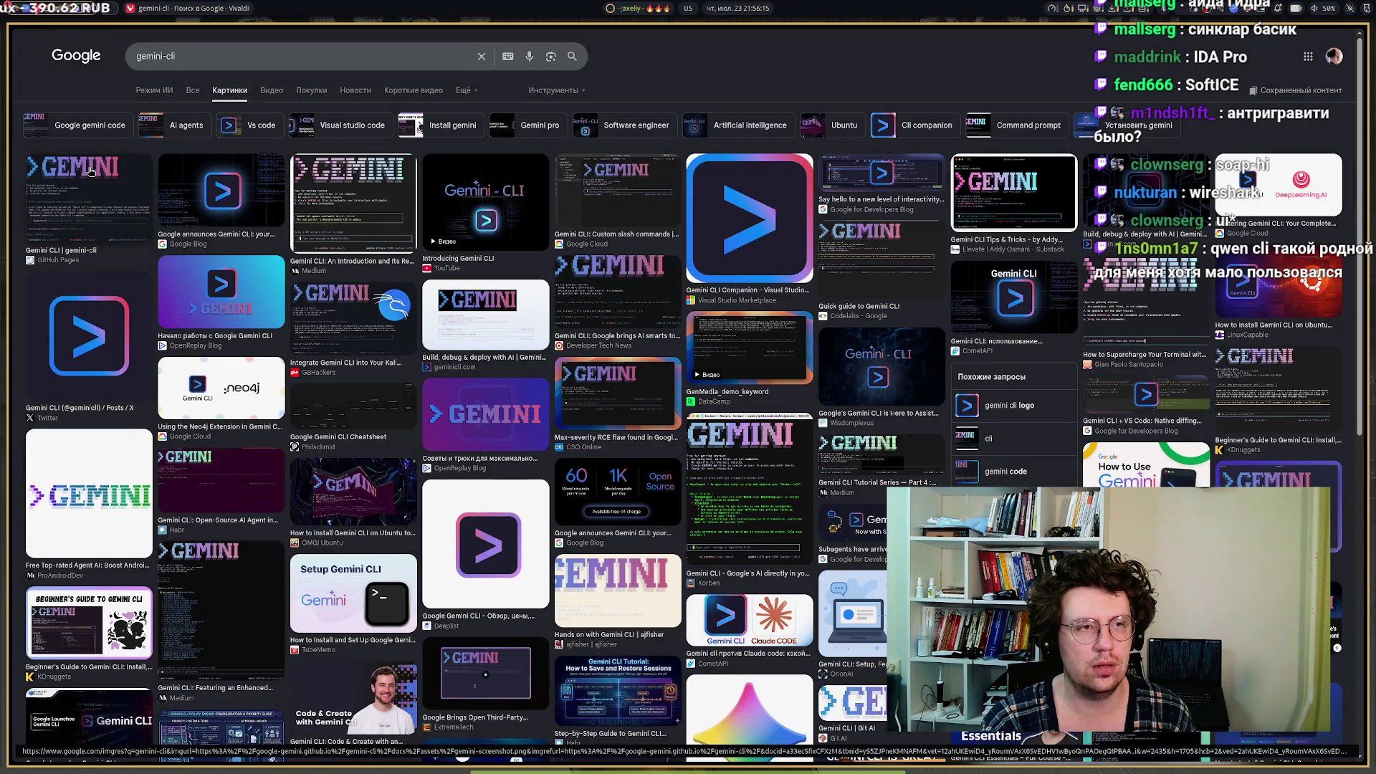
Preview the Gemini CLI Companion logo and open its Картинка menu to copy the image address.
left_click(706, 230)
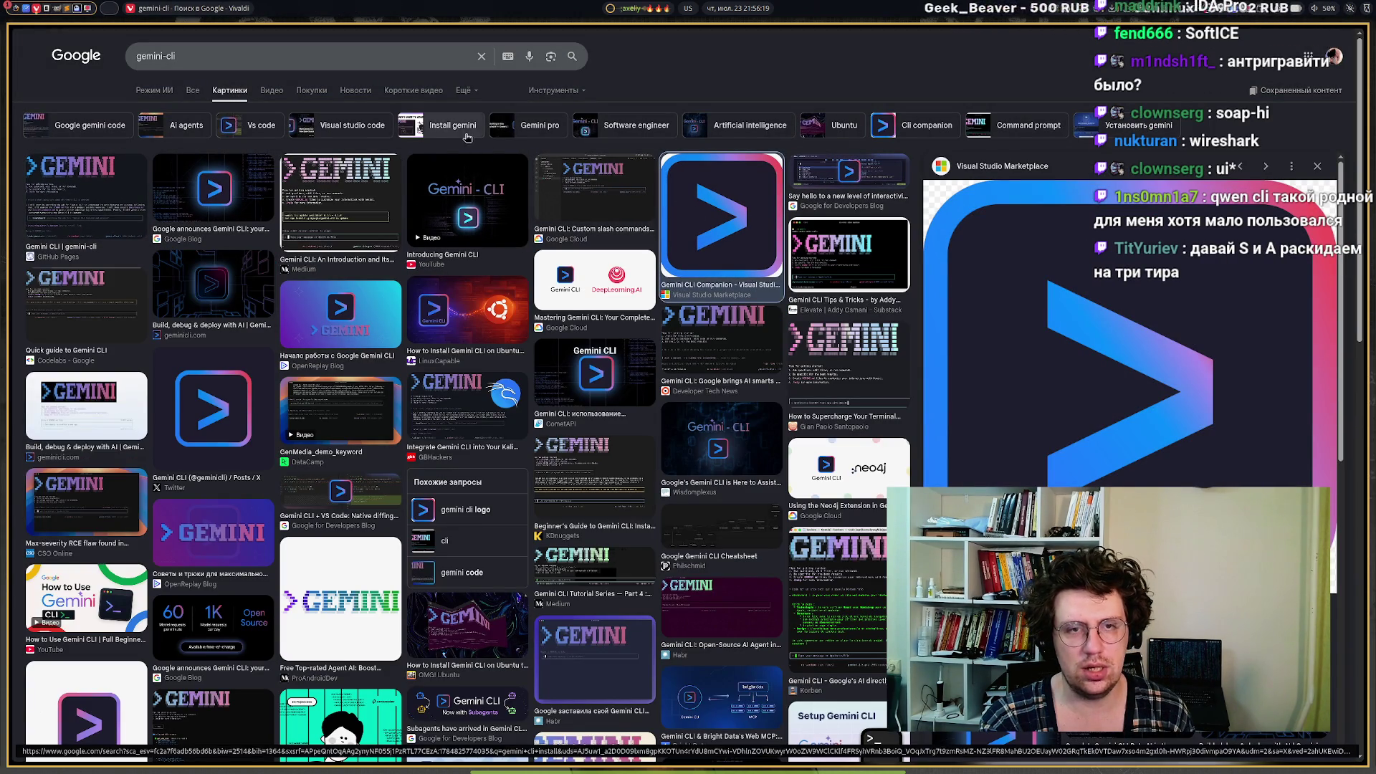
right_click(687, 205)
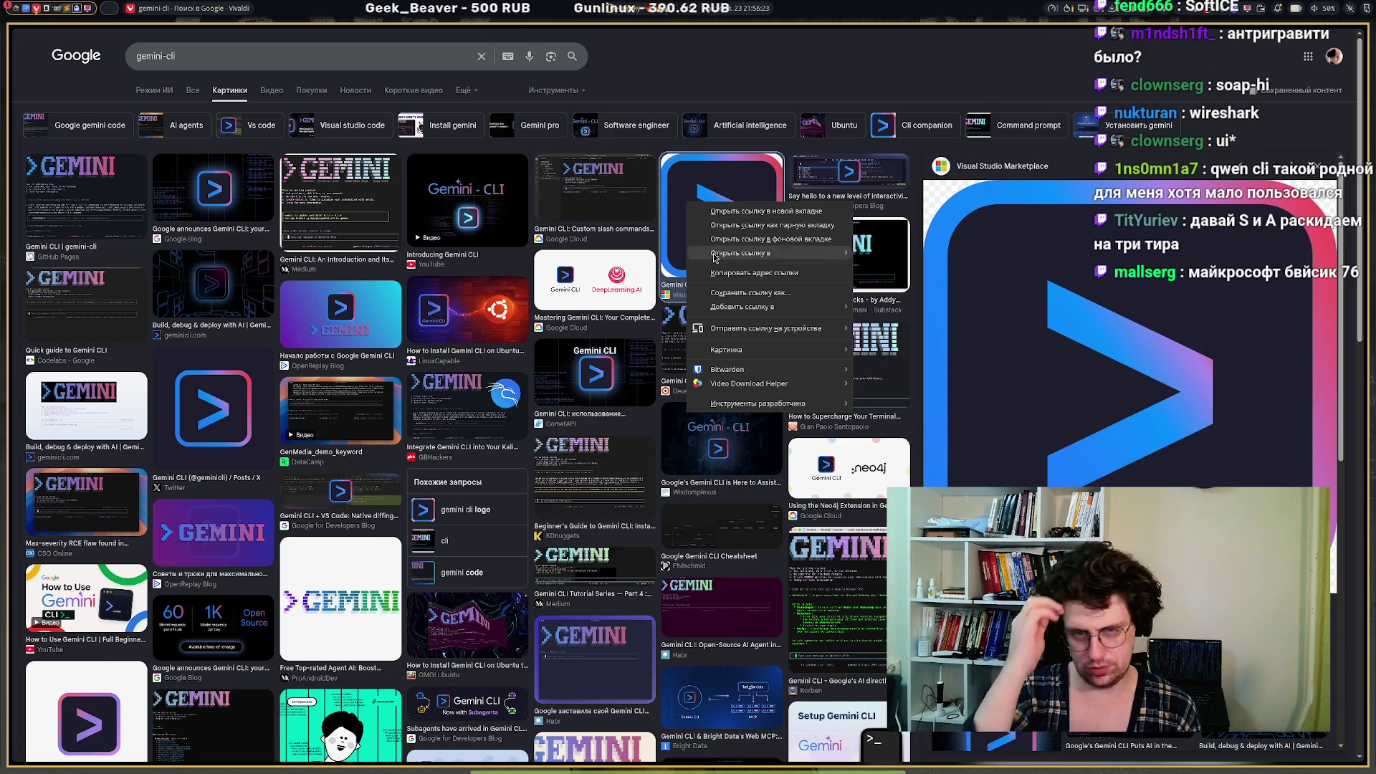
mouse_move(731, 350)
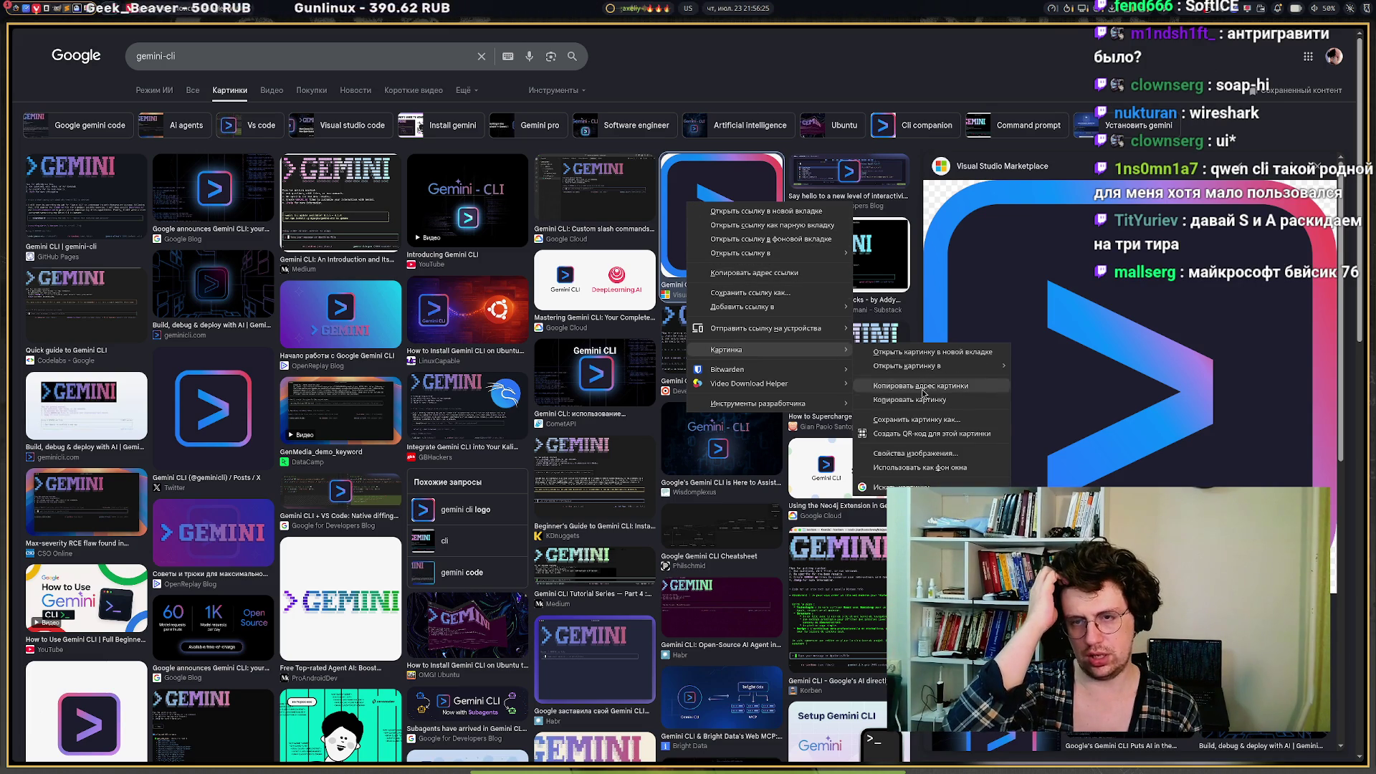